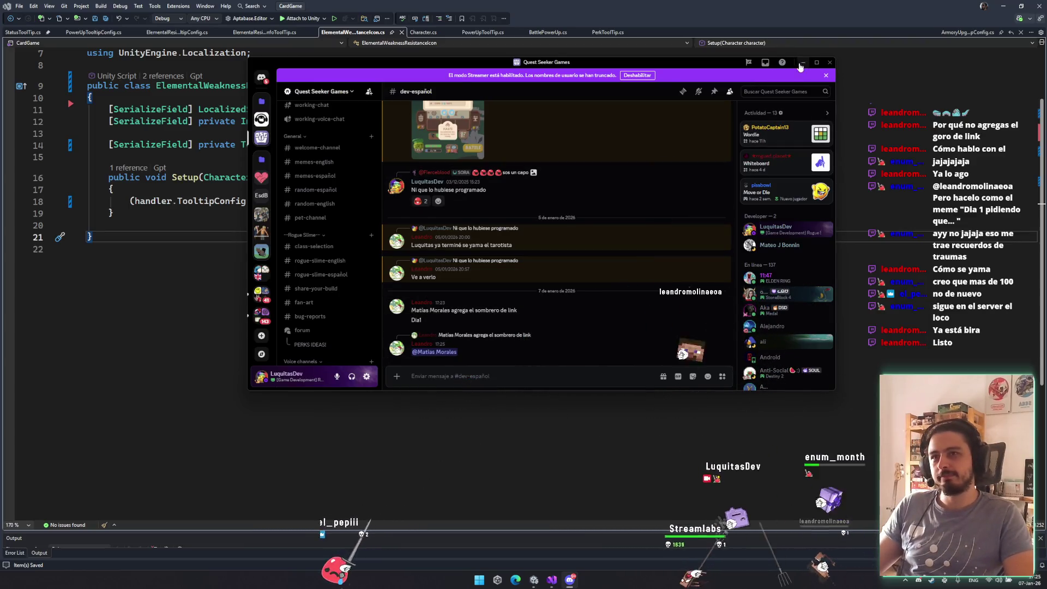
# - Close the Discord window to get back to Visual Studio
pyautogui.click(829, 62)
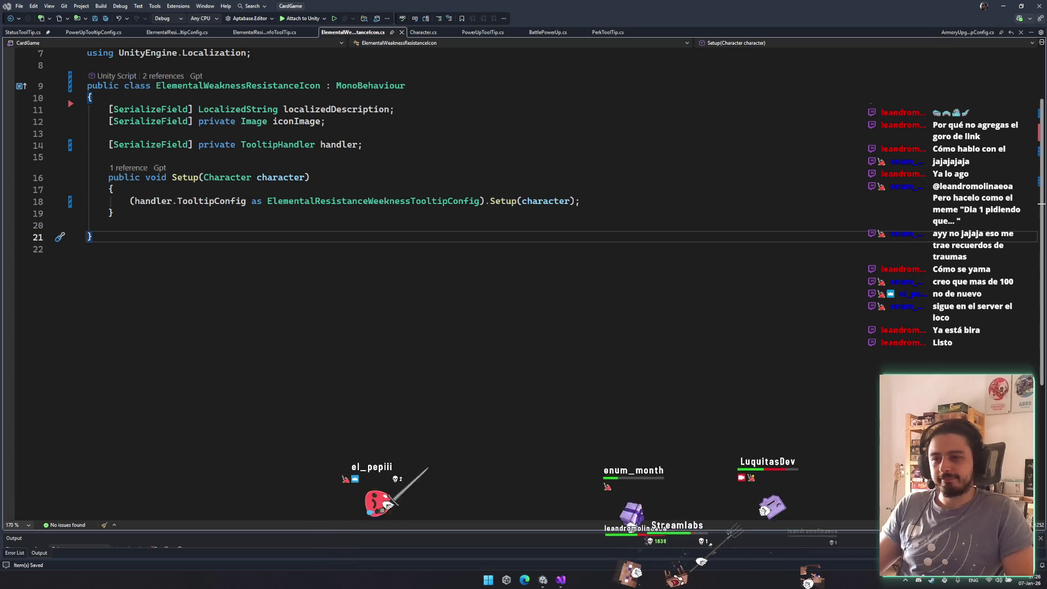
# - Leave the ElementalWeaknessResistanceIcon script for Unity to recompile, then select the tooltip prefab's root
pyautogui.click(729, 402)
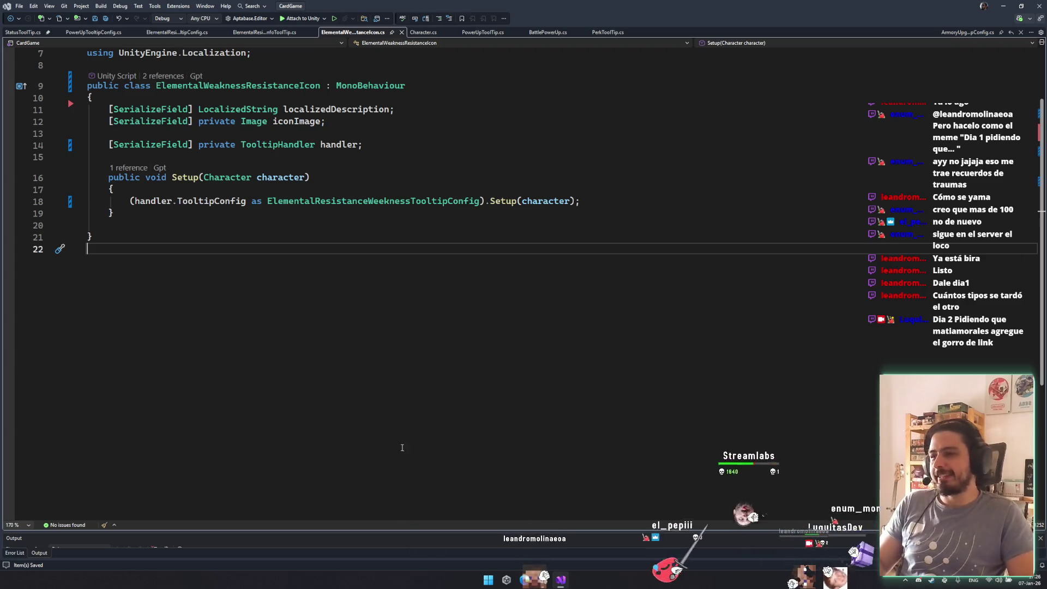
pyautogui.click(479, 233)
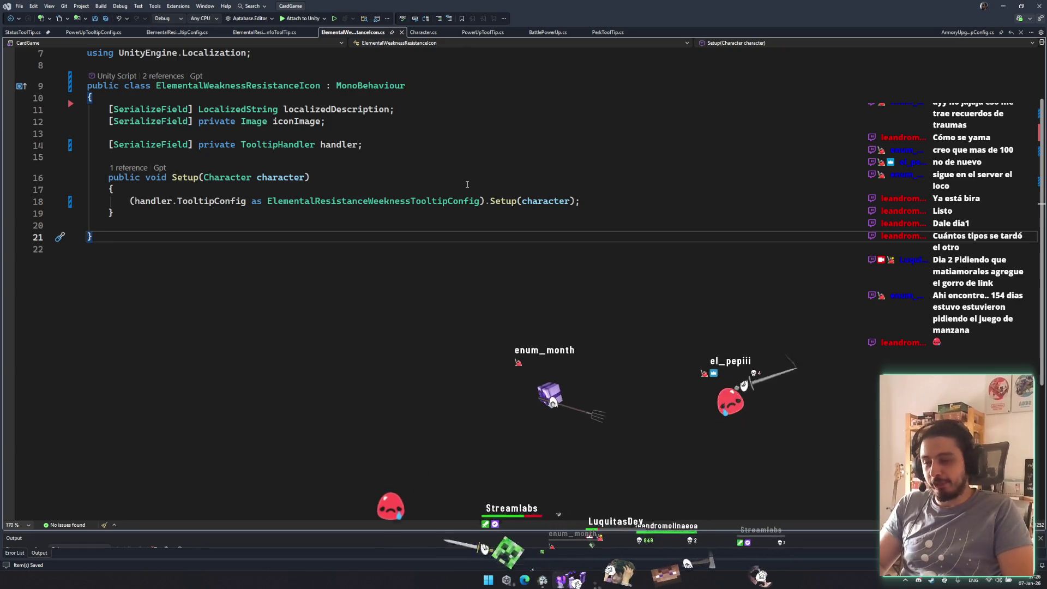
pyautogui.click(297, 213)
pyautogui.click(327, 249)
pyautogui.click(543, 580)
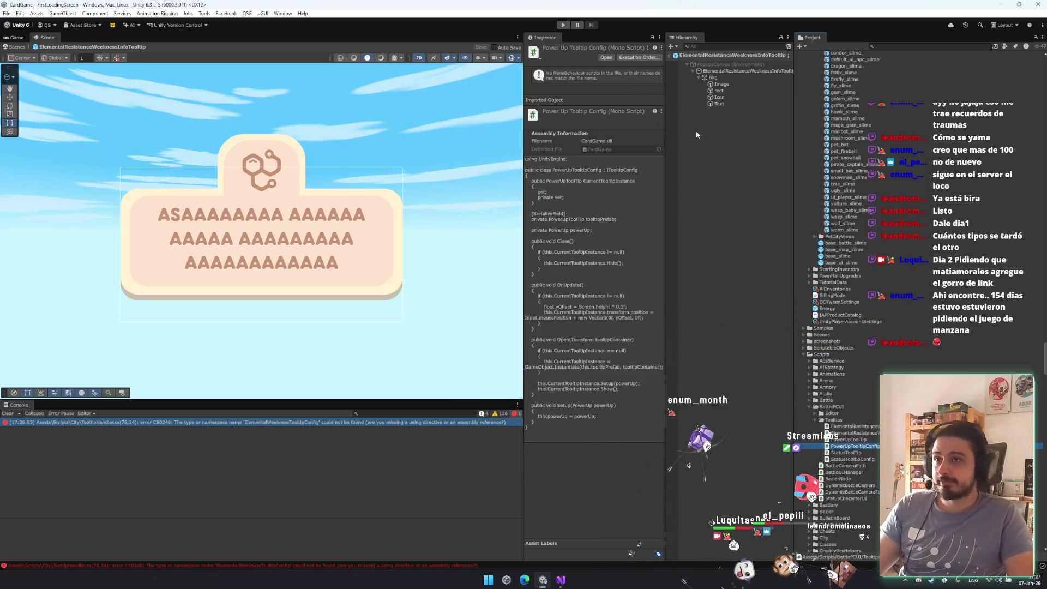
pyautogui.click(783, 71)
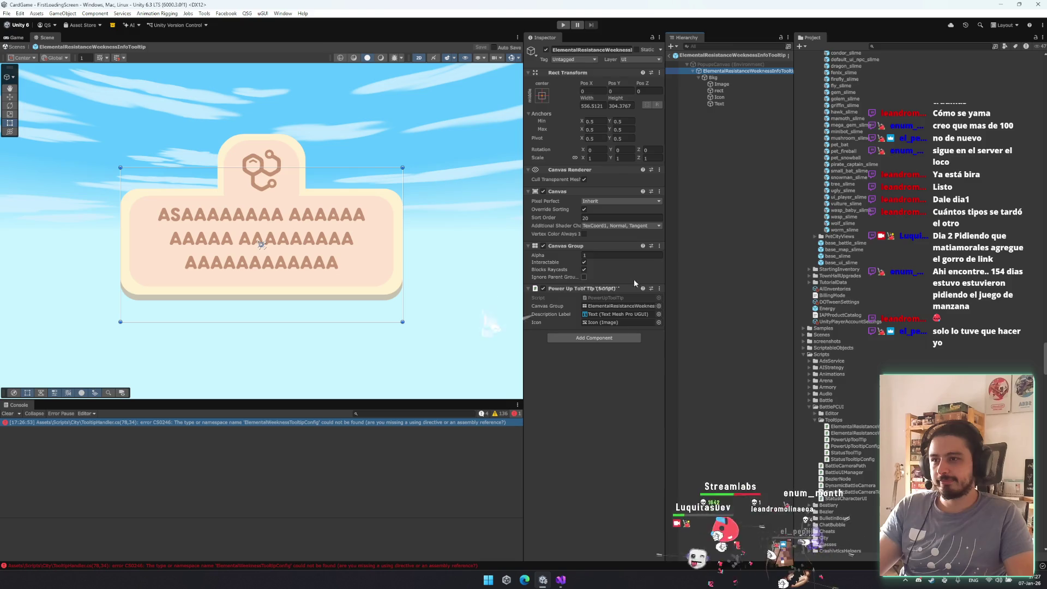
# - Replace the tooltip root's Power Up Tool Tip component with Elemental Weakness Resistance Icon
pyautogui.click(659, 289)
pyautogui.click(681, 311)
pyautogui.click(606, 296)
pyautogui.write('elemental')
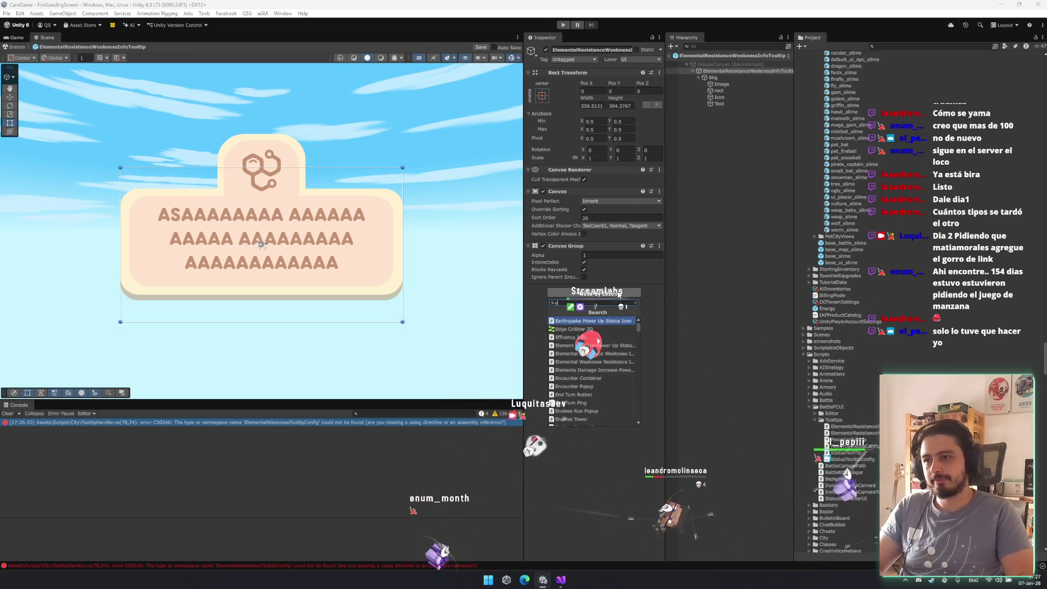
pyautogui.press('Down')
pyautogui.press('Return')
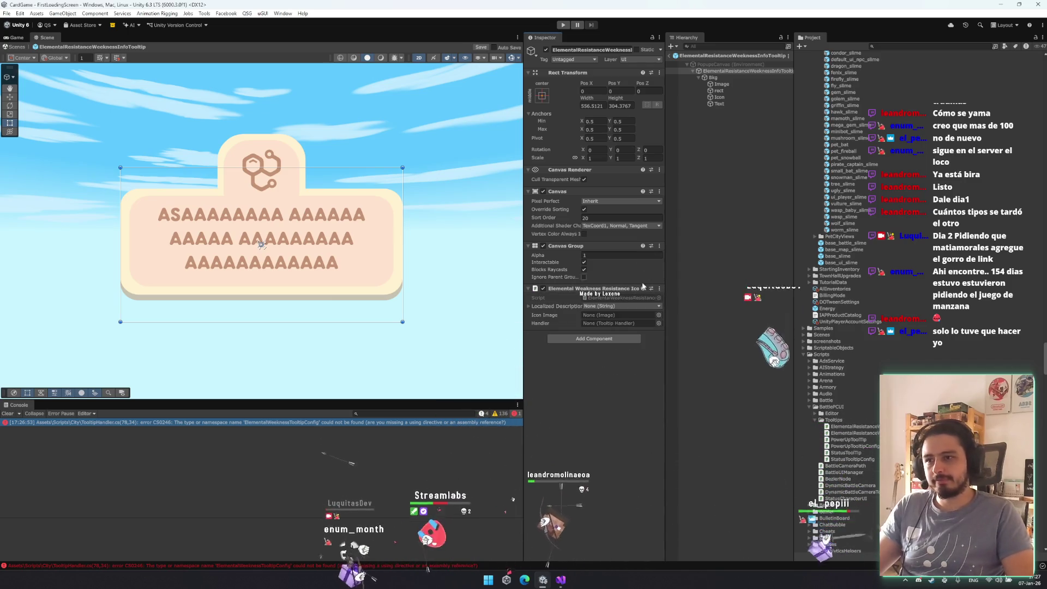
# - Set the description to elemental_resistance_weakness_description and assign the Icon object as Icon Image
pyautogui.click(615, 306)
pyautogui.write('ele')
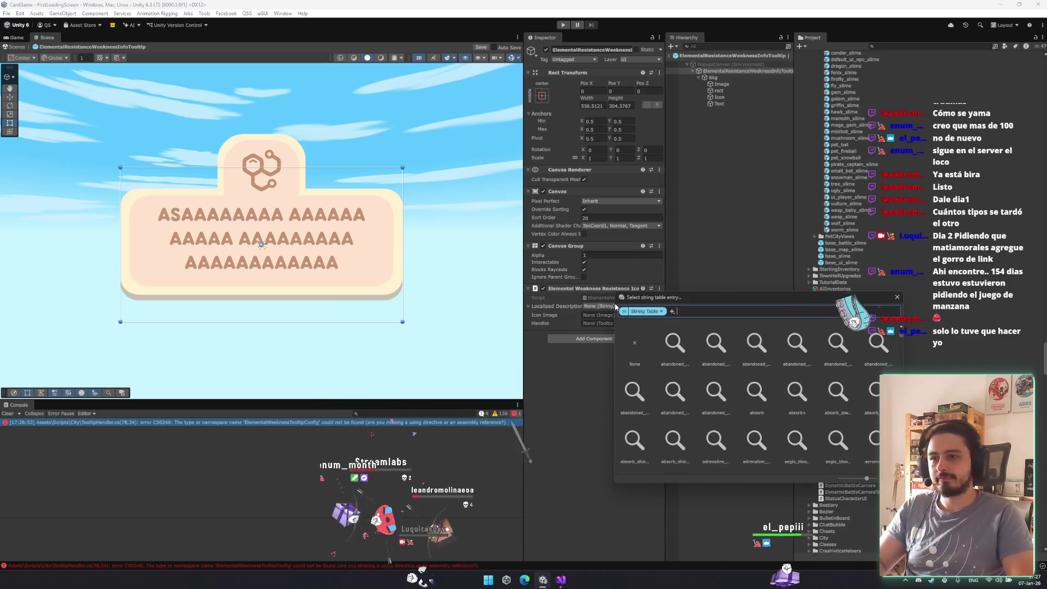
pyautogui.write('mental')
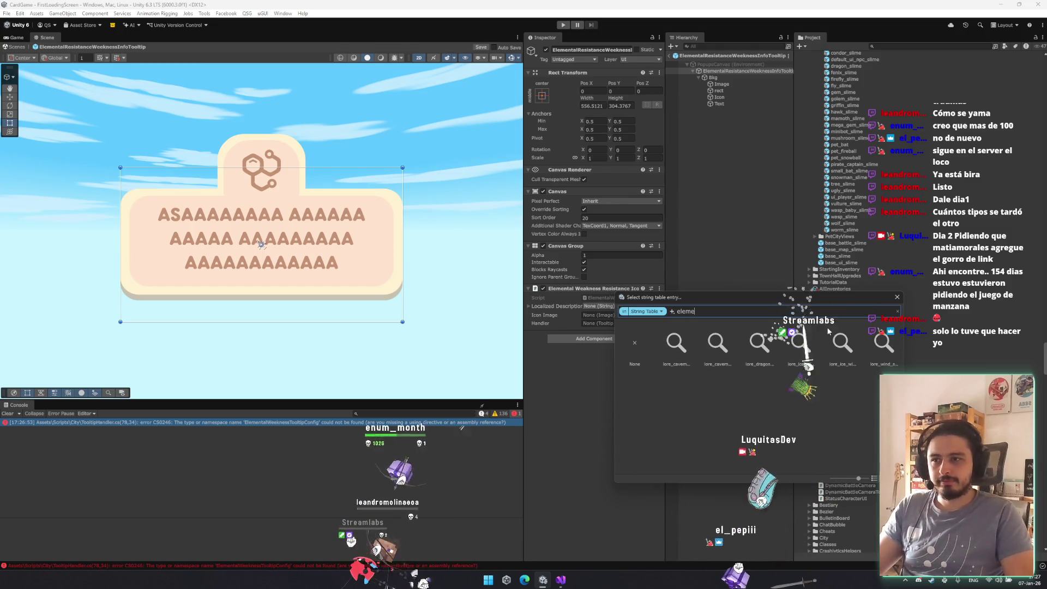
pyautogui.click(874, 479)
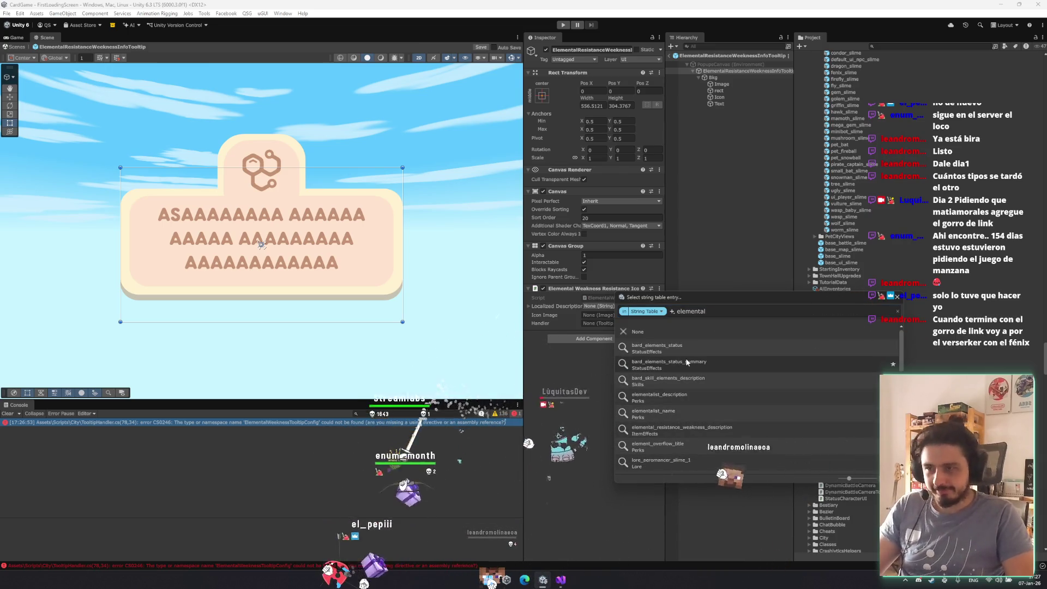
pyautogui.doubleClick(728, 430)
pyautogui.click(542, 306)
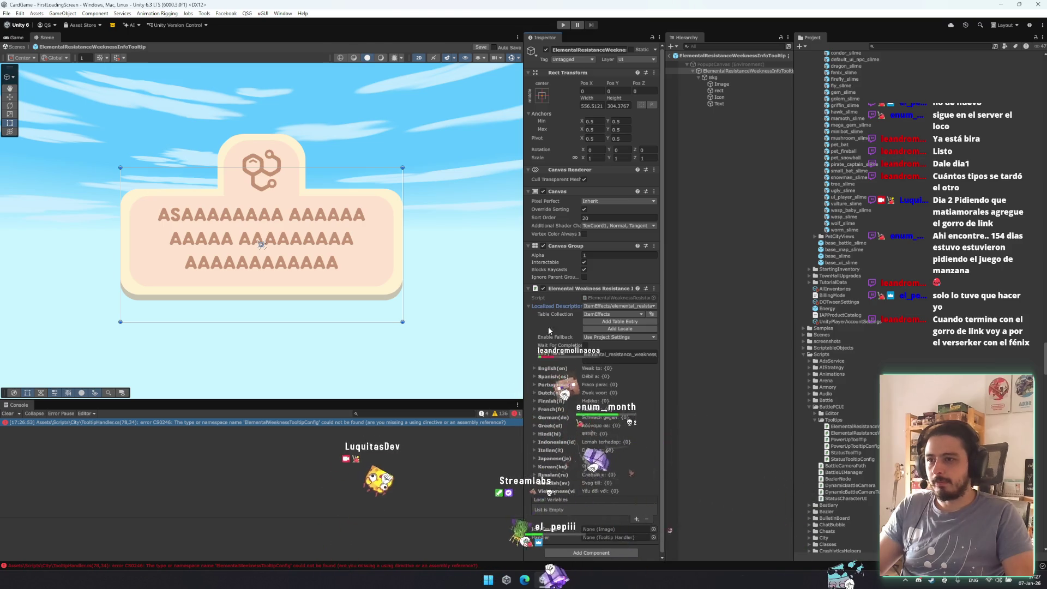
pyautogui.click(543, 369)
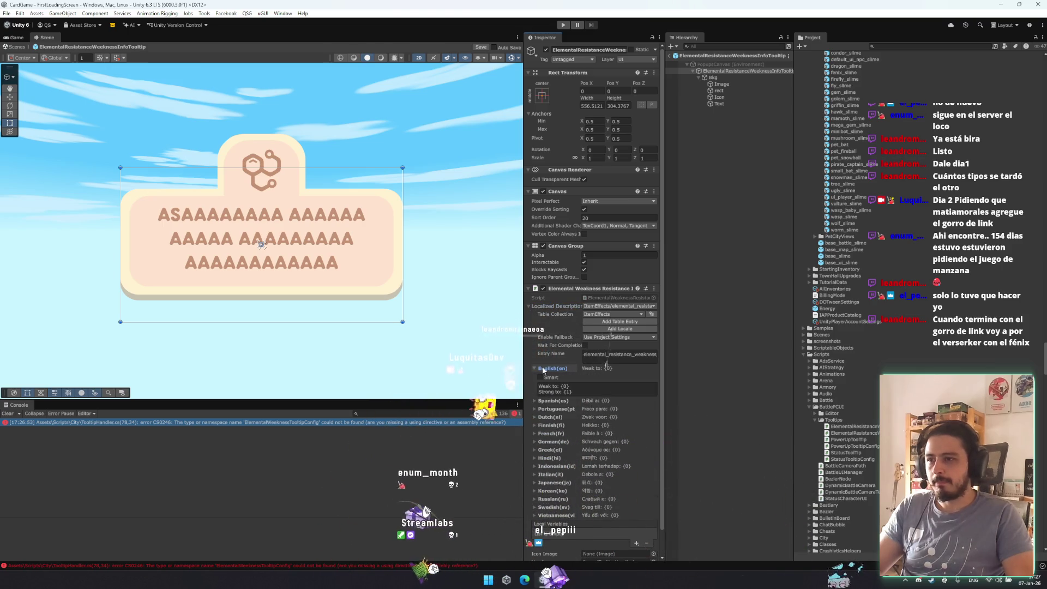
pyautogui.click(545, 306)
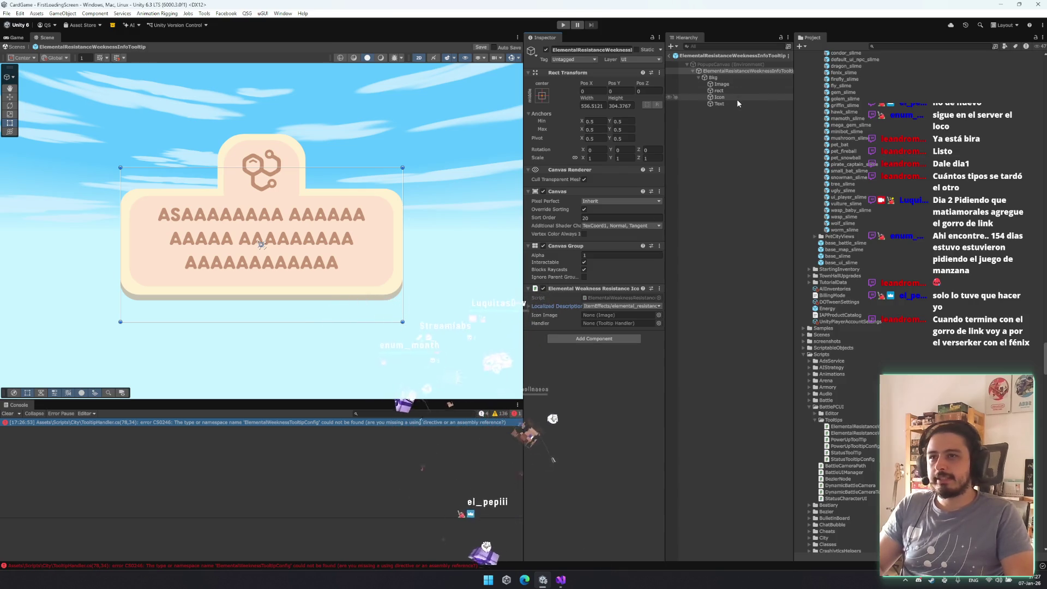
pyautogui.moveTo(737, 100); pyautogui.dragTo(619, 315)
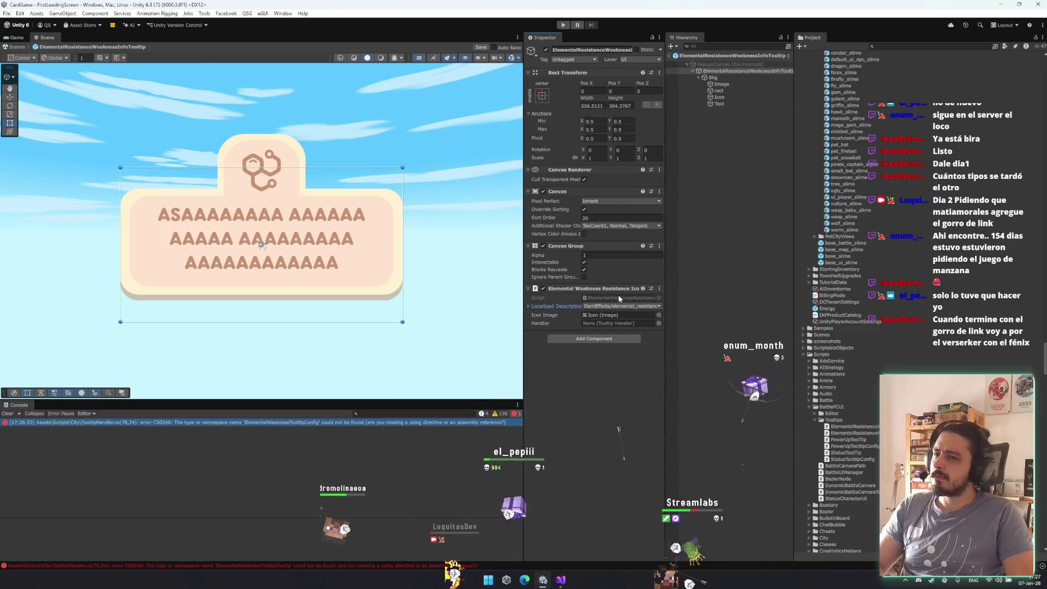
pyautogui.hotkey('alt', 'Tab')
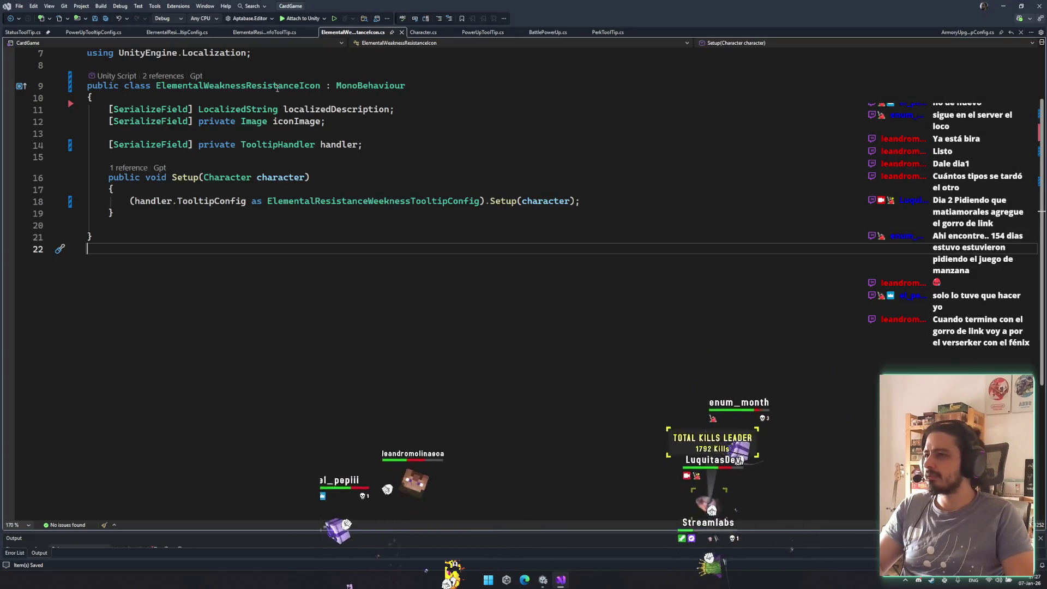
# - Add Elemental Resistance Weakness Info Tool Tip and remove the Elemental Weakness Resistance Icon component
pyautogui.click(543, 579)
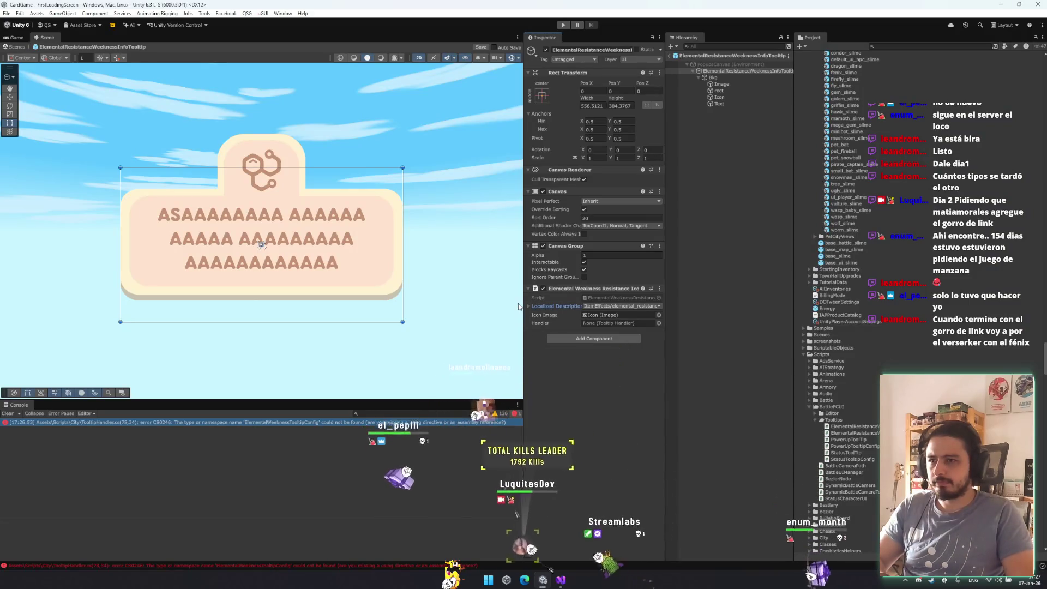
pyautogui.moveTo(523, 305)
pyautogui.mouseDown()
pyautogui.moveTo(419, 305)
pyautogui.moveTo(465, 306)
pyautogui.mouseUp()
pyautogui.click(564, 340)
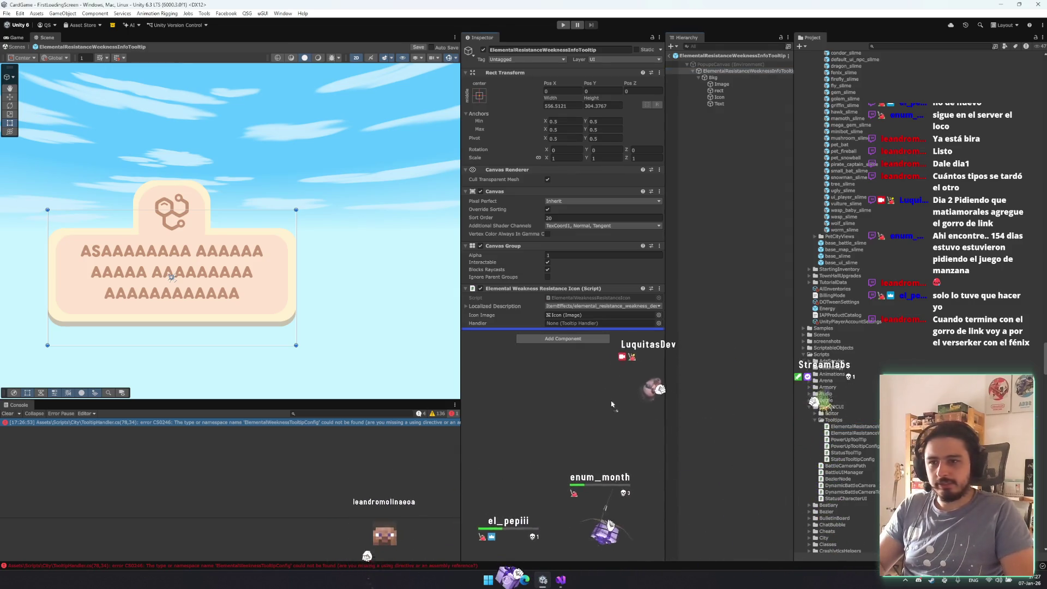
pyautogui.click(563, 366)
pyautogui.rightClick(580, 288)
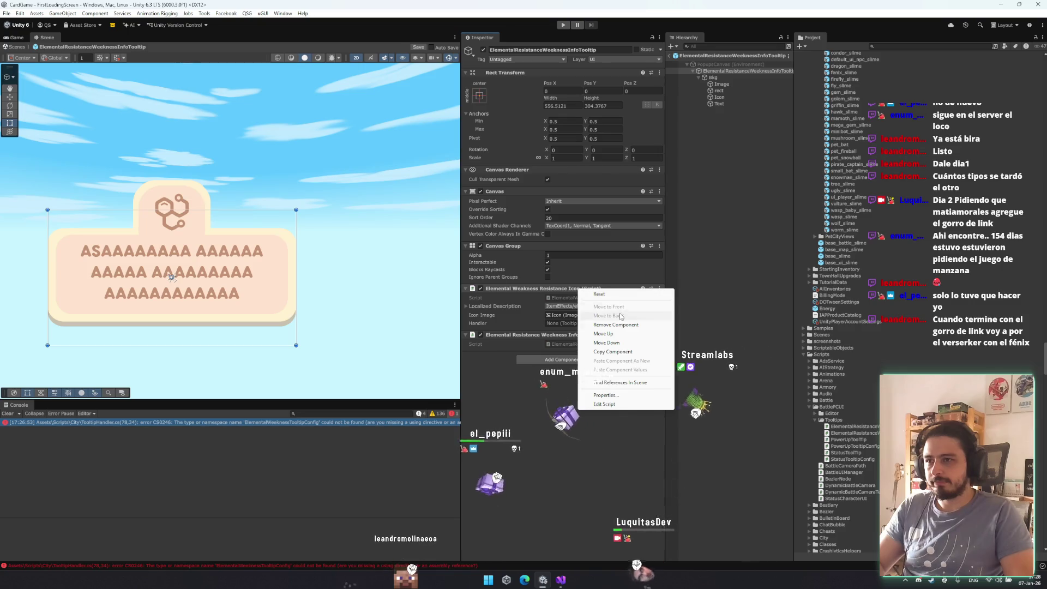
pyautogui.click(605, 324)
# - Open the Elemental Resistance Weakness Info Tool Tip script in Visual Studio
pyautogui.doubleClick(600, 298)
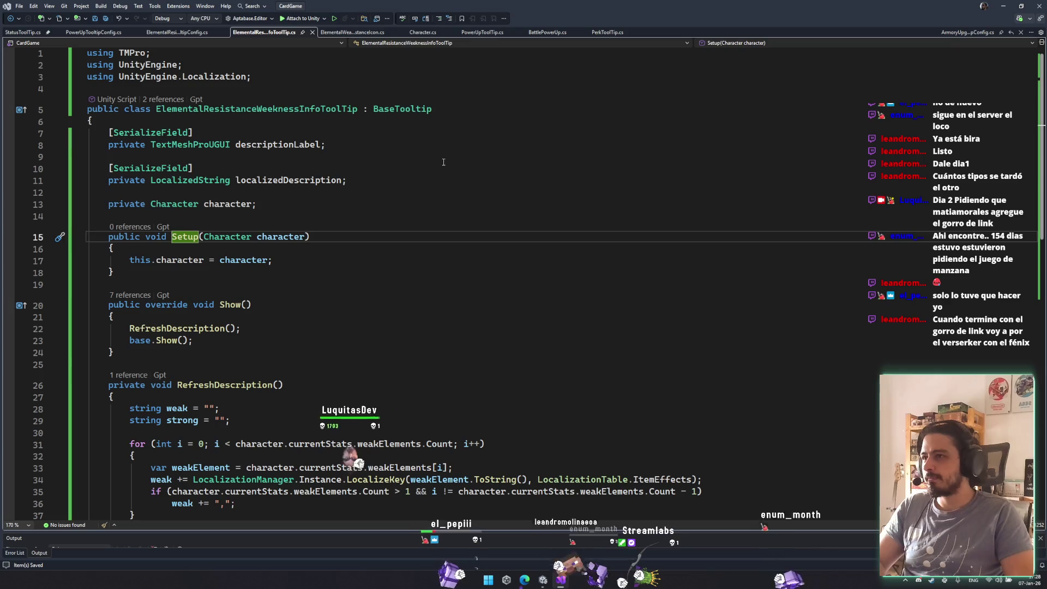
pyautogui.click(475, 157)
pyautogui.click(450, 200)
pyautogui.press('Up')
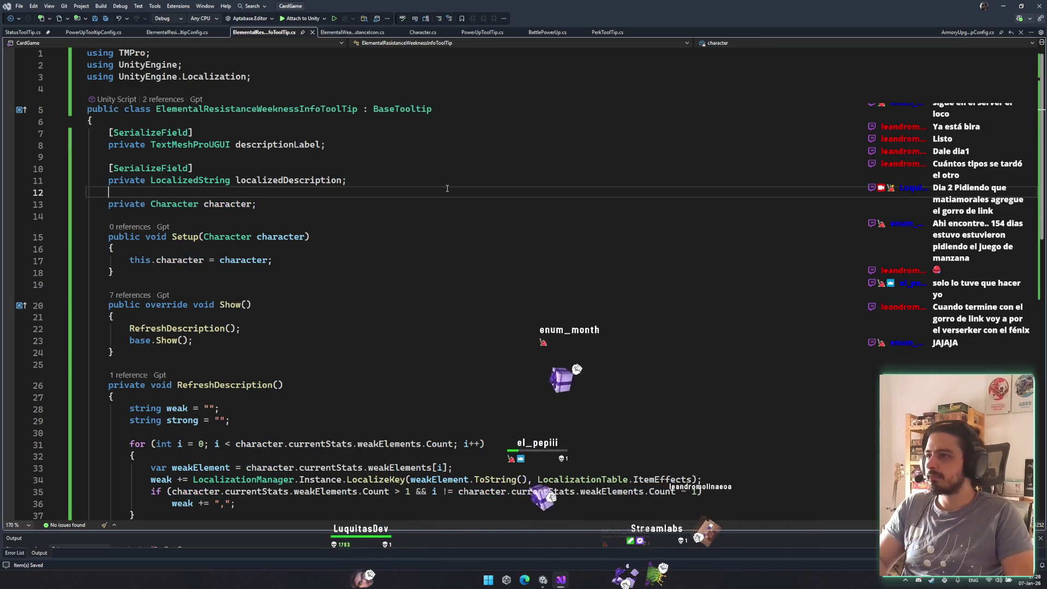
# - Open the compile error's line 78 in TooltipHandler.cs from Unity's Console
pyautogui.click(228, 145)
pyautogui.press('Down')
pyautogui.press('Down')
pyautogui.press('Down')
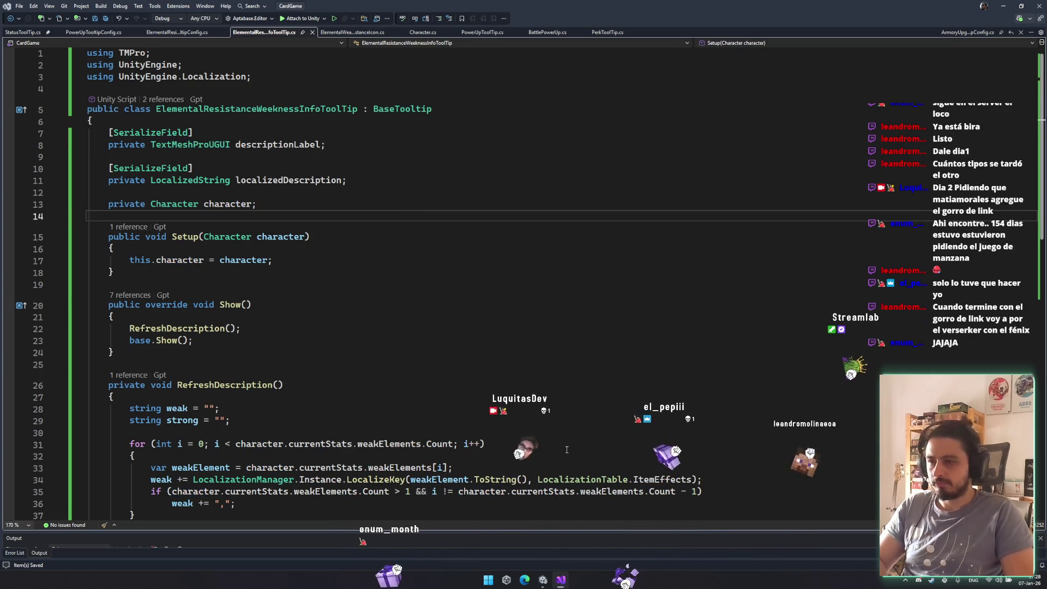
pyautogui.click(543, 579)
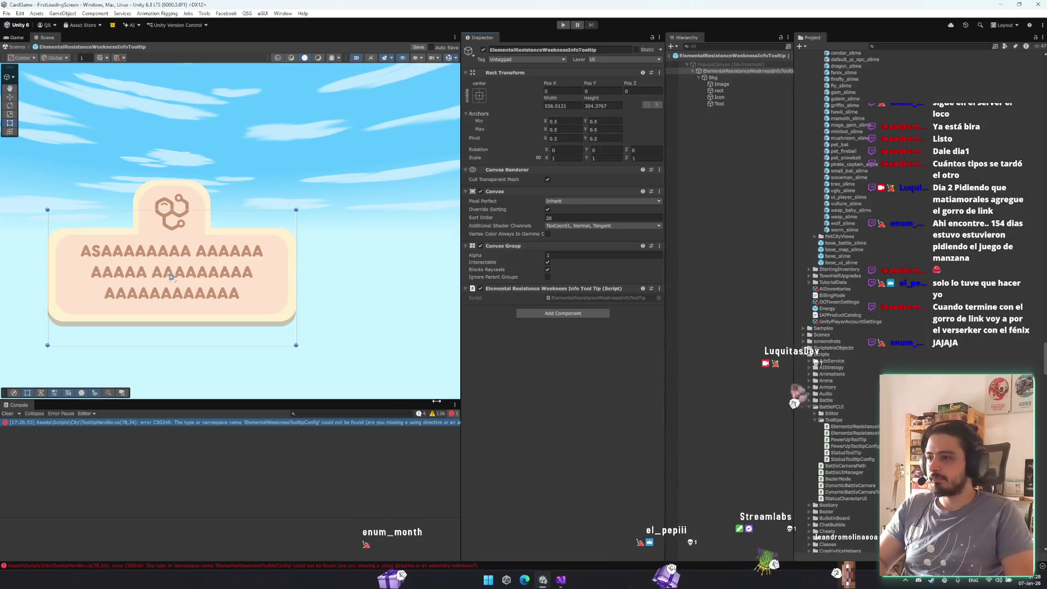
pyautogui.click(209, 424)
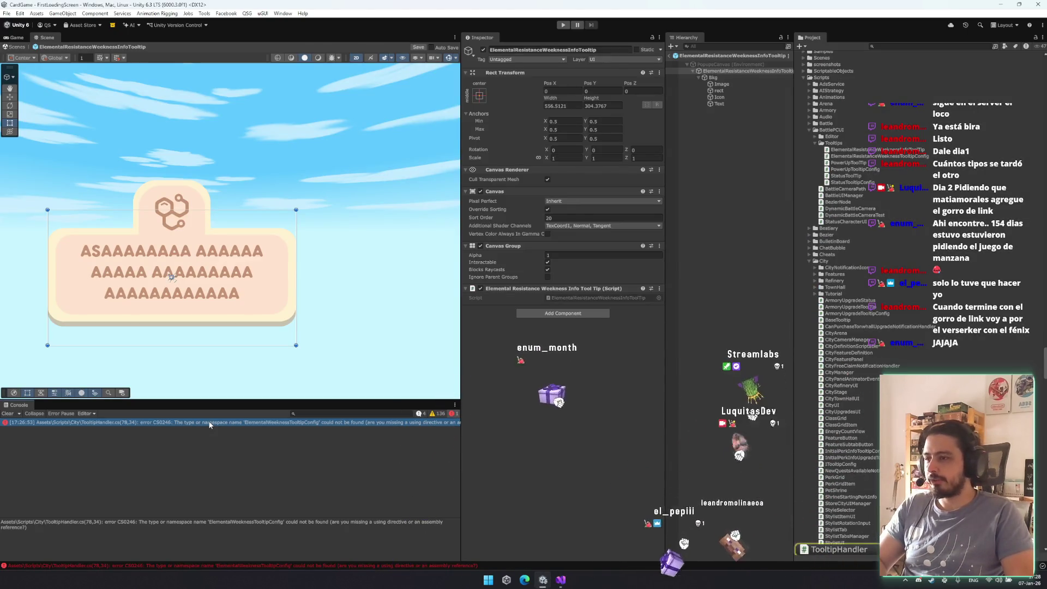
pyautogui.doubleClick(210, 424)
# - Change line 78's class to ElementalResistanceWeaknessTooltipConfig and save TooltipHandler.cs
pyautogui.write('Element')
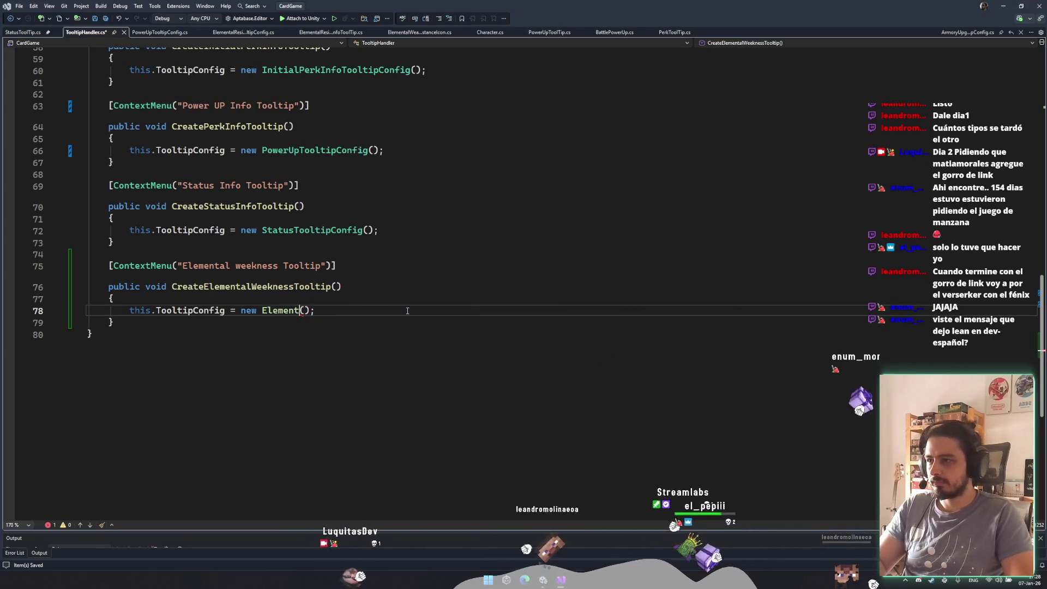
pyautogui.hotkey('ctrl', 'BackSpace')
pyautogui.write('elemental')
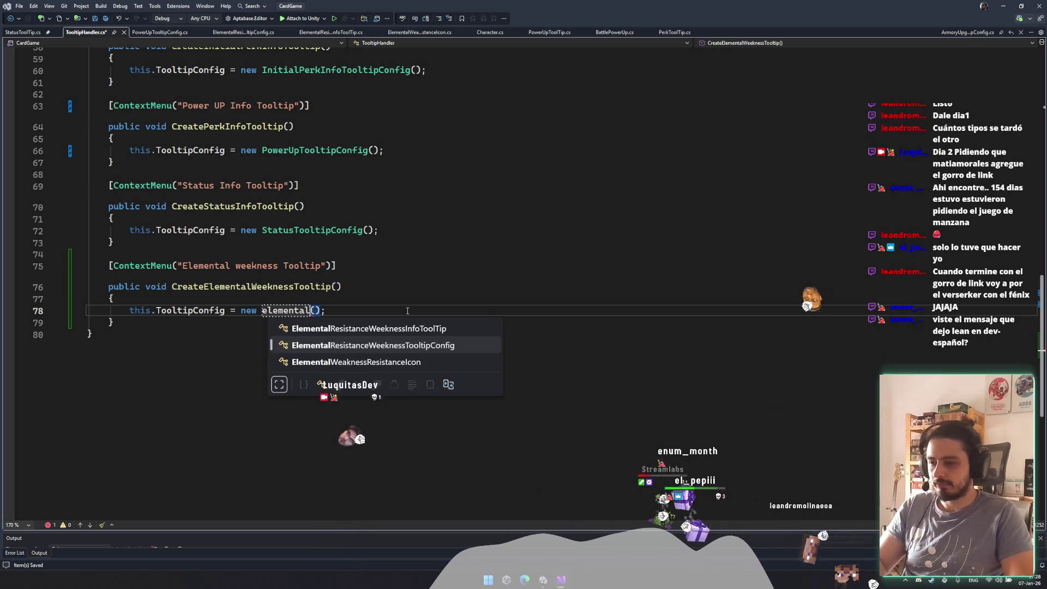
pyautogui.press('Up')
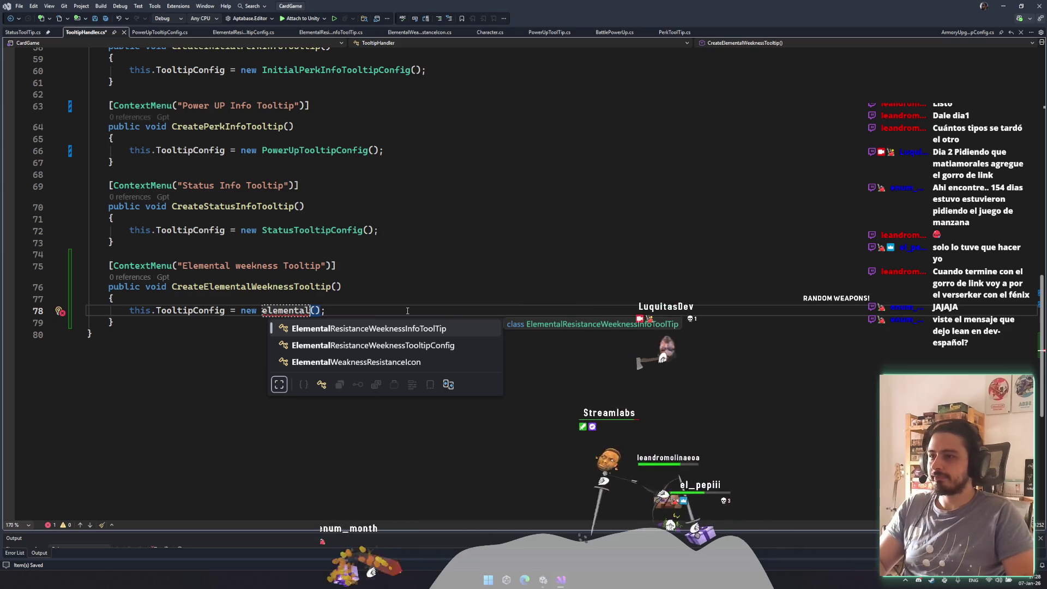
pyautogui.press('Down')
pyautogui.press('Tab')
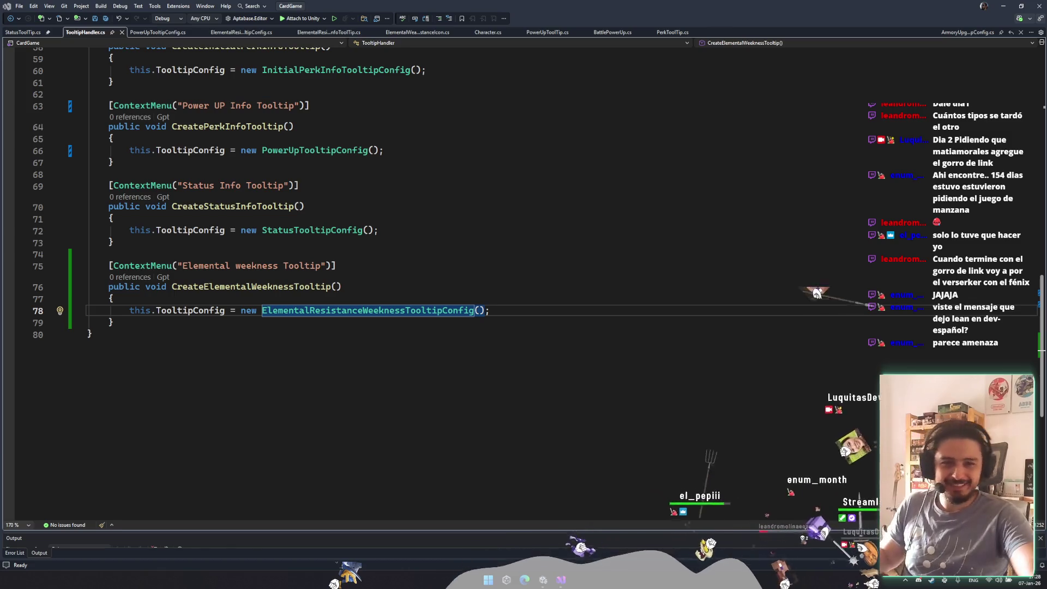
pyautogui.press('Down')
pyautogui.press('Down')
pyautogui.hotkey('ctrl', 's')
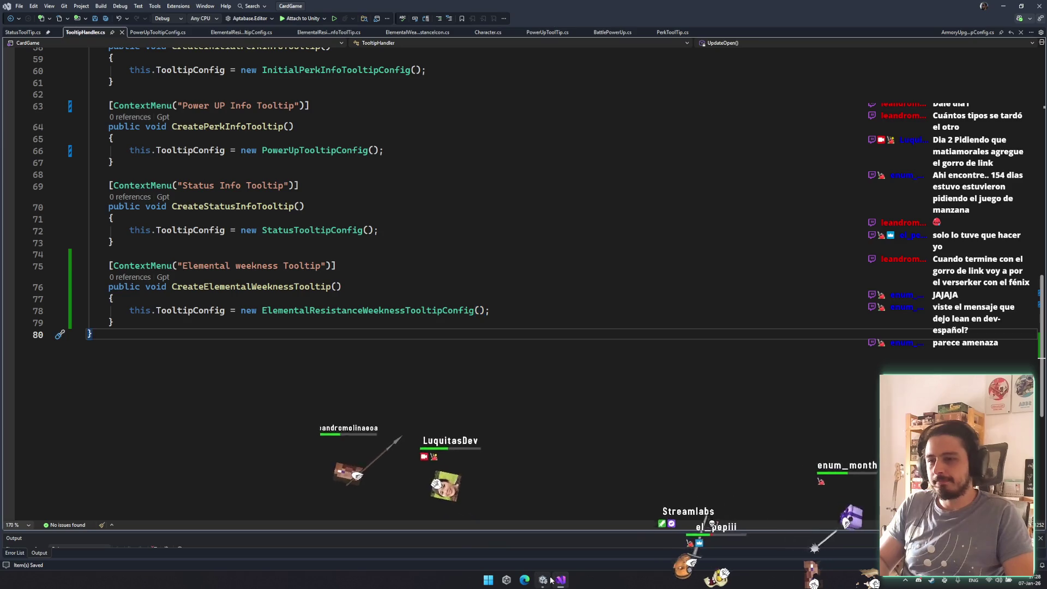
pyautogui.click(550, 580)
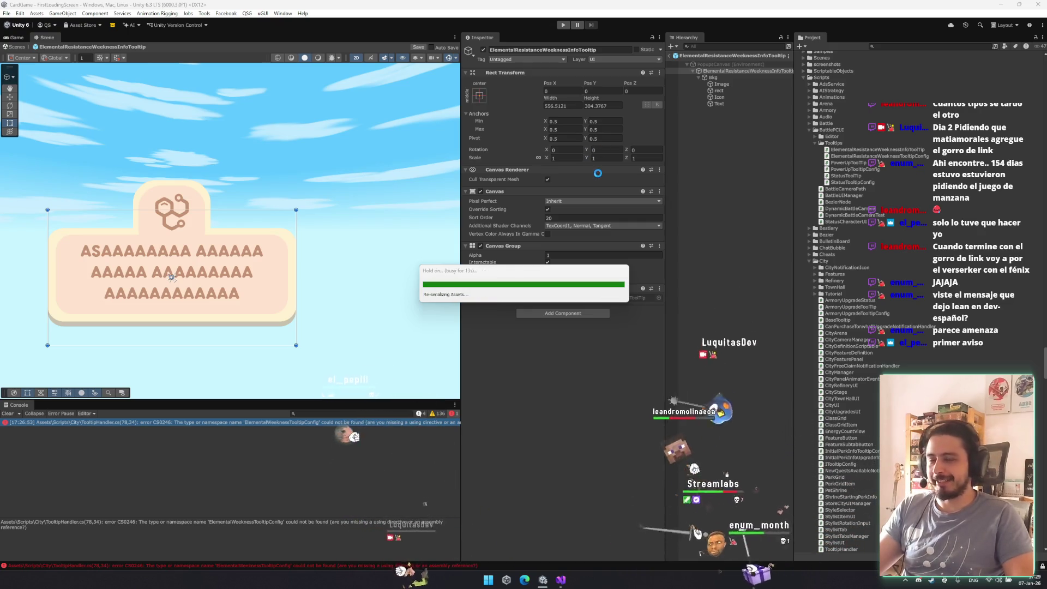
# - Assign Text as Description Label, localize with elemental_resistance_weakness_description, and exit Prefab Mode
pyautogui.click(724, 77)
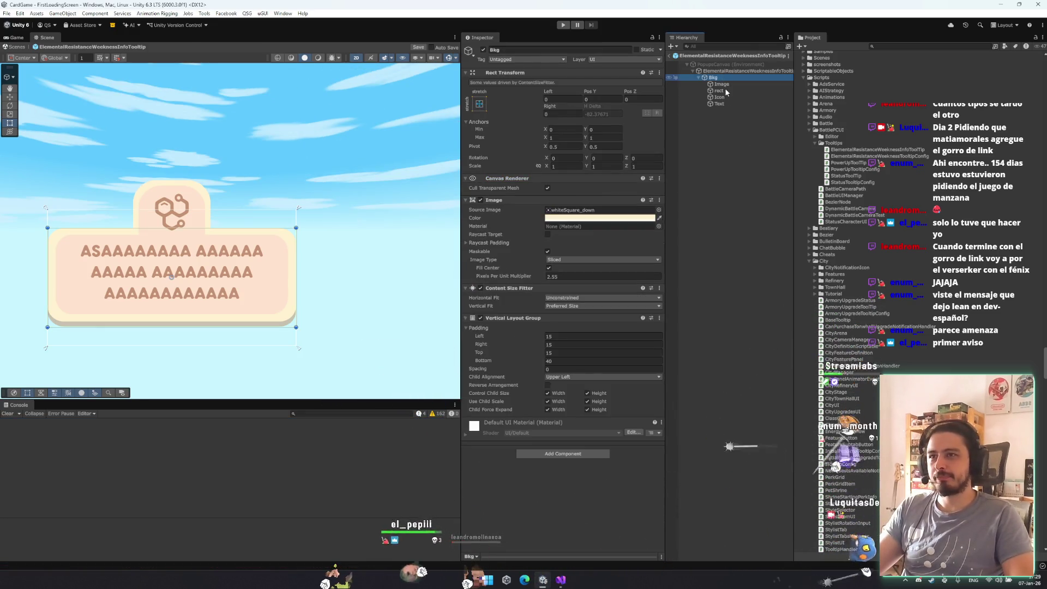
pyautogui.press('Up')
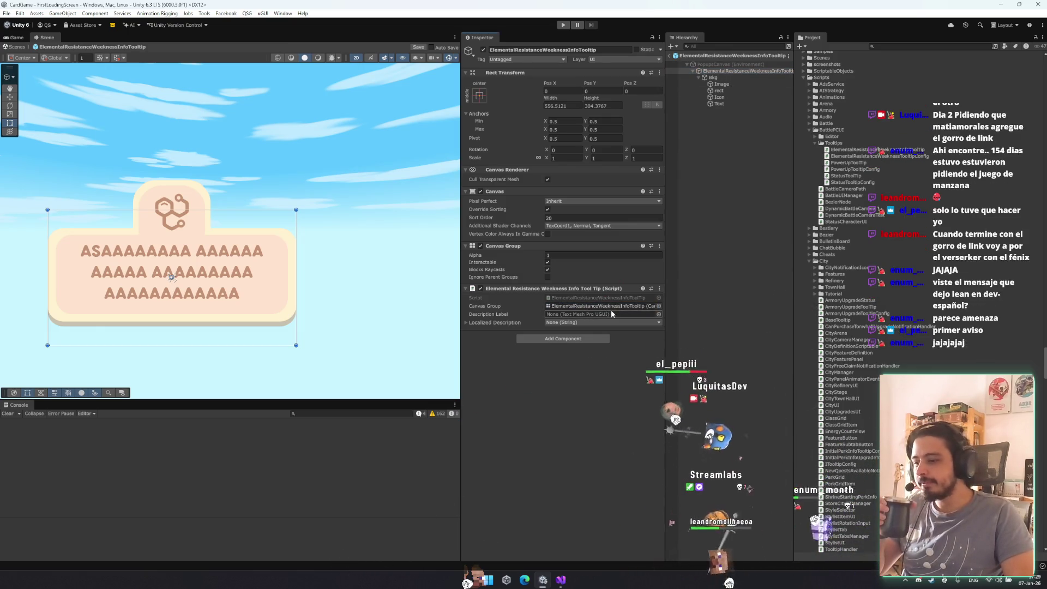
pyautogui.moveTo(718, 104); pyautogui.dragTo(593, 319)
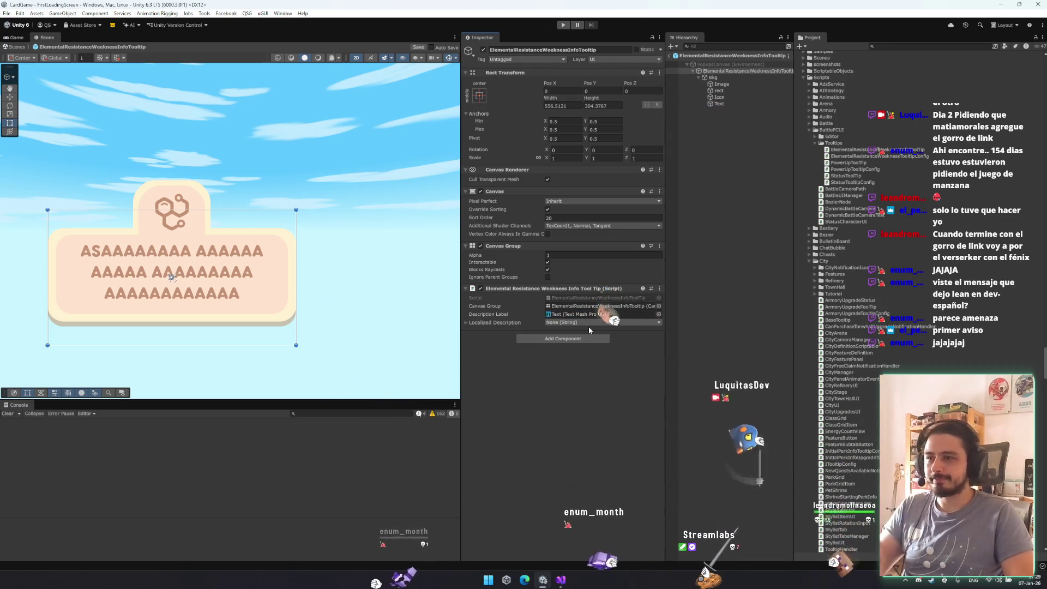
pyautogui.click(588, 324)
pyautogui.write('elemental')
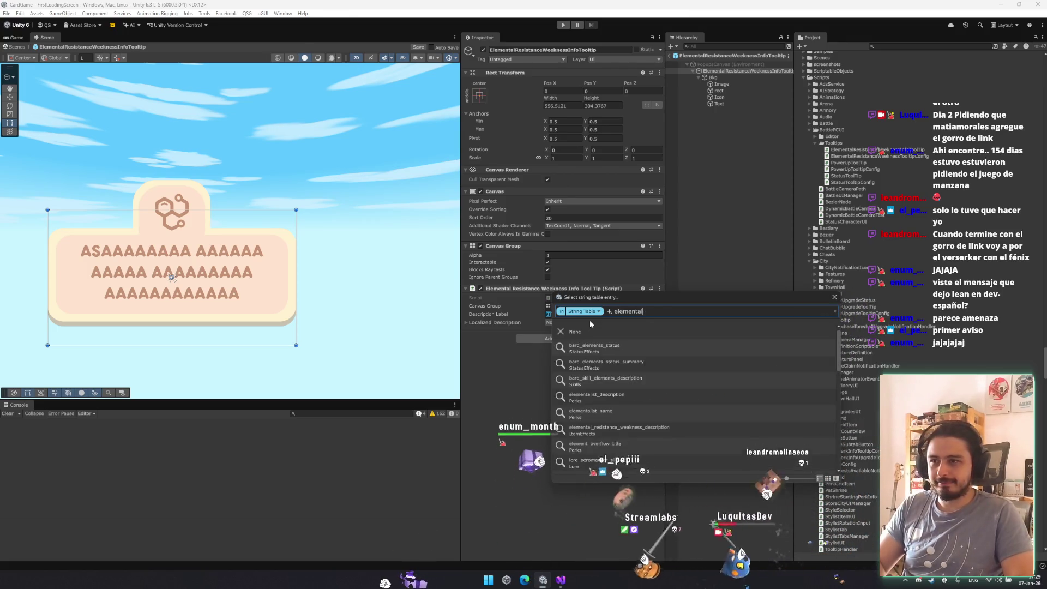
pyautogui.click(702, 429)
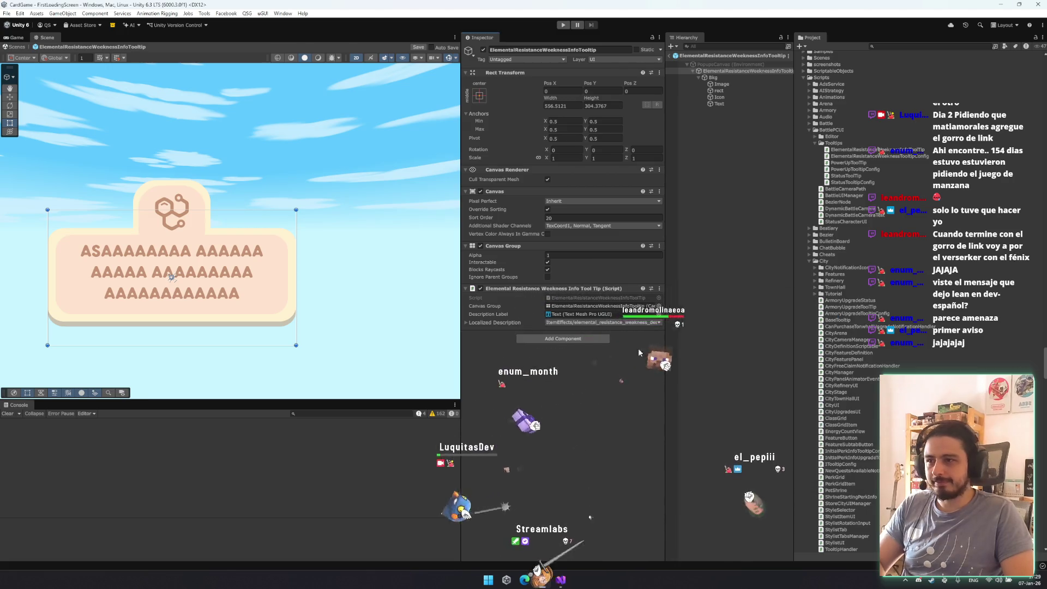
pyautogui.click(670, 55)
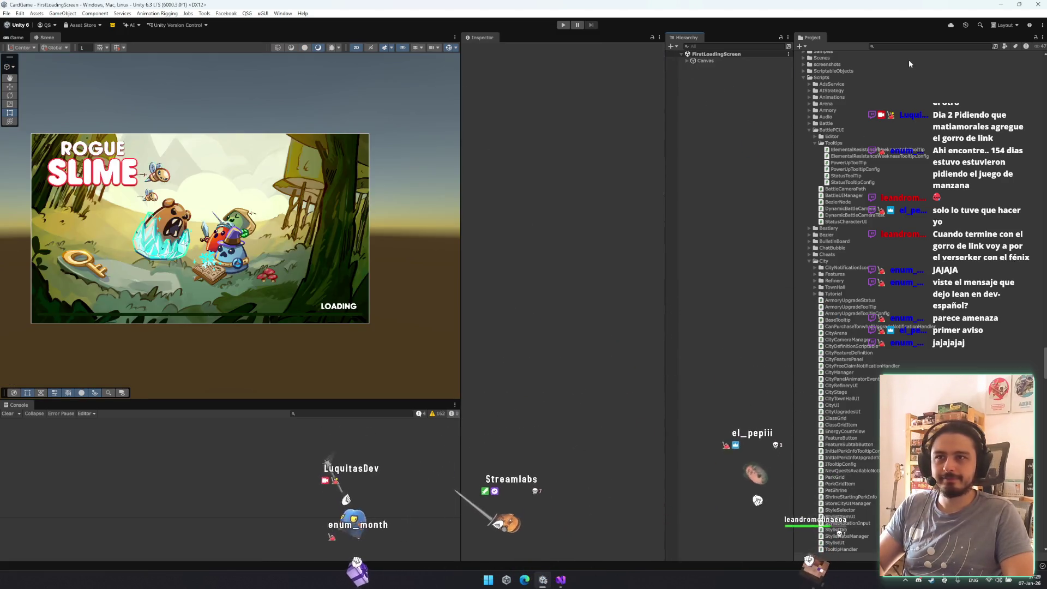
# - Search components for 'eler' and 'handler', then dismiss the search without adding anything
pyautogui.write('elementalr')
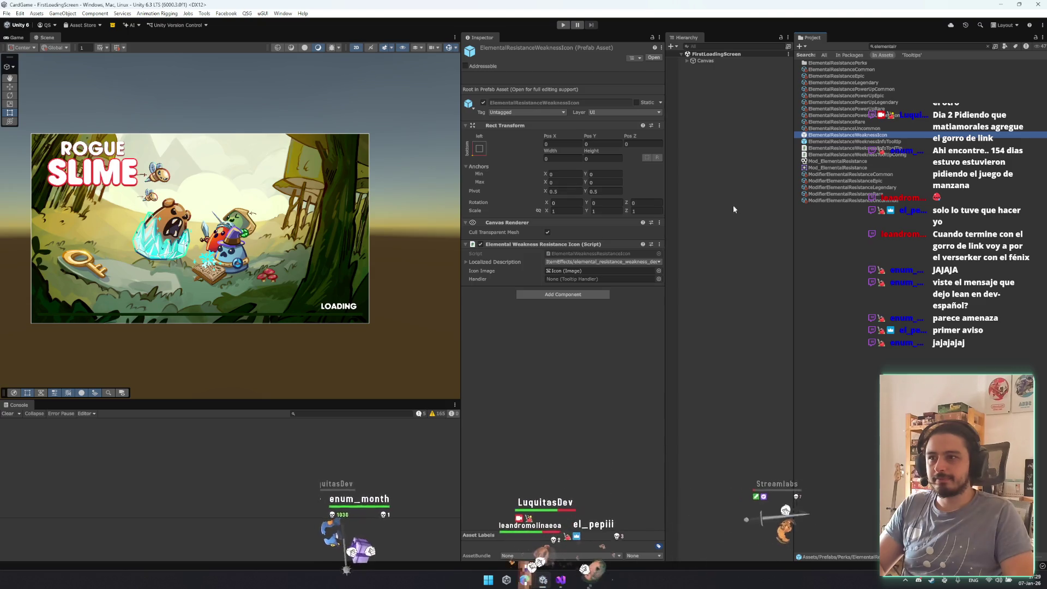
pyautogui.click(582, 295)
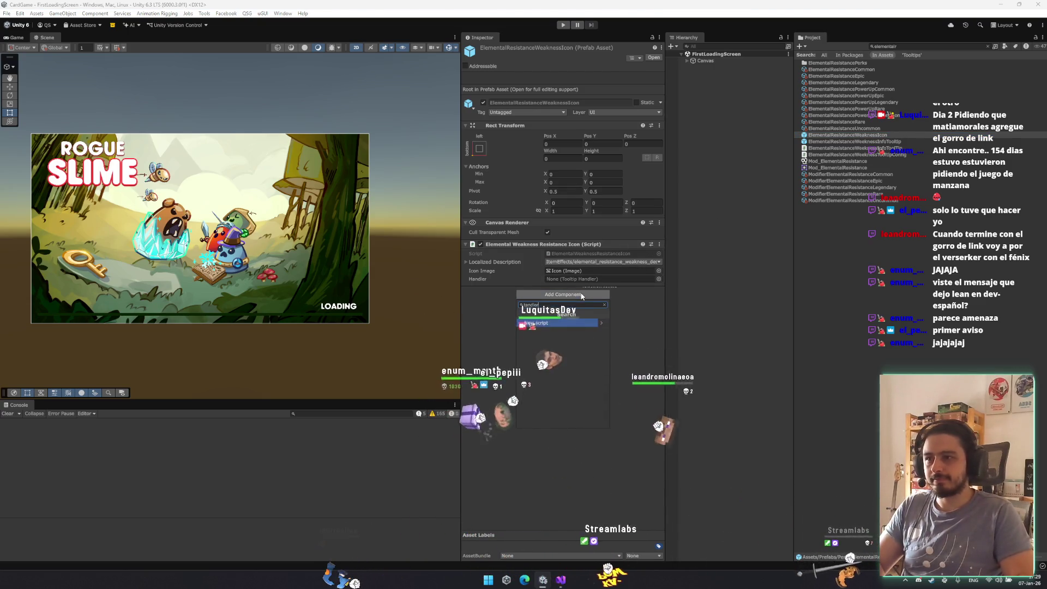
pyautogui.write('handler')
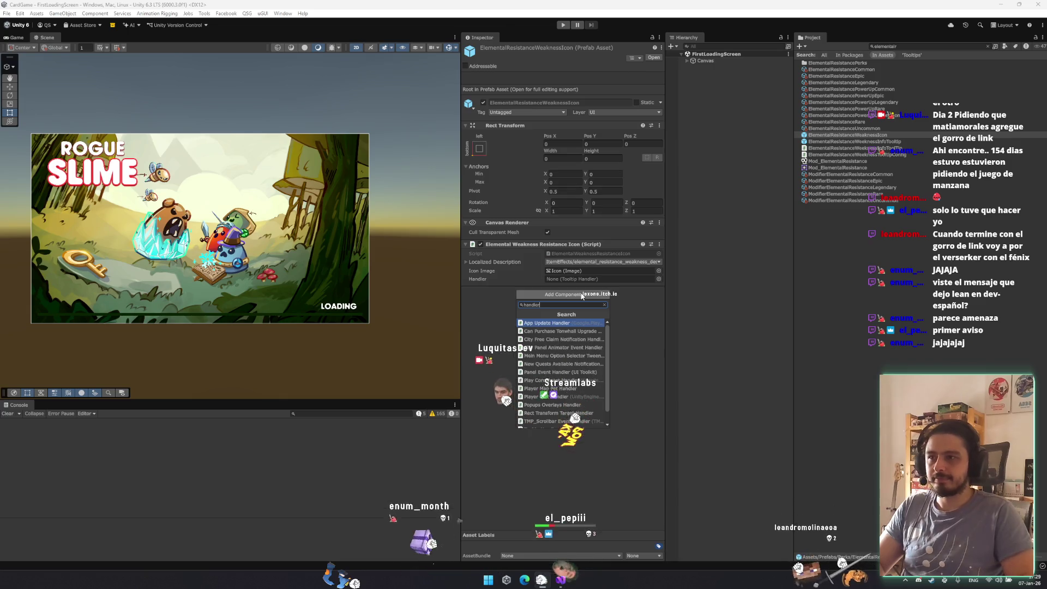
pyautogui.click(846, 138)
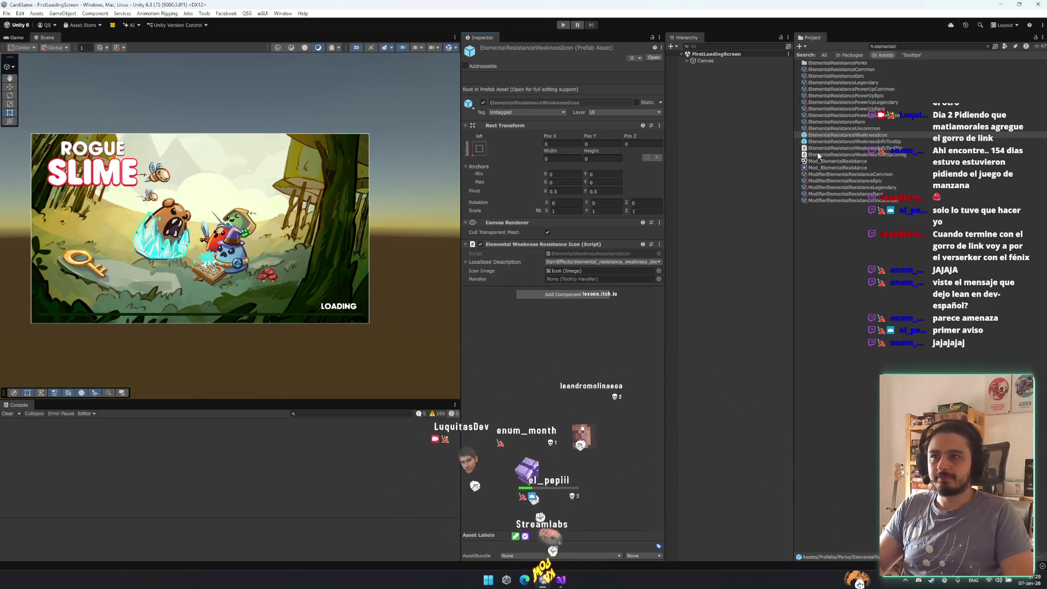
# - Give the ElementalResistanceWeaknessIcon prefab a Tooltip Handler using the elemental config and ElementalResistanceWeaknessInfoTooltip
pyautogui.doubleClick(886, 135)
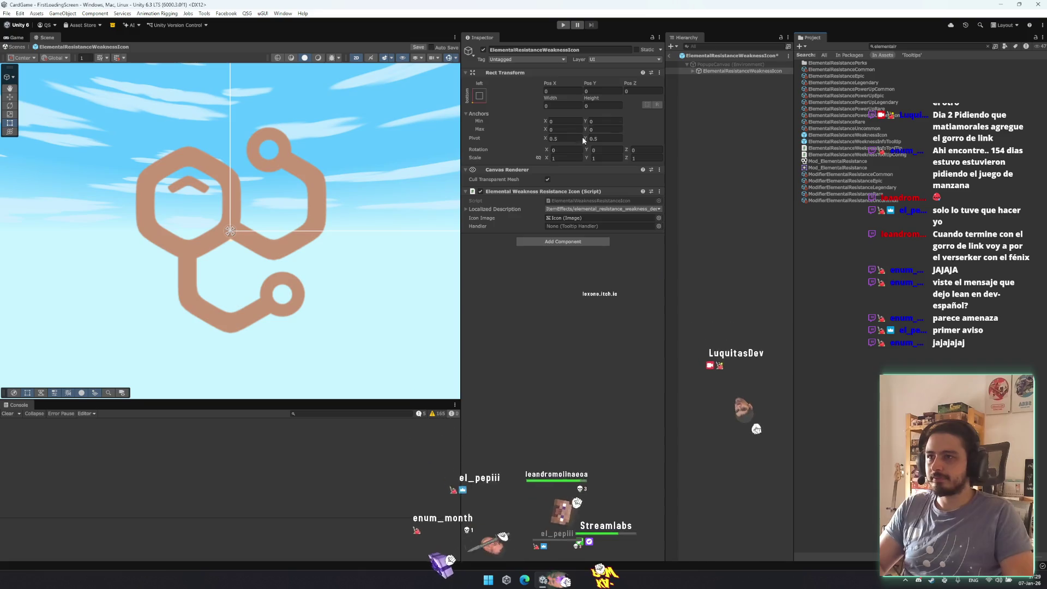
pyautogui.click(721, 76)
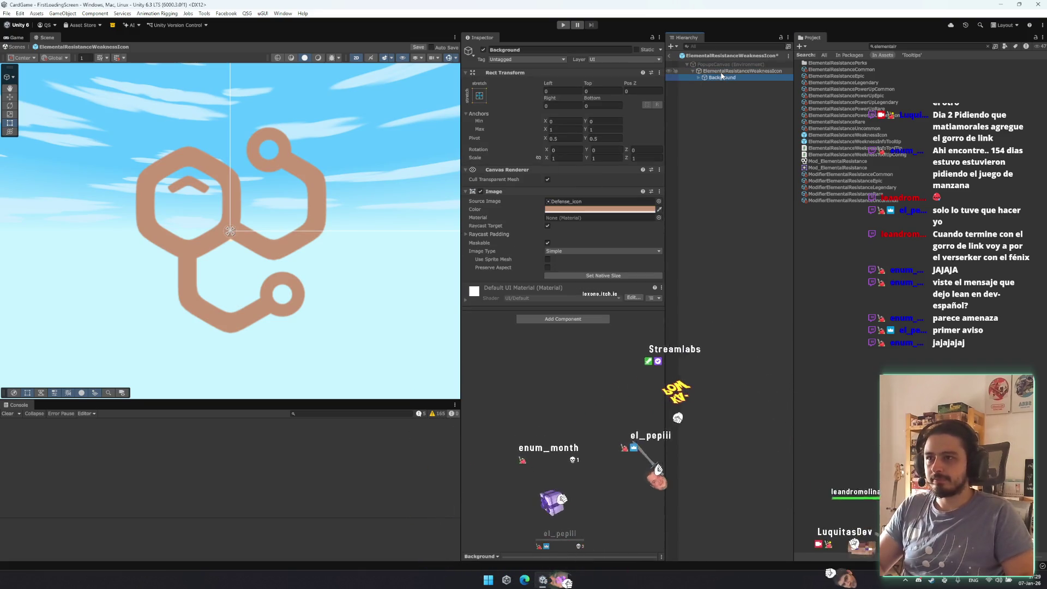
pyautogui.click(725, 71)
pyautogui.click(576, 241)
pyautogui.write('tooltip')
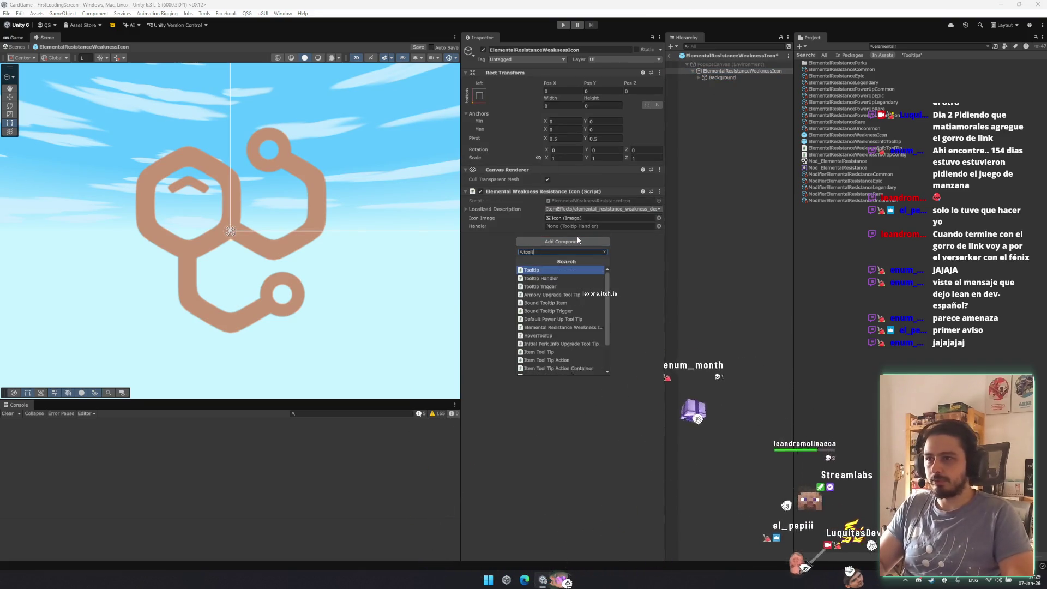
pyautogui.press('Return')
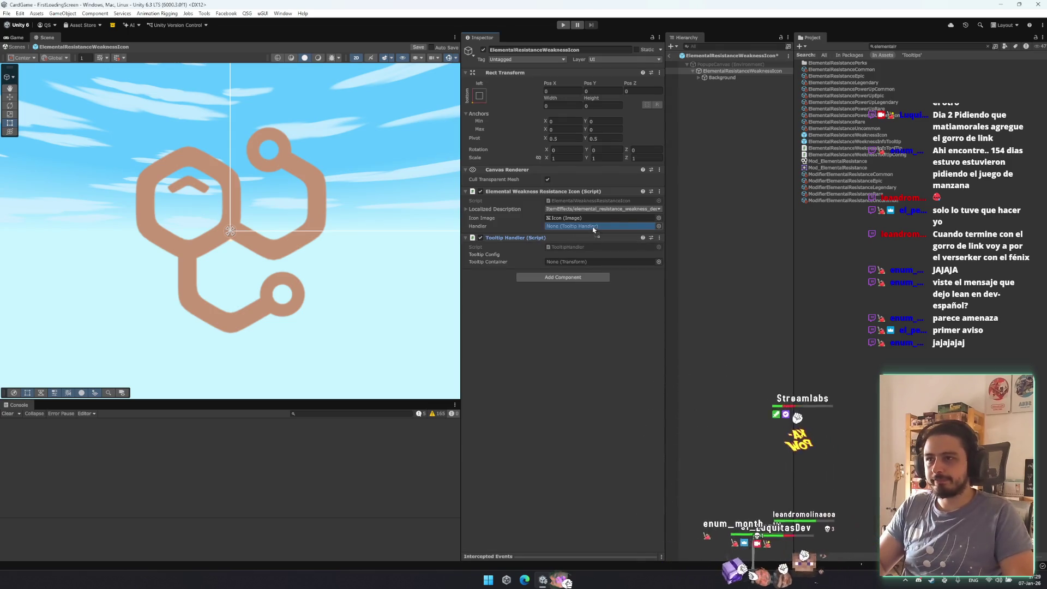
pyautogui.click(600, 254)
pyautogui.click(621, 401)
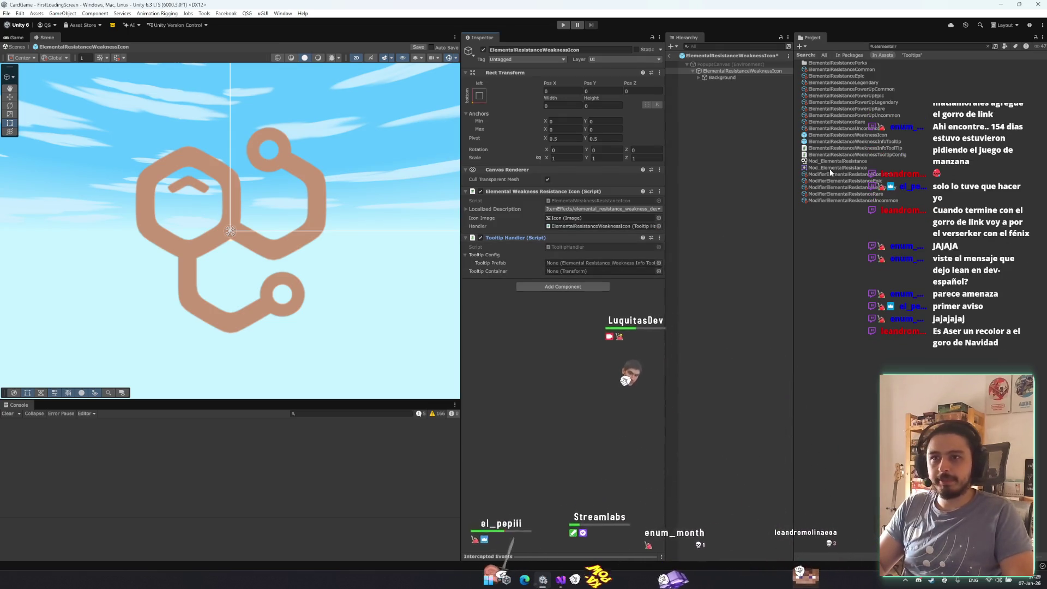
pyautogui.moveTo(851, 141); pyautogui.dragTo(600, 263)
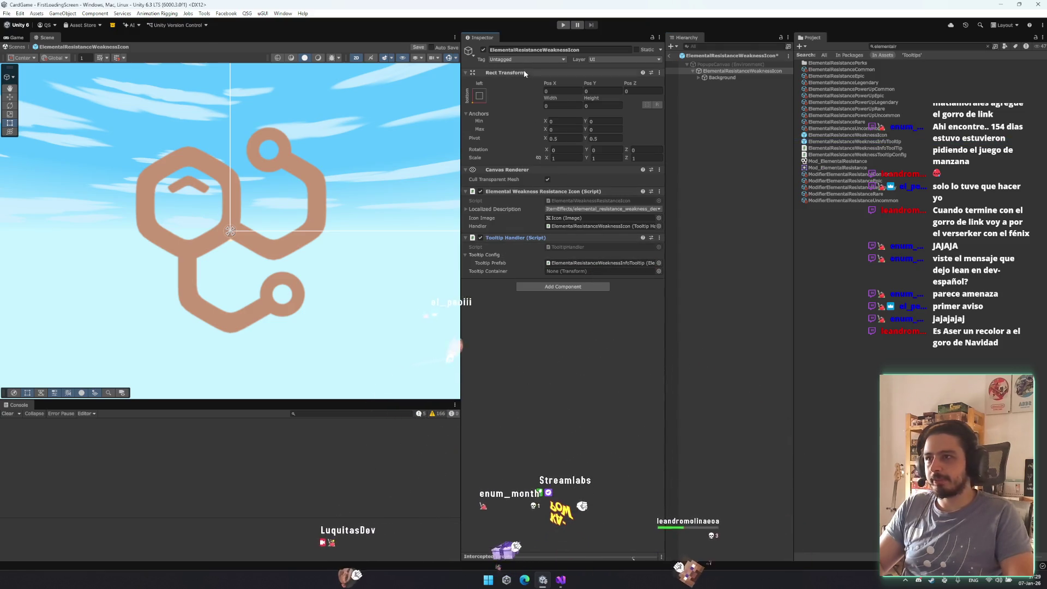
# - Save the icon prefab, exit Prefab Mode to the loading scene, and bring up the browser
pyautogui.hotkey('ctrl', 's')
pyautogui.click(705, 49)
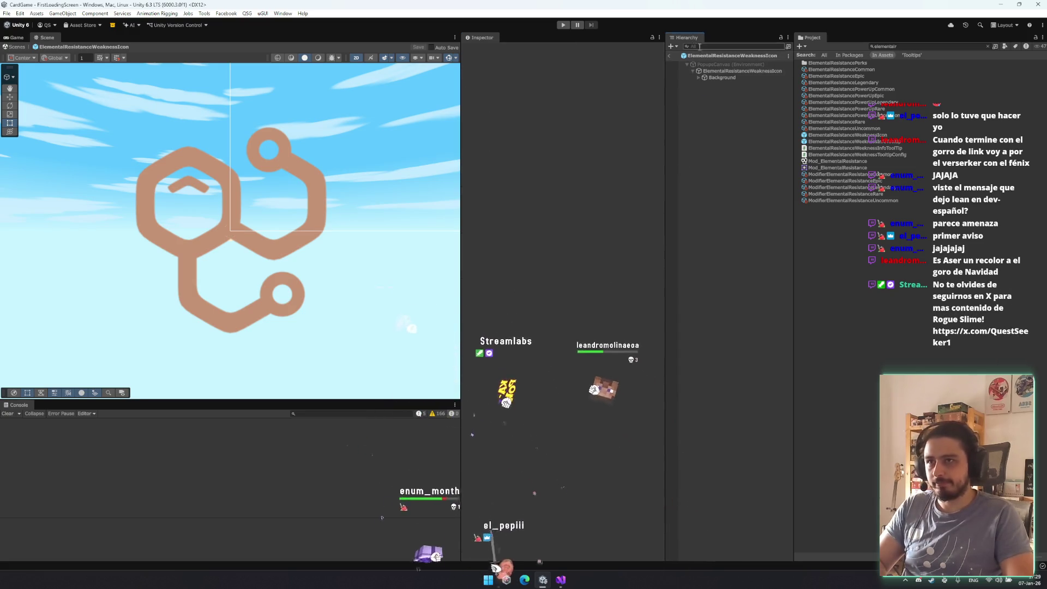
pyautogui.click(669, 56)
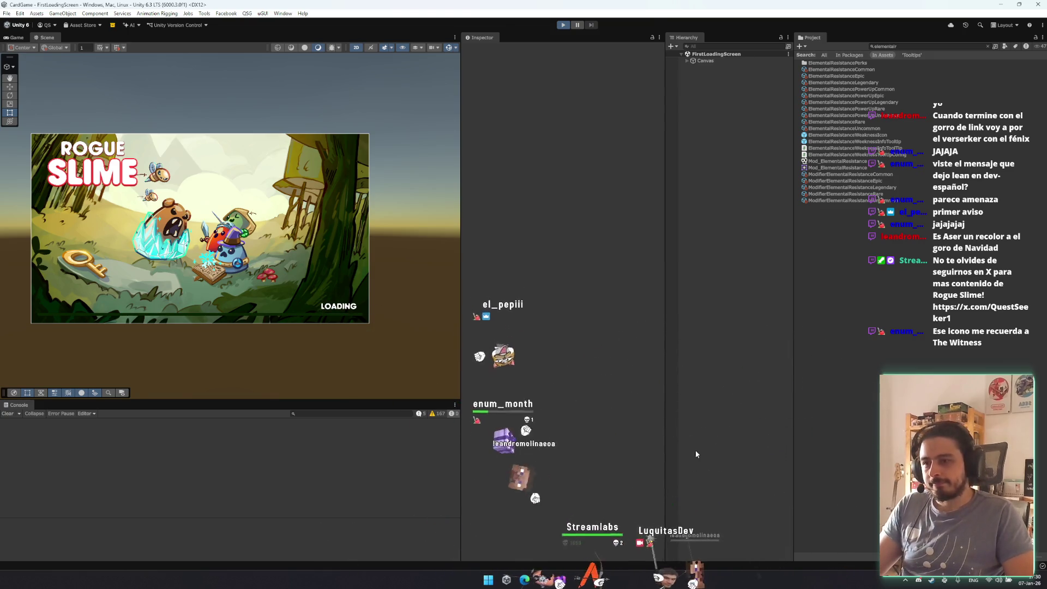
pyautogui.hotkey('alt', 'Tab')
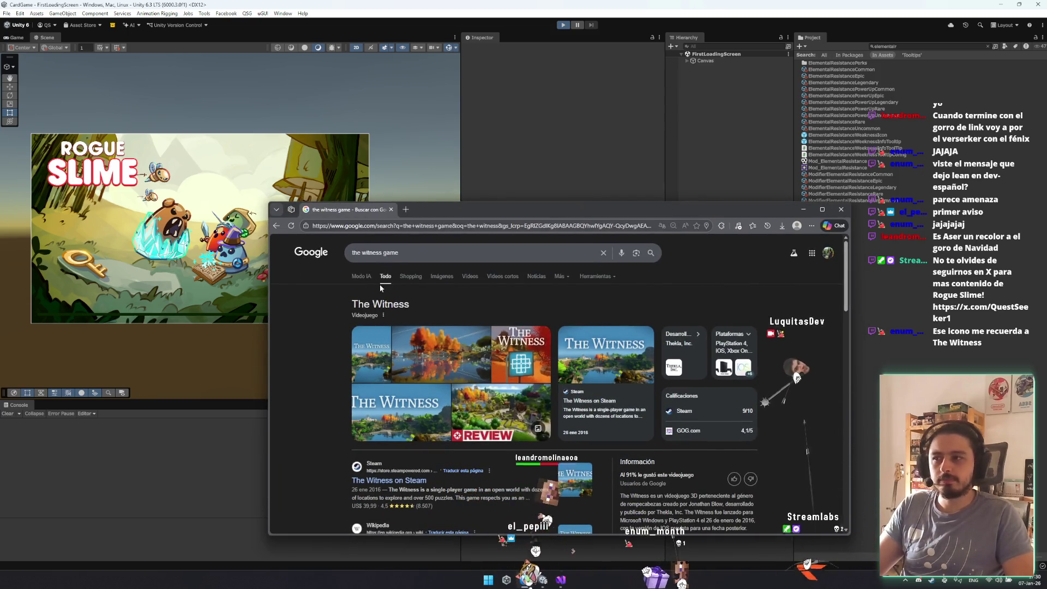
# - Show Google image results for The Witness game icon, then return to Unity
pyautogui.click(442, 275)
pyautogui.click(456, 254)
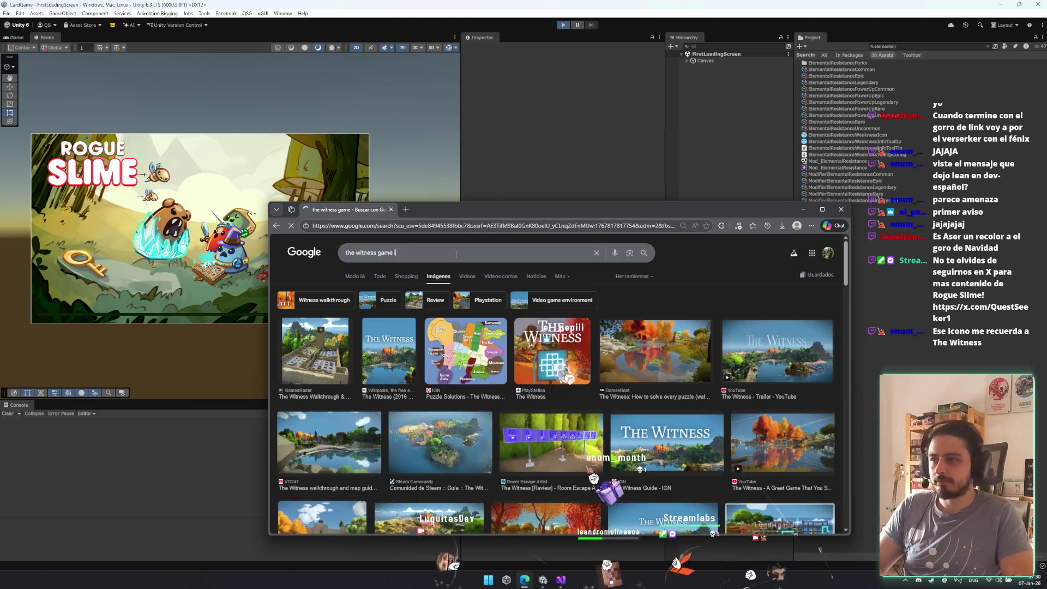
pyautogui.write('iconm')
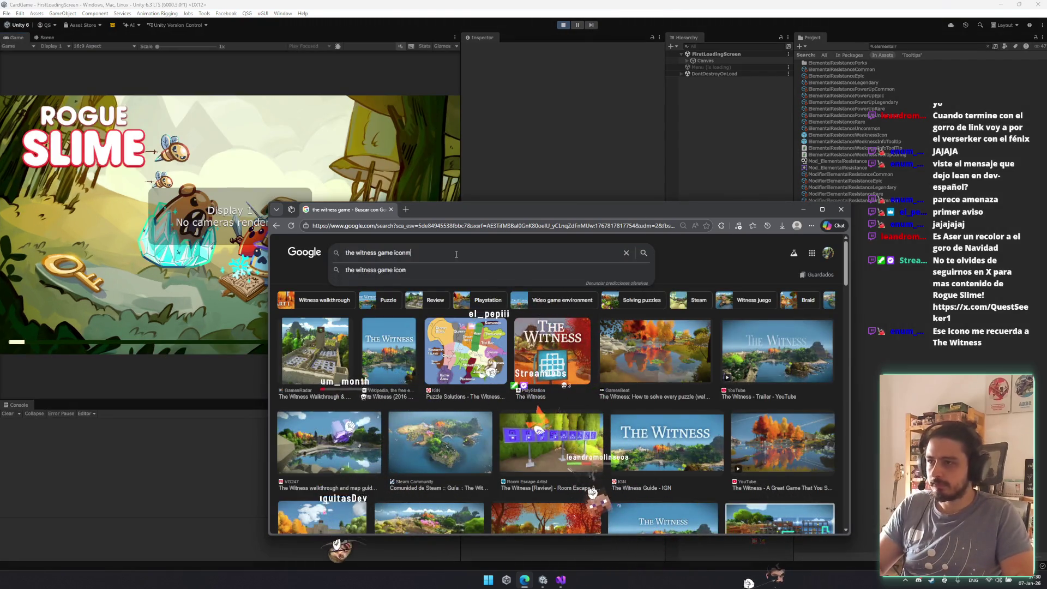
pyautogui.press('Return')
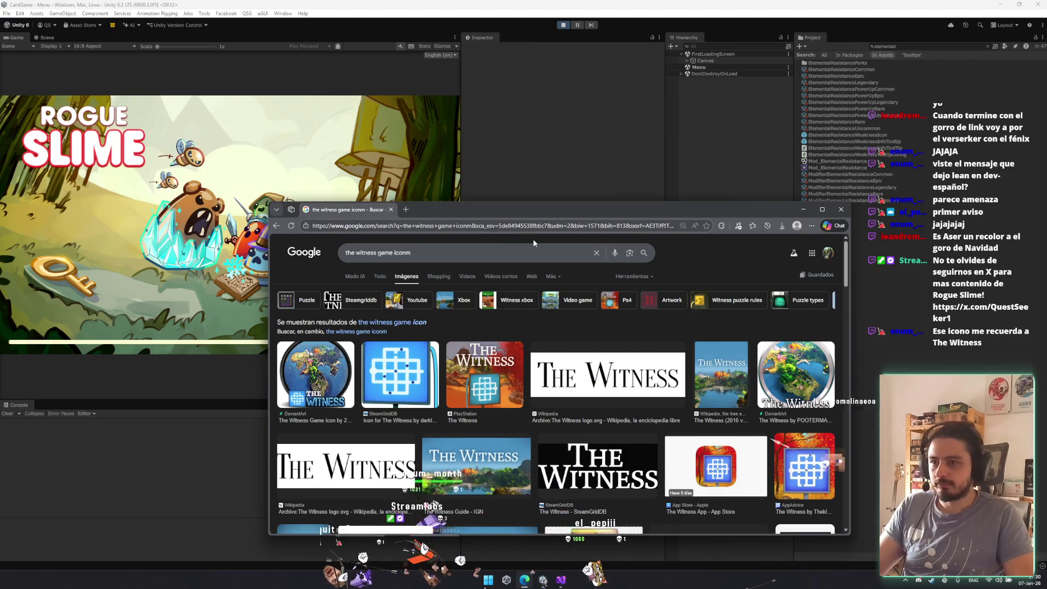
pyautogui.click(390, 209)
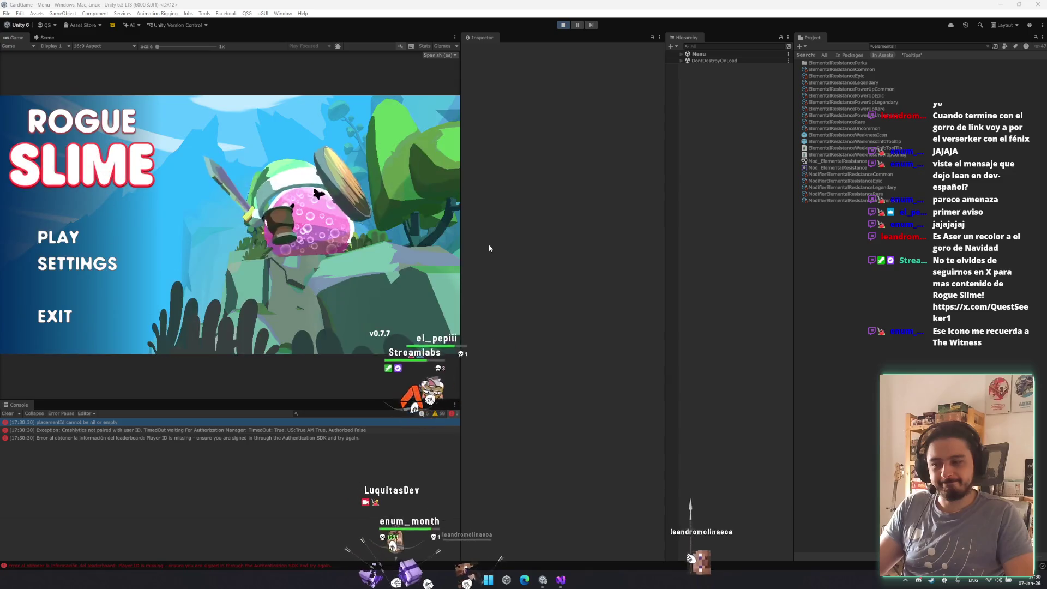
# - Play into a slime battle, clear the Console, check an enemy's tooltip, and set English
pyautogui.click(96, 228)
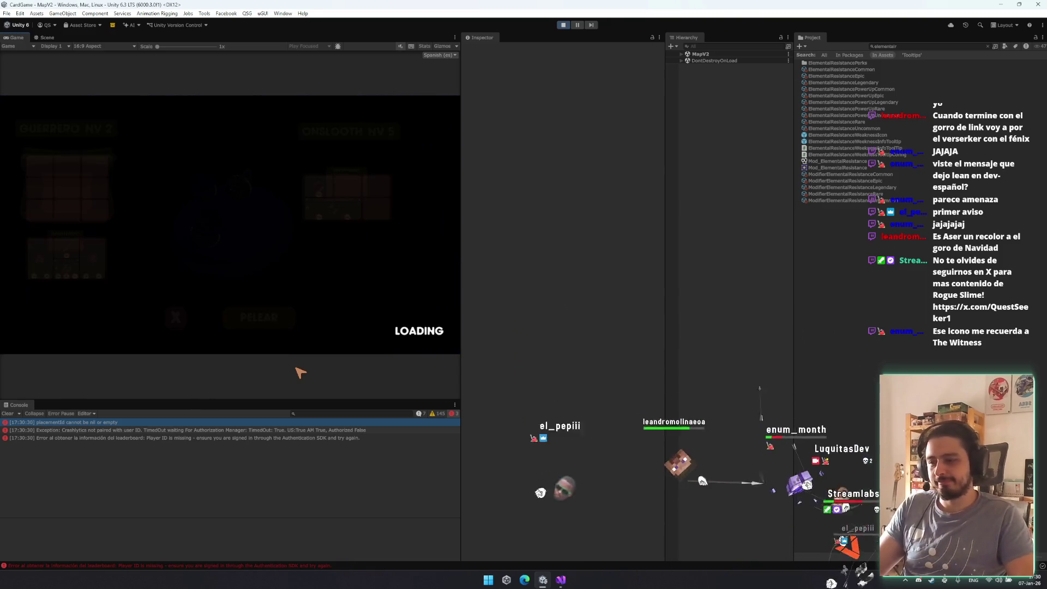
pyautogui.click(8, 414)
pyautogui.moveTo(374, 154)
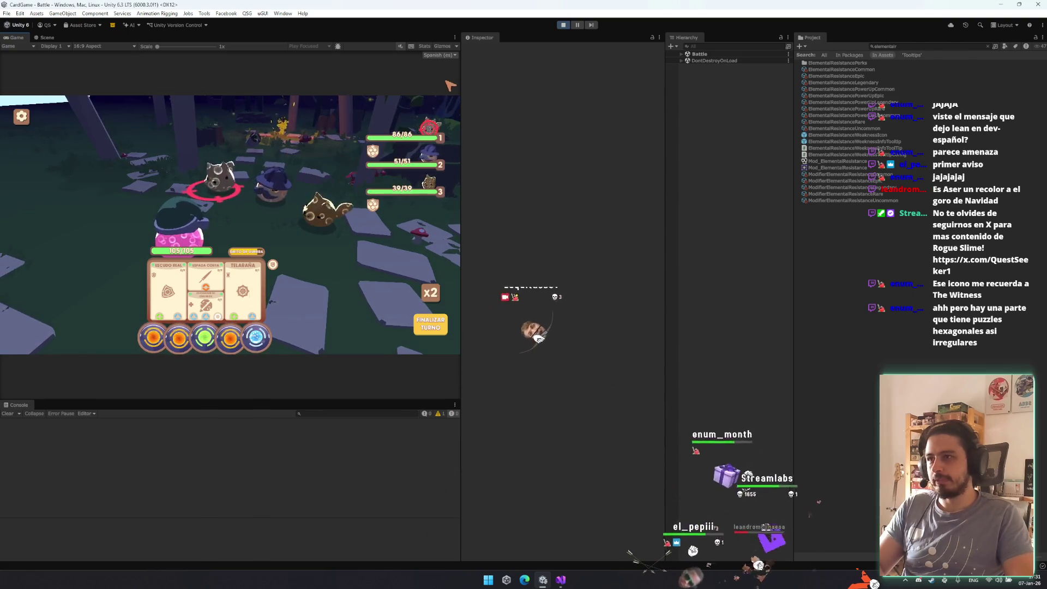
pyautogui.click(446, 56)
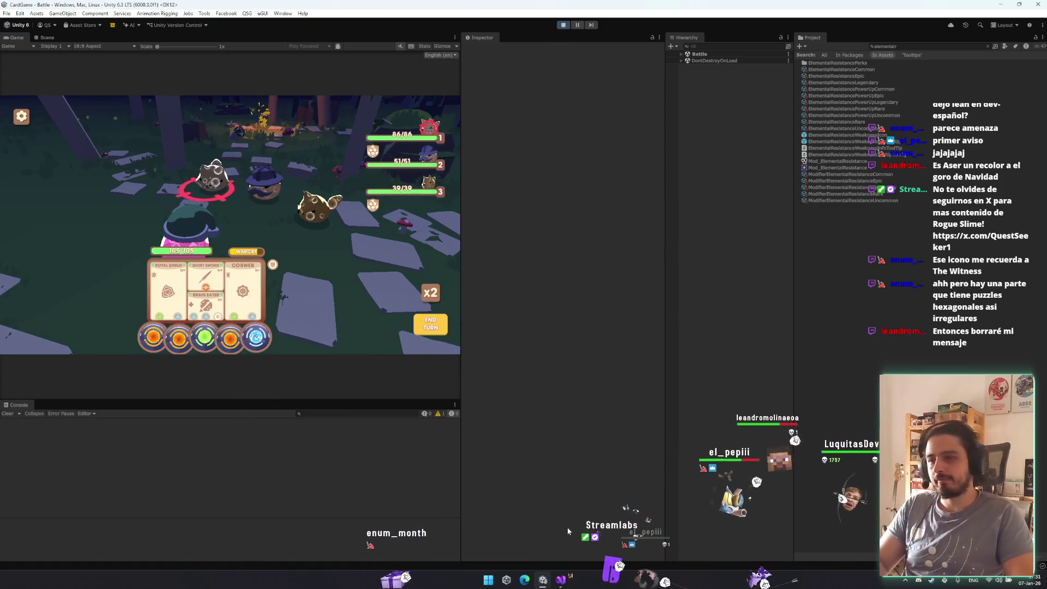
pyautogui.click(560, 579)
# - Go to the tooltip config class definition and browse the BattlePowerUp, PerkToolTip and PowerUpToolTip files
pyautogui.doubleClick(407, 309)
pyautogui.press('F12')
pyautogui.scroll(-4, 370, 367)
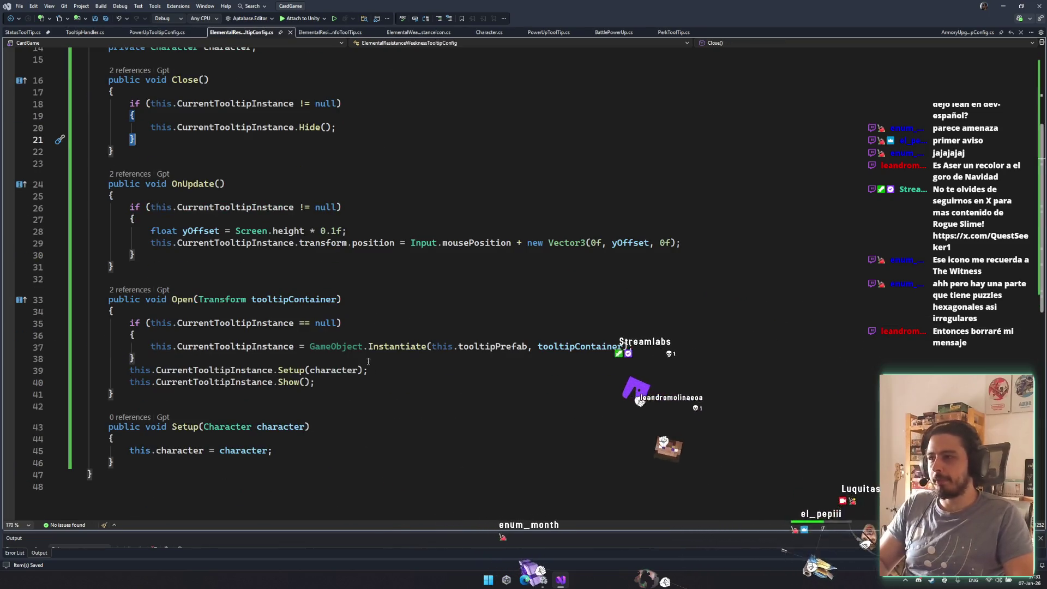
pyautogui.click(339, 34)
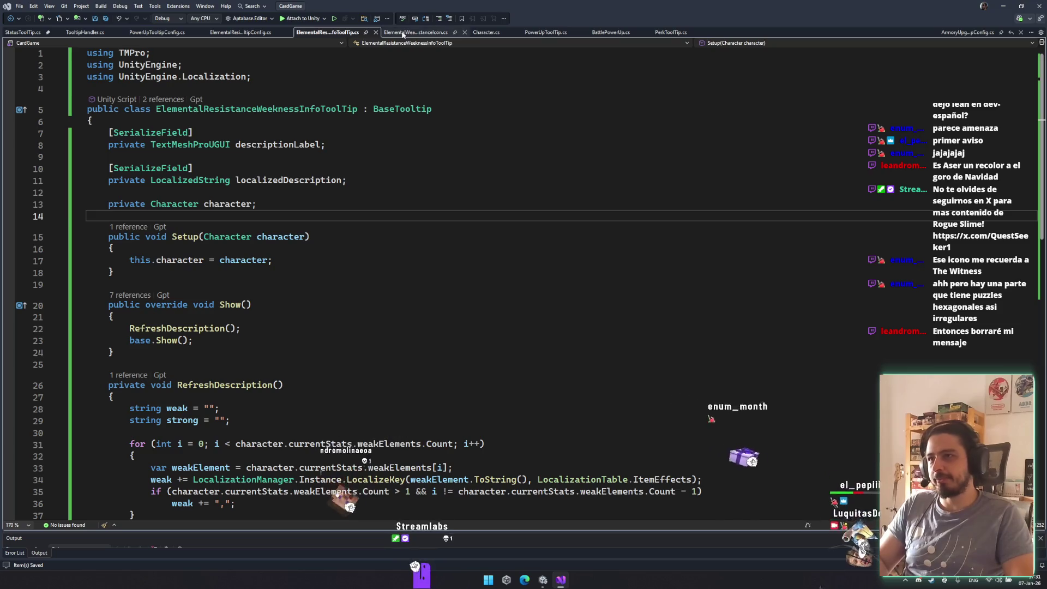
pyautogui.click(610, 32)
pyautogui.click(681, 33)
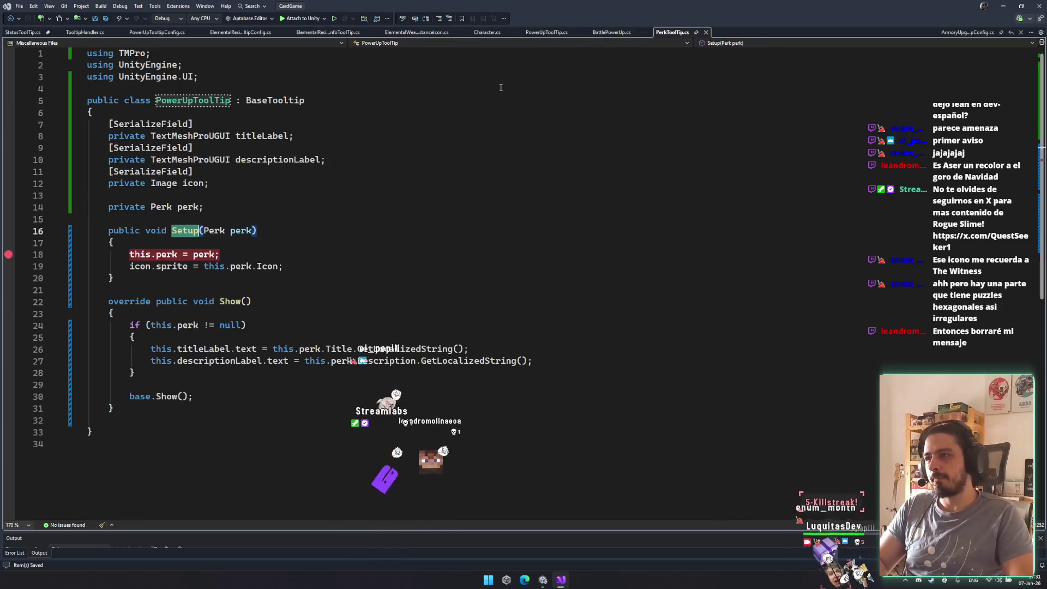
pyautogui.click(537, 32)
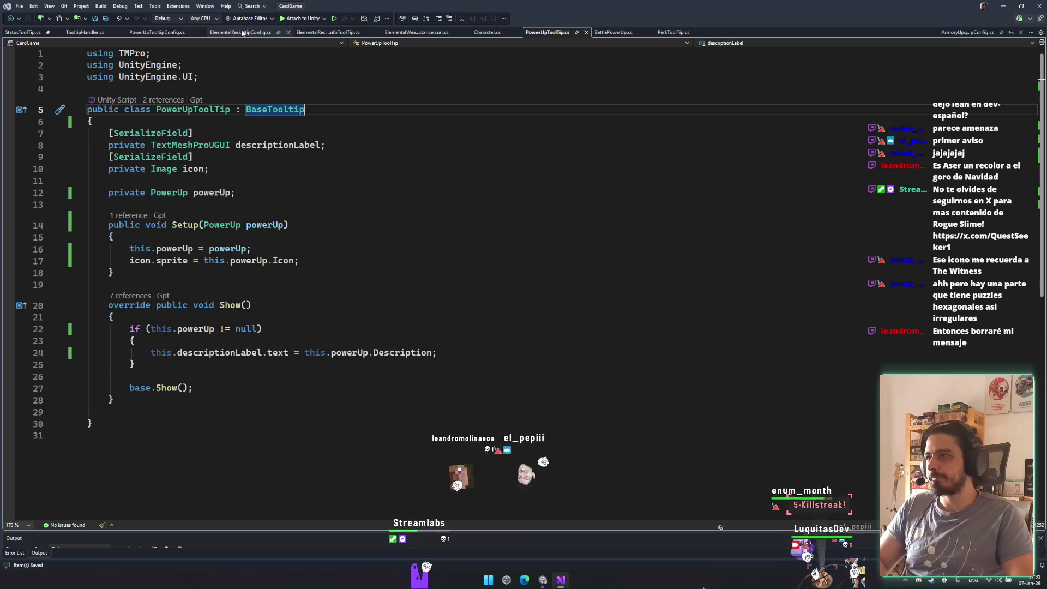
pyautogui.click(158, 32)
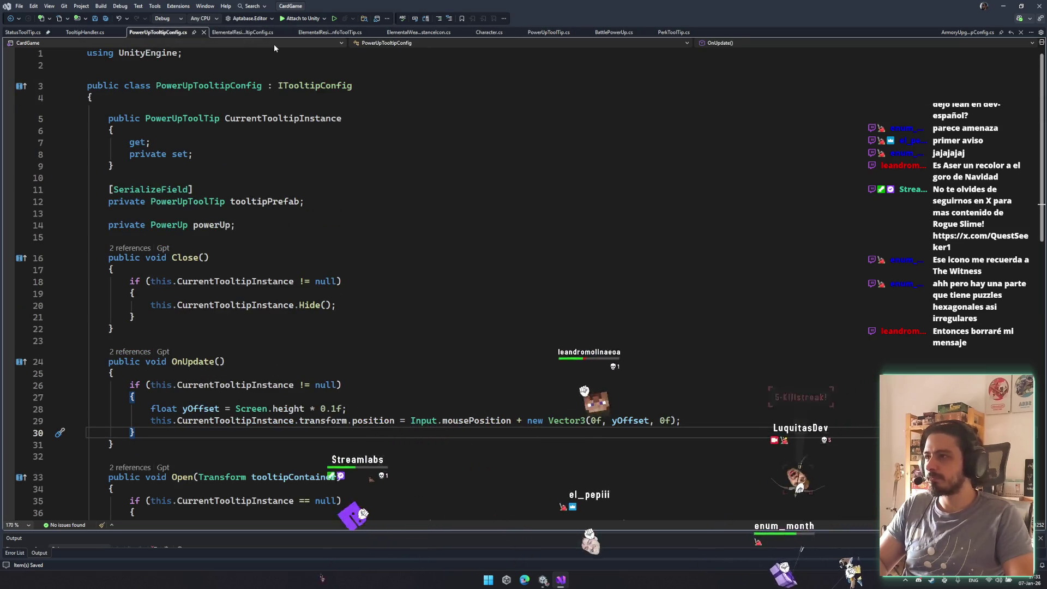
pyautogui.scroll(-2, 266, 135)
pyautogui.scroll(-4, 266, 135)
pyautogui.scroll(6, 284, 157)
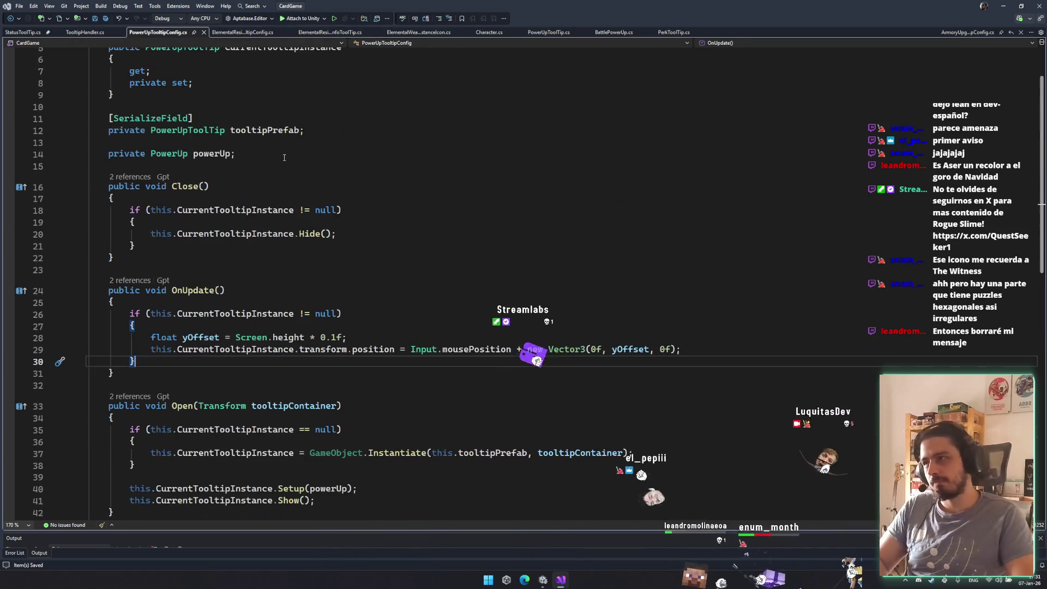
# - Code-search the project for 'statuseffect' and 'tooltip', then return to the Unity editor
pyautogui.hotkey('ctrl', 't')
pyautogui.write('statuseffec')
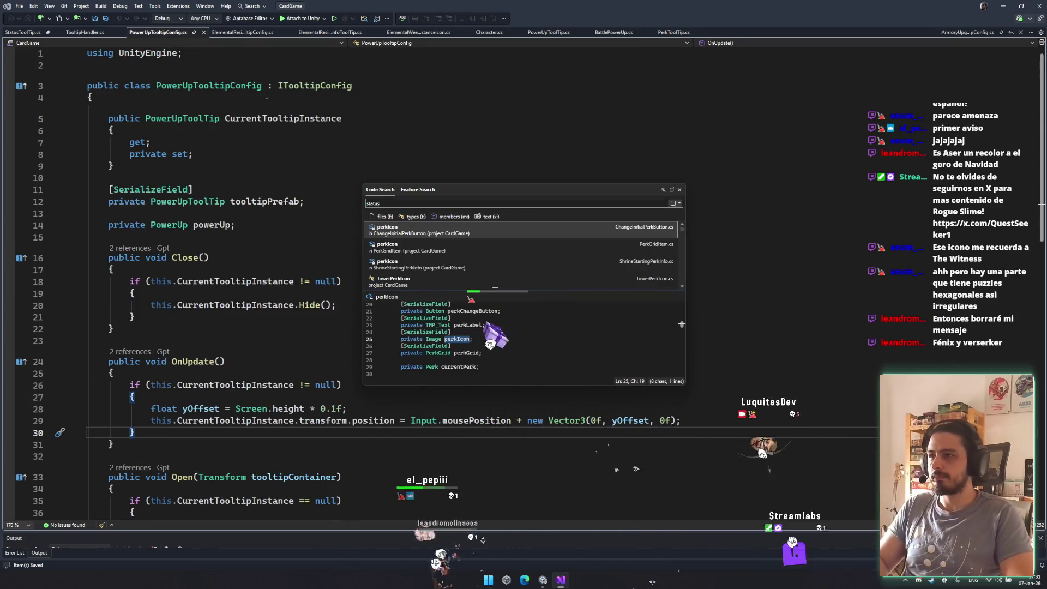
pyautogui.write('t')
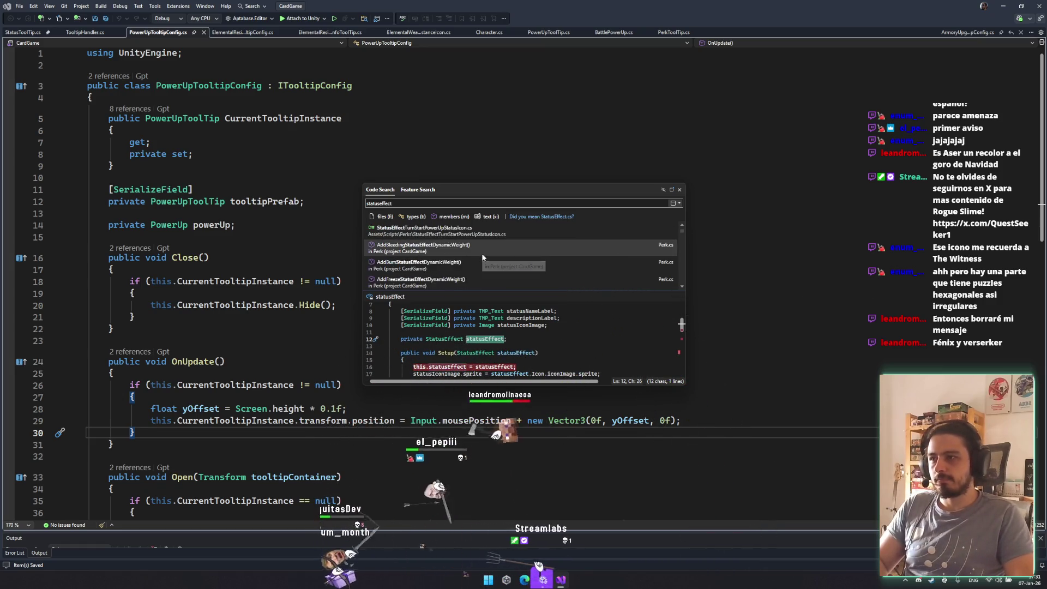
pyautogui.write('tooltip')
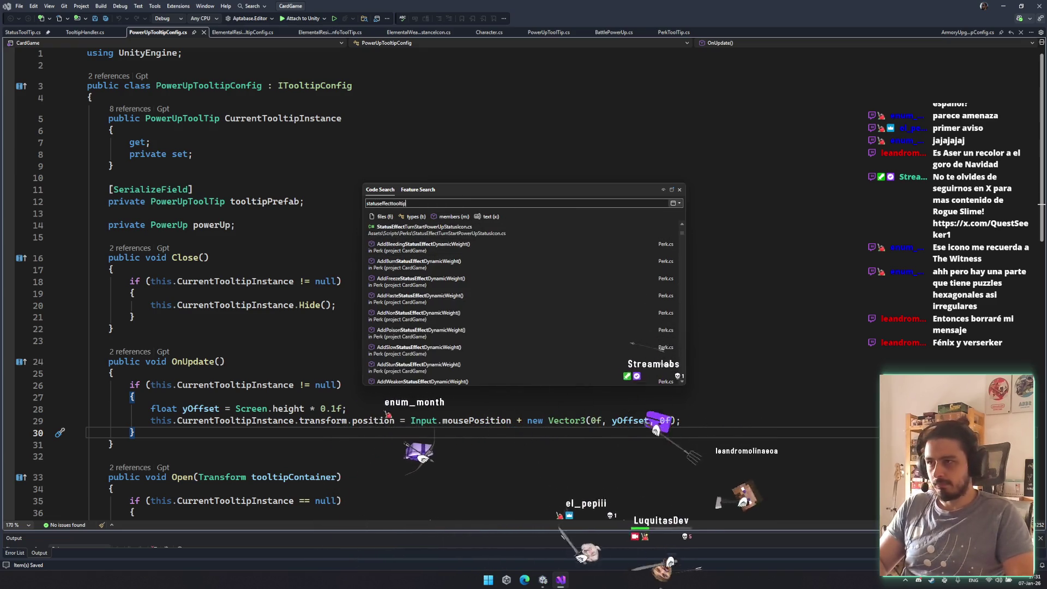
pyautogui.hotkey('ctrl', 'a')
pyautogui.write('to')
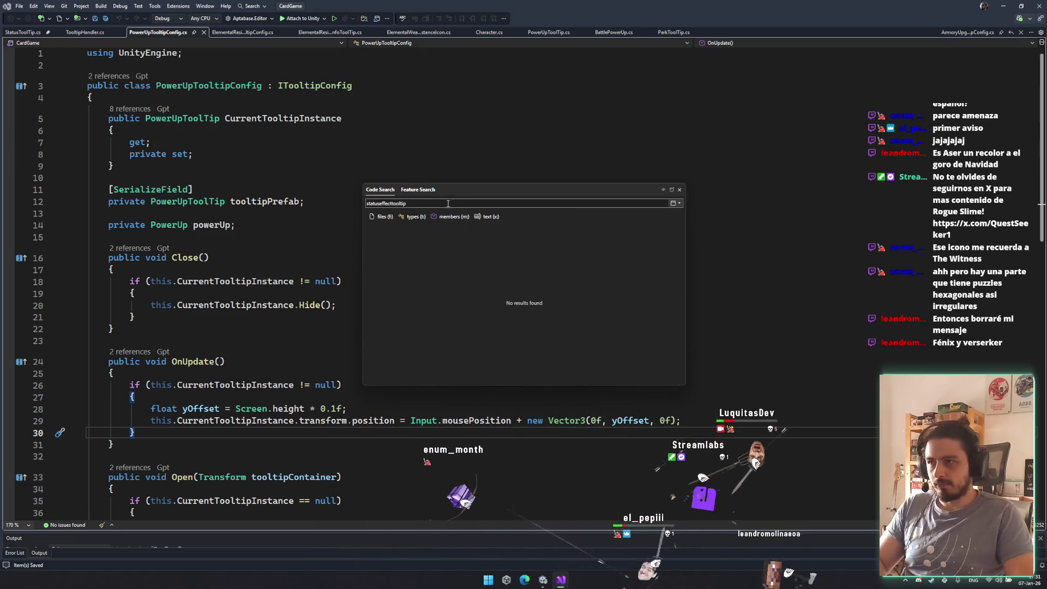
pyautogui.write('oltip')
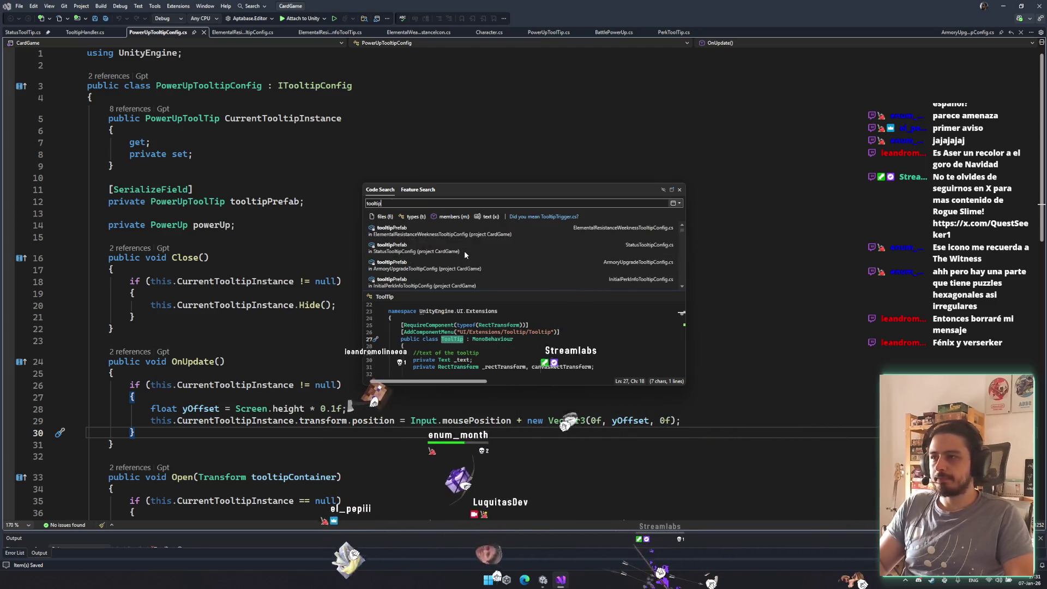
pyautogui.press('Escape')
pyautogui.moveTo(116, 373); pyautogui.dragTo(135, 397)
pyautogui.click(556, 580)
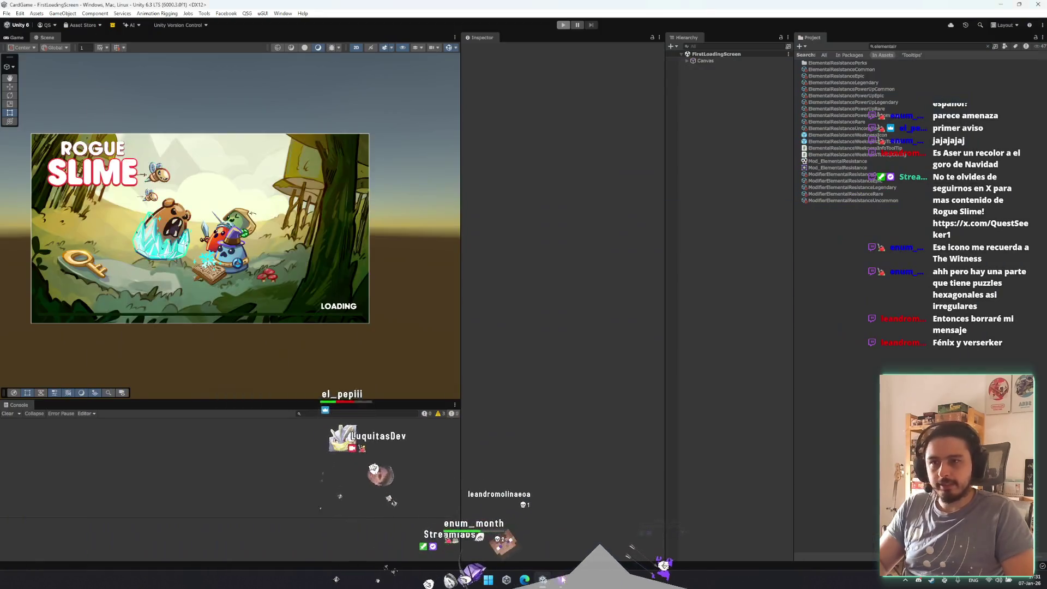
# - Filter the Project for 'toolt' and copy the OnUpdate body from StatusTooltipConfig.cs
pyautogui.write('tooltip')
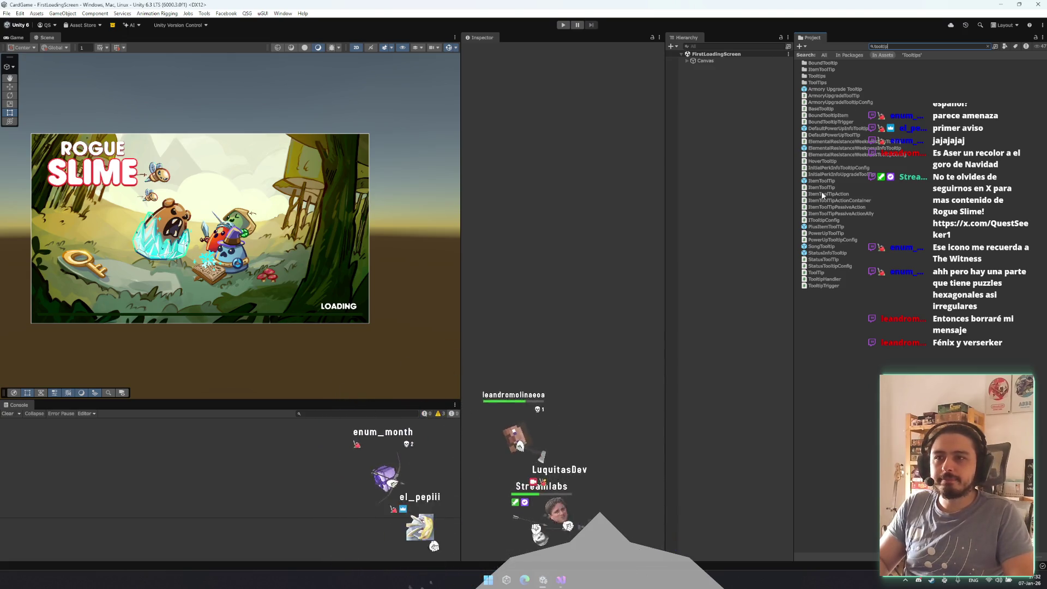
pyautogui.click(840, 260)
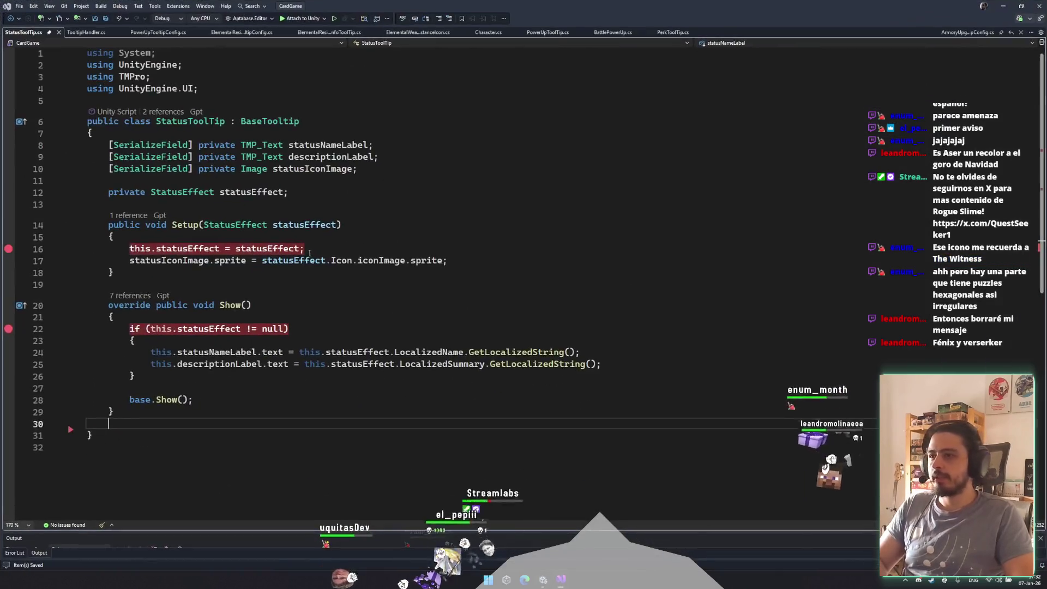
pyautogui.scroll(1, 306, 250)
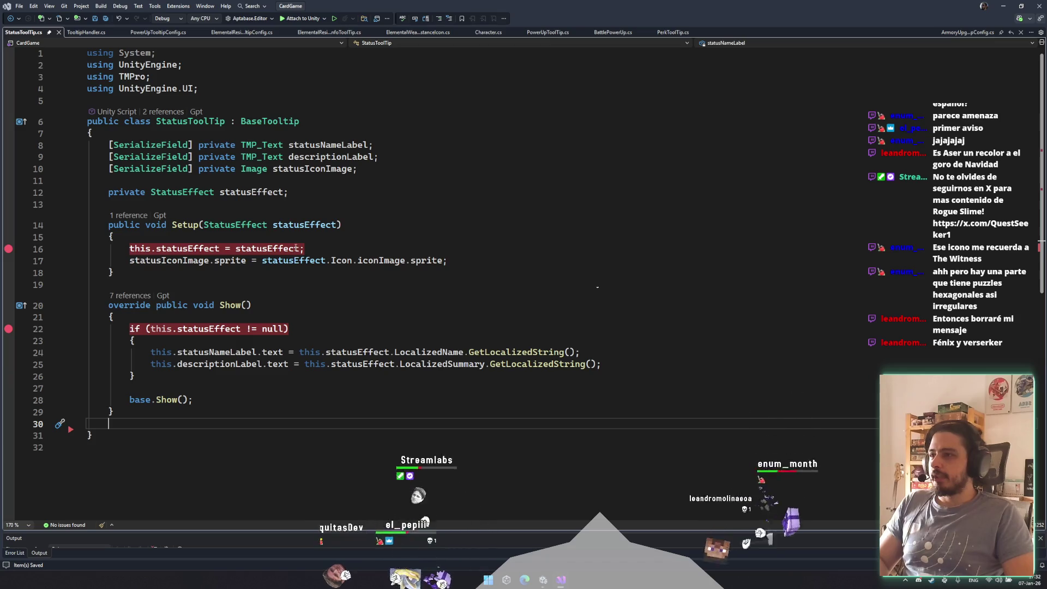
pyautogui.hotkey('alt', 'Tab')
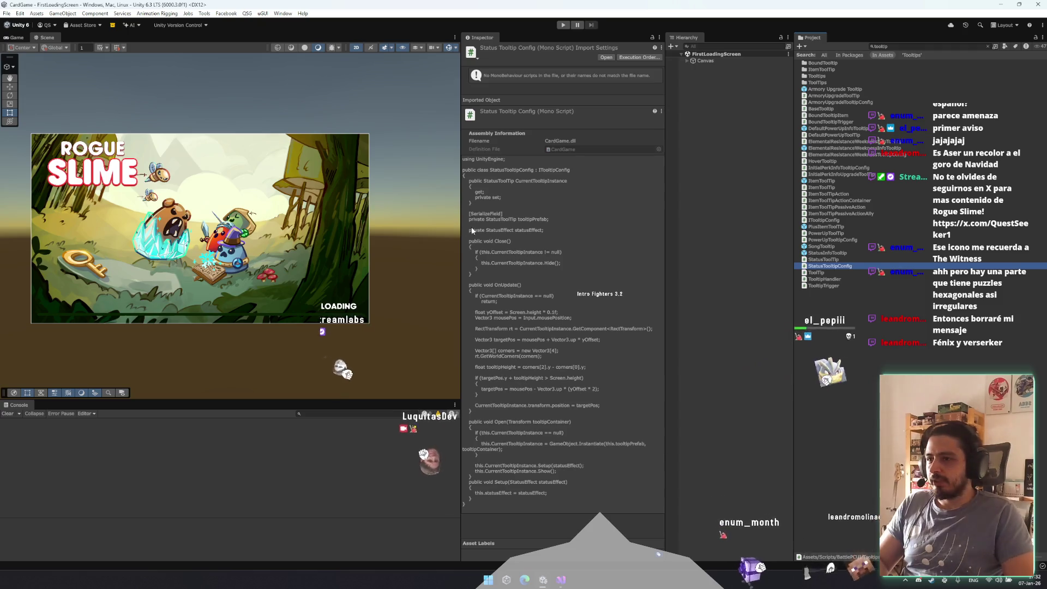
pyautogui.hotkey('alt', 'Tab')
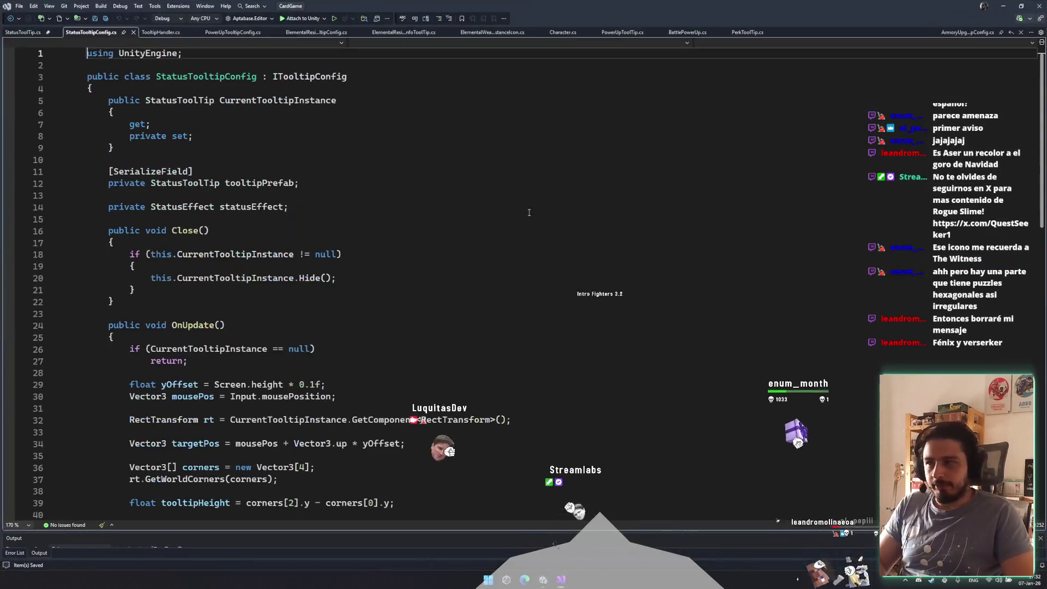
pyautogui.scroll(-4, 238, 249)
pyautogui.moveTo(129, 225)
pyautogui.mouseDown()
pyautogui.moveTo(417, 426)
pyautogui.moveTo(575, 457)
pyautogui.mouseUp()
pyautogui.hotkey('ctrl', 'c')
# - Look through the open script tabs: TooltipHandler, ElementalWeaknessResistanceIcon, Character, PowerUpToolTip, BattlePowerUp
pyautogui.click(159, 32)
pyautogui.click(315, 32)
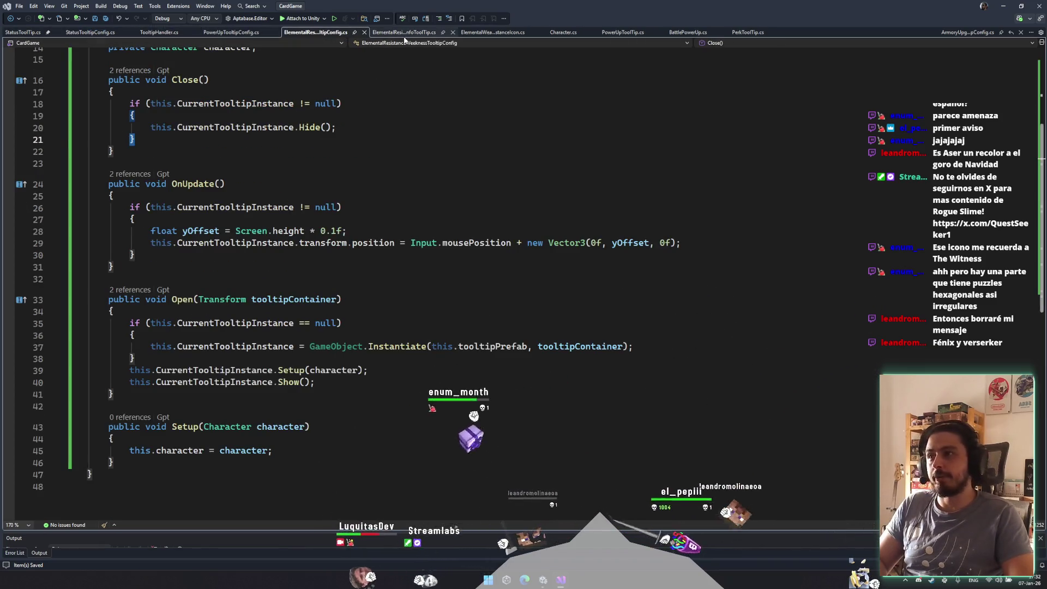
pyautogui.click(403, 32)
pyautogui.scroll(-4, 303, 312)
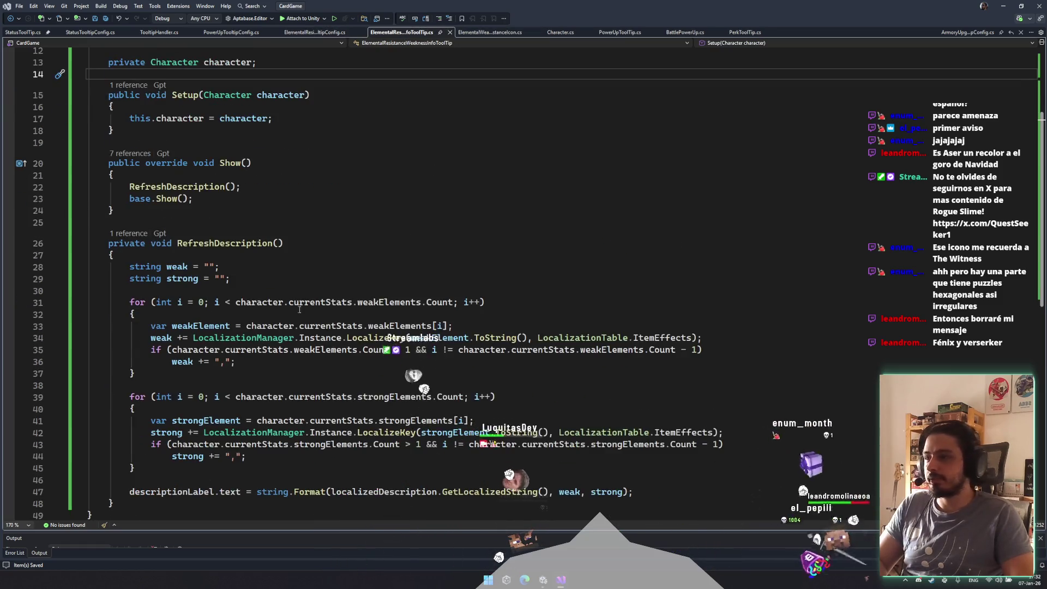
pyautogui.click(491, 32)
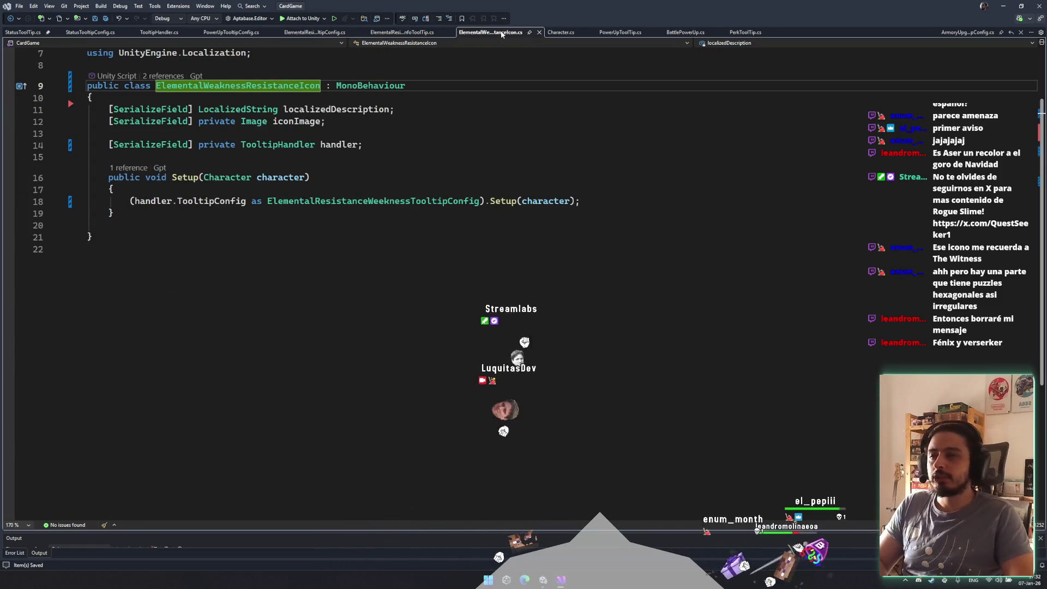
pyautogui.click(567, 33)
pyautogui.click(620, 32)
pyautogui.click(686, 33)
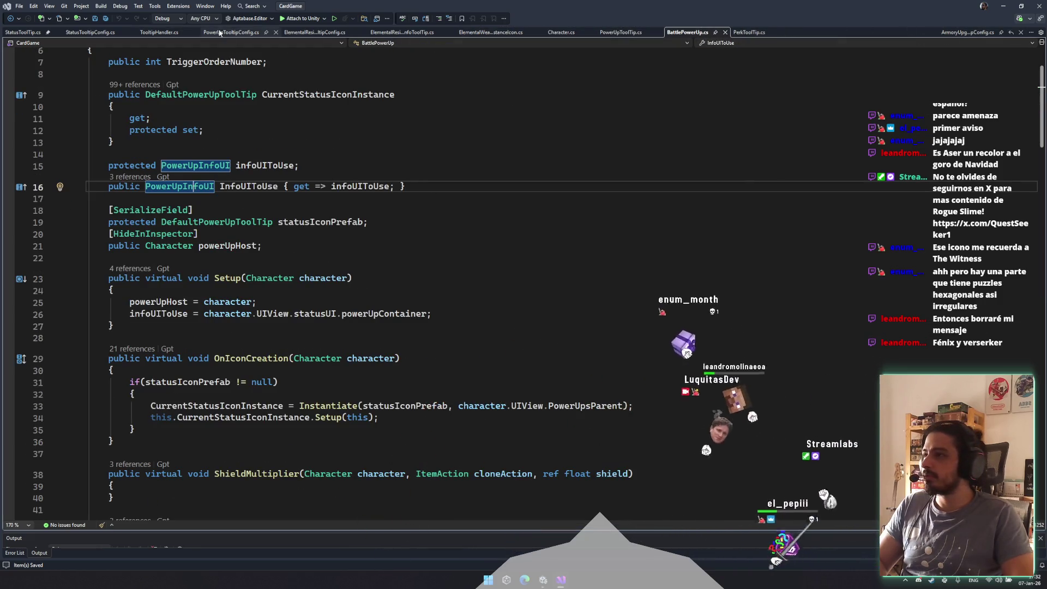
# - Paste the copied positioning code over OnUpdate's old if-block in ElementalResistanceWeaknessTooltipConfig.cs
pyautogui.click(321, 32)
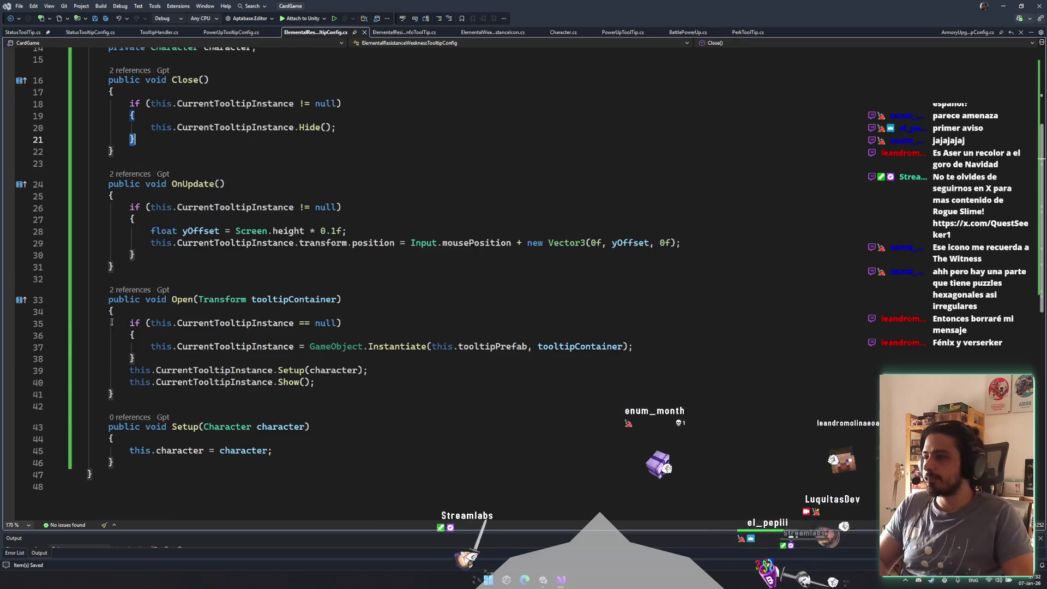
pyautogui.moveTo(132, 233); pyautogui.dragTo(133, 254)
pyautogui.moveTo(119, 207)
pyautogui.mouseDown()
pyautogui.moveTo(141, 240)
pyautogui.moveTo(185, 251)
pyautogui.mouseUp()
pyautogui.hotkey('ctrl', 'v')
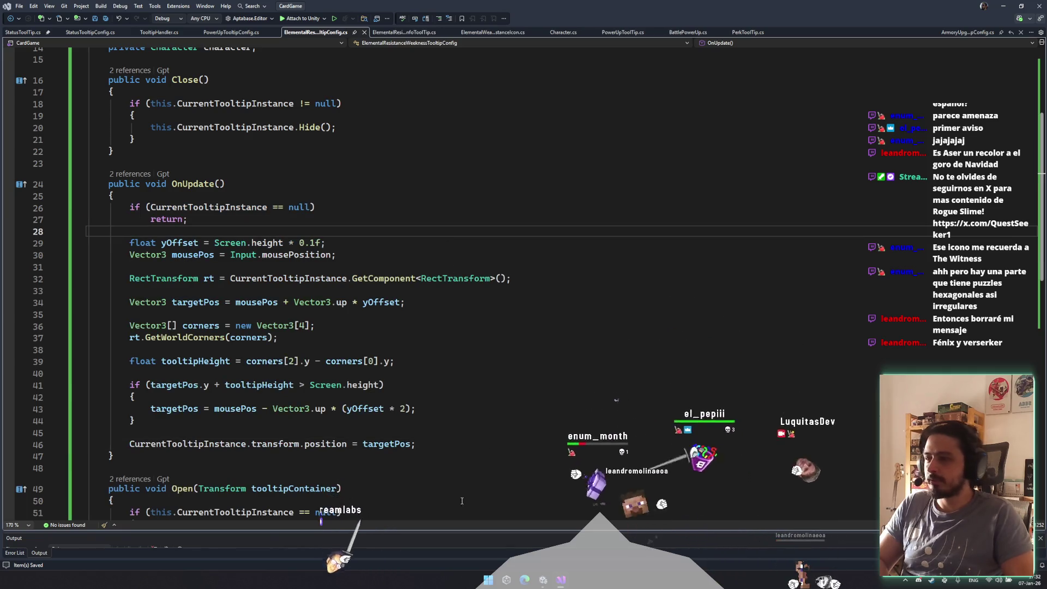
pyautogui.click(542, 580)
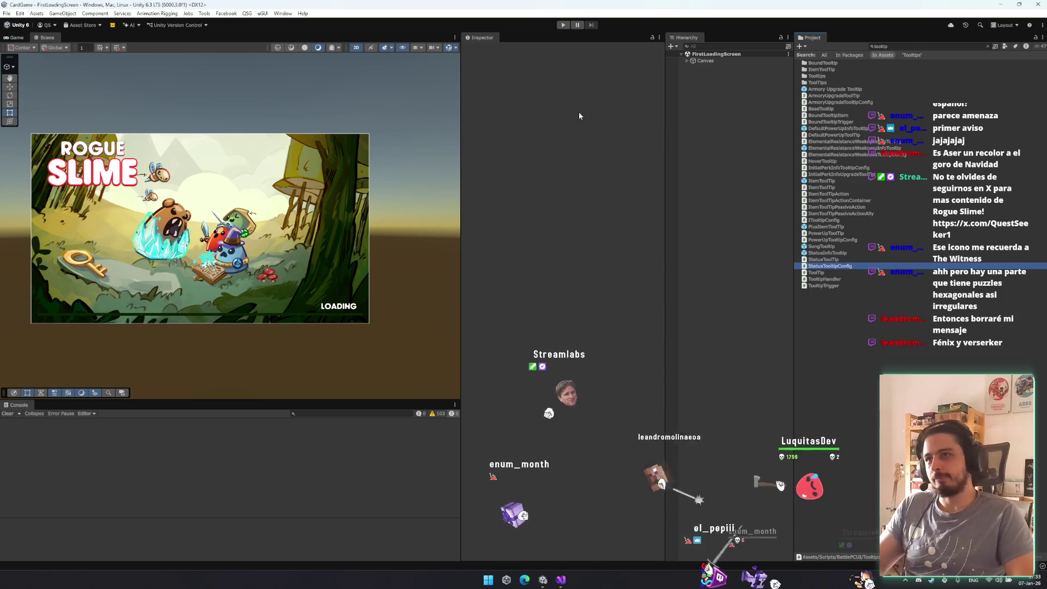
# - Enter play mode and start a game from the main menu
pyautogui.click(563, 25)
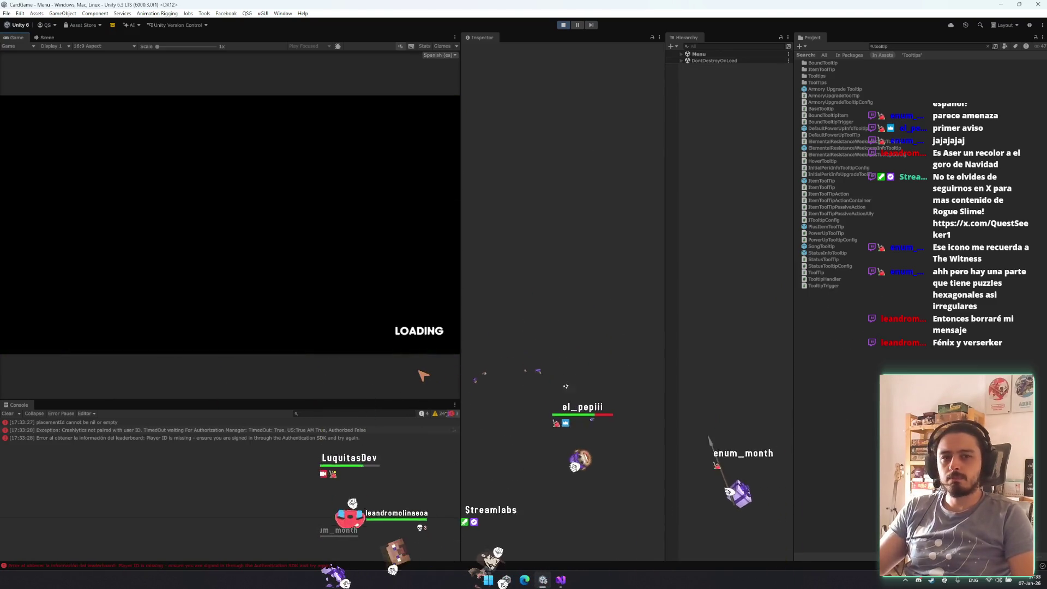
pyautogui.press('Return')
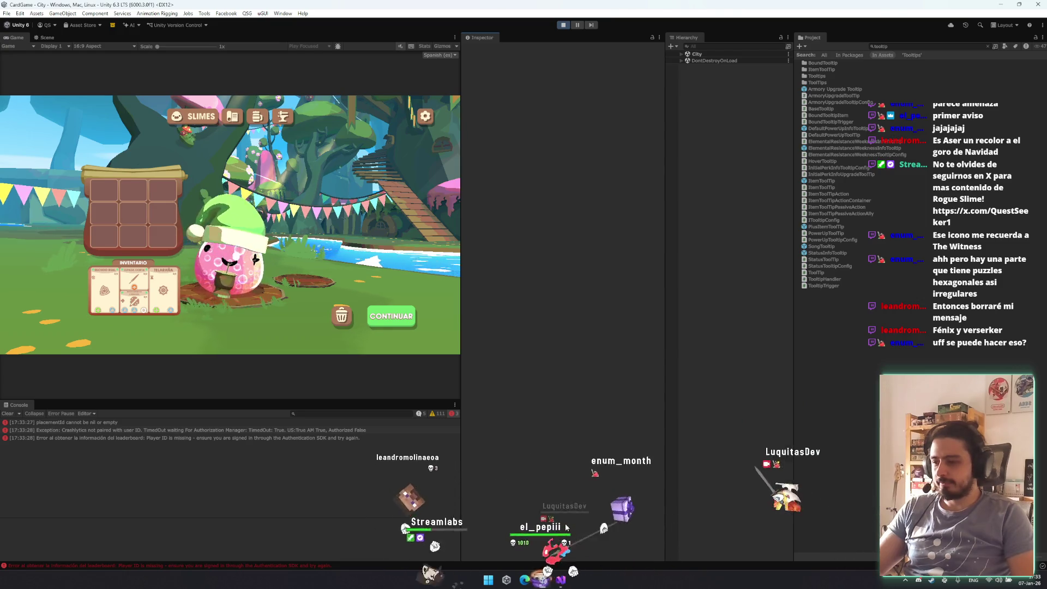
# - Continue past slime selection, start the fight, check the enemy's weakness tooltip, then stop play mode
pyautogui.click(399, 317)
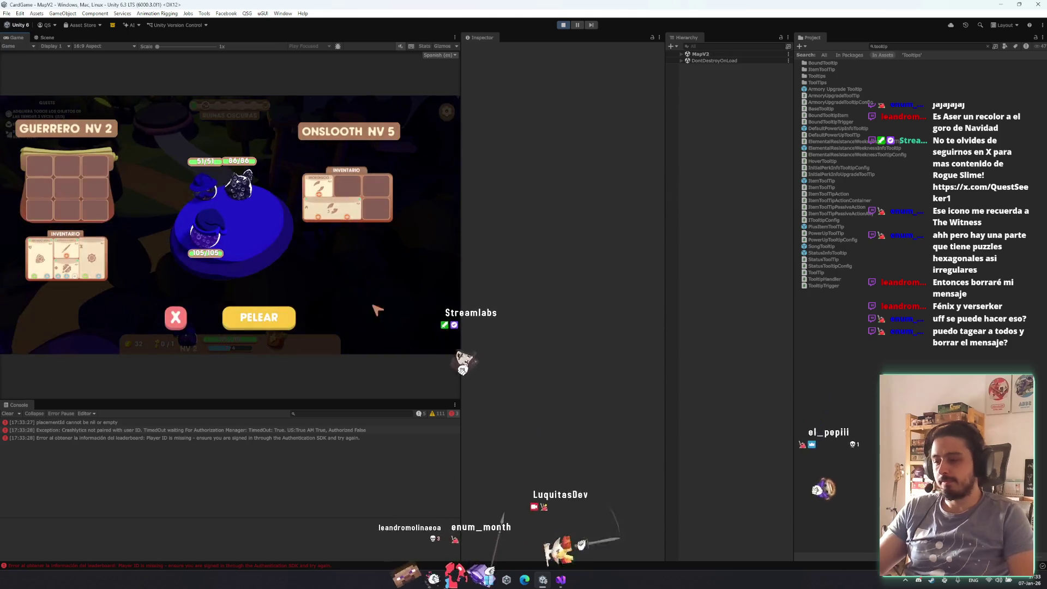
pyautogui.click(271, 319)
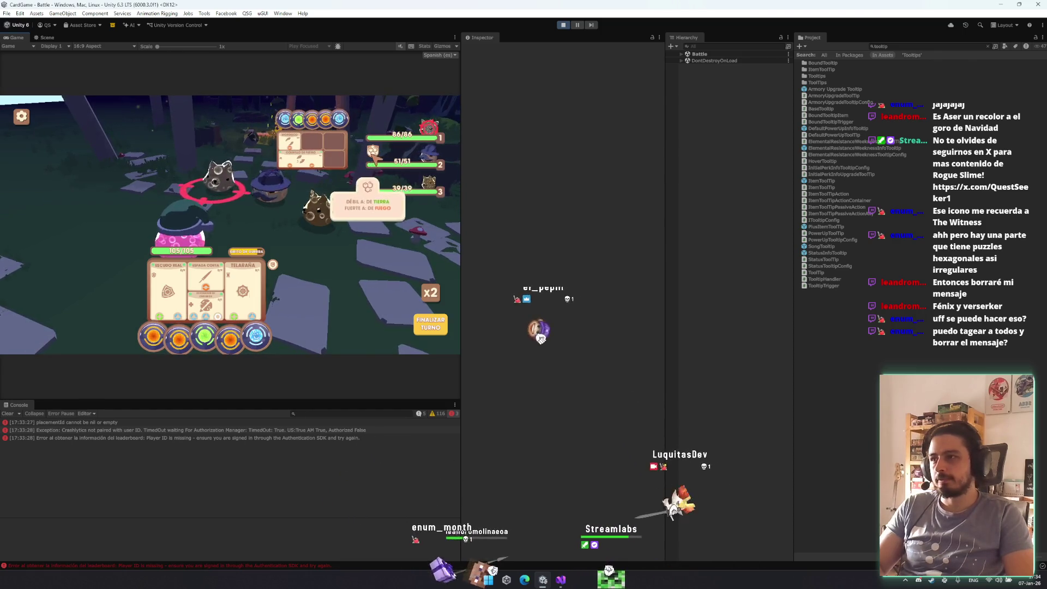
pyautogui.moveTo(374, 213)
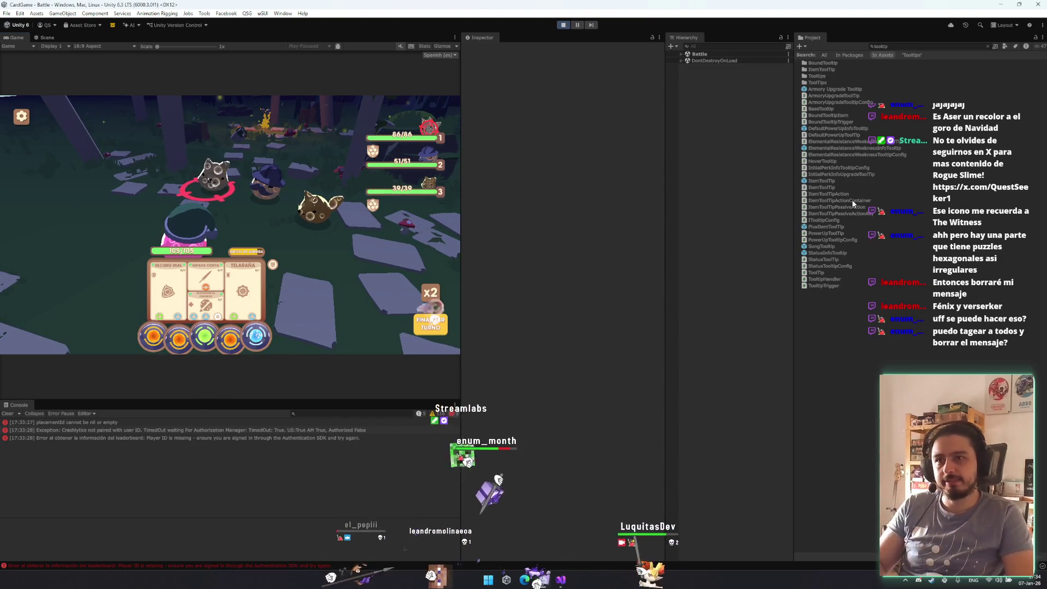
pyautogui.hotkey('ctrl', 'p')
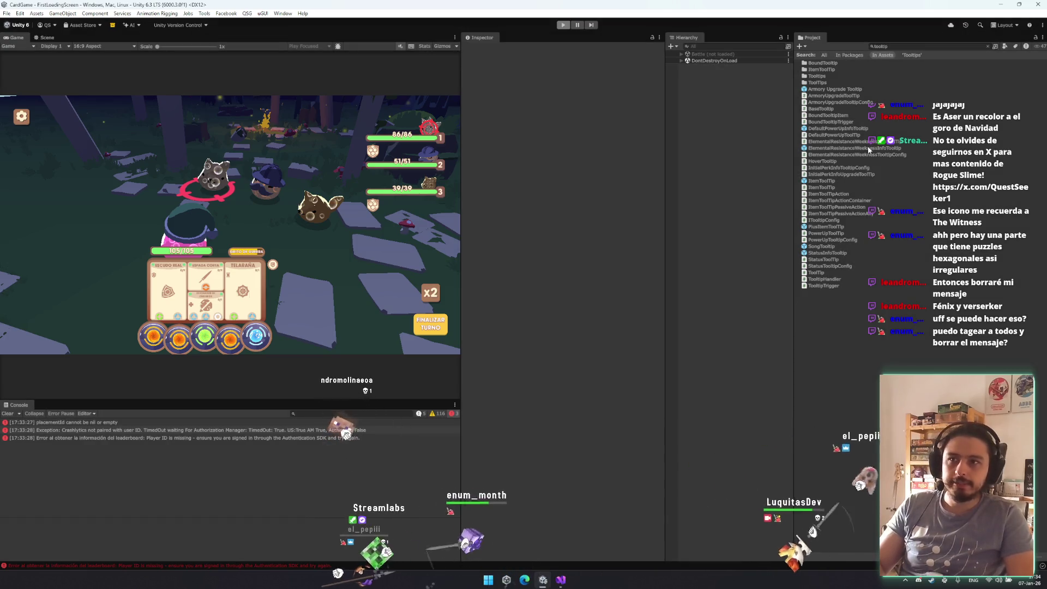
# - In the ElementalResistanceWeaknessInfoTooltip prefab, make the Bkg background fit its preferred width
pyautogui.doubleClick(865, 148)
pyautogui.click(735, 78)
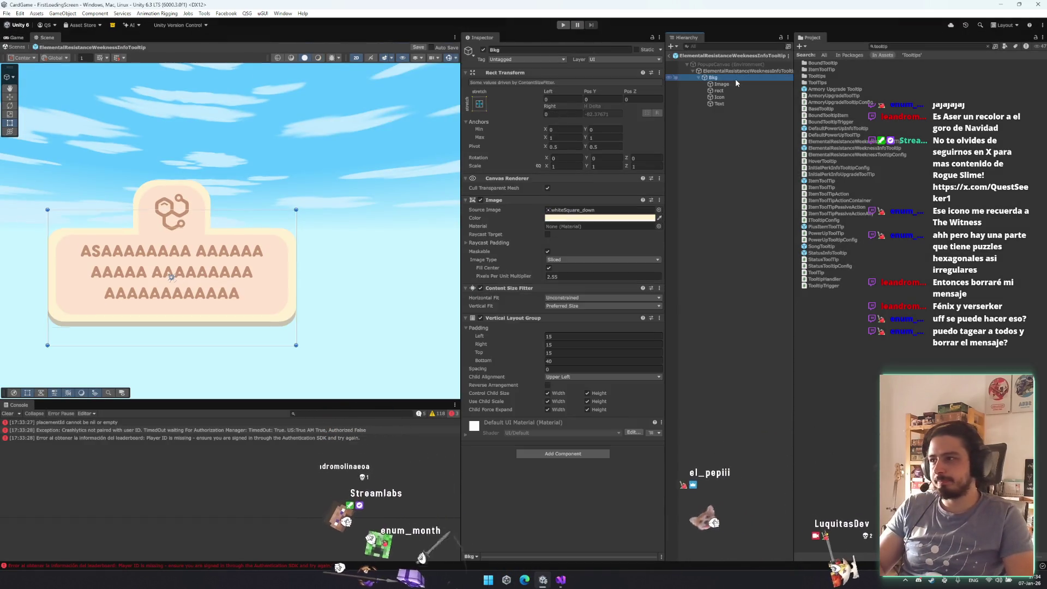
pyautogui.click(578, 299)
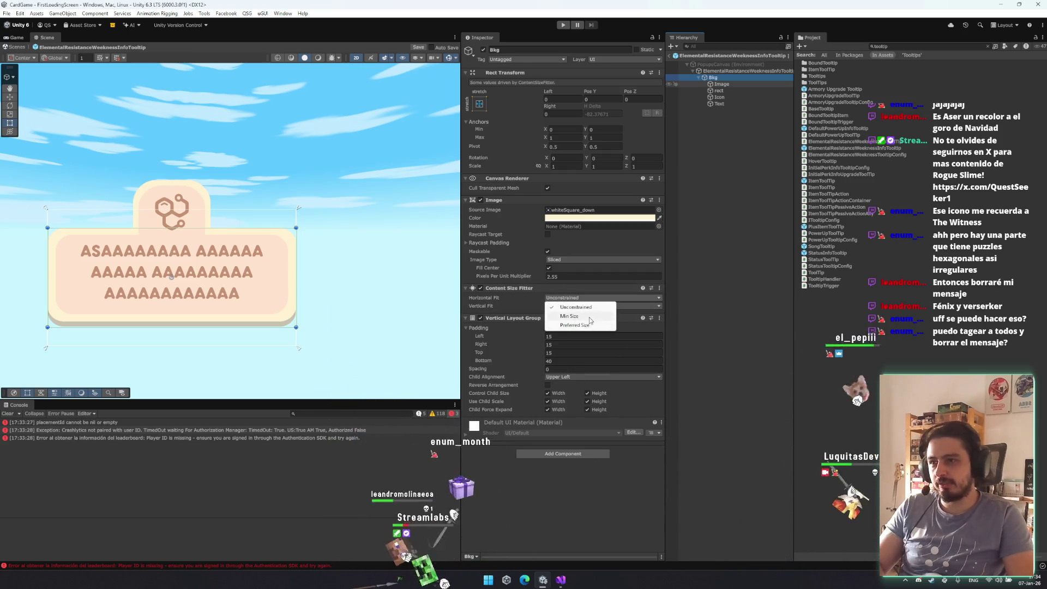
pyautogui.click(753, 299)
pyautogui.click(741, 71)
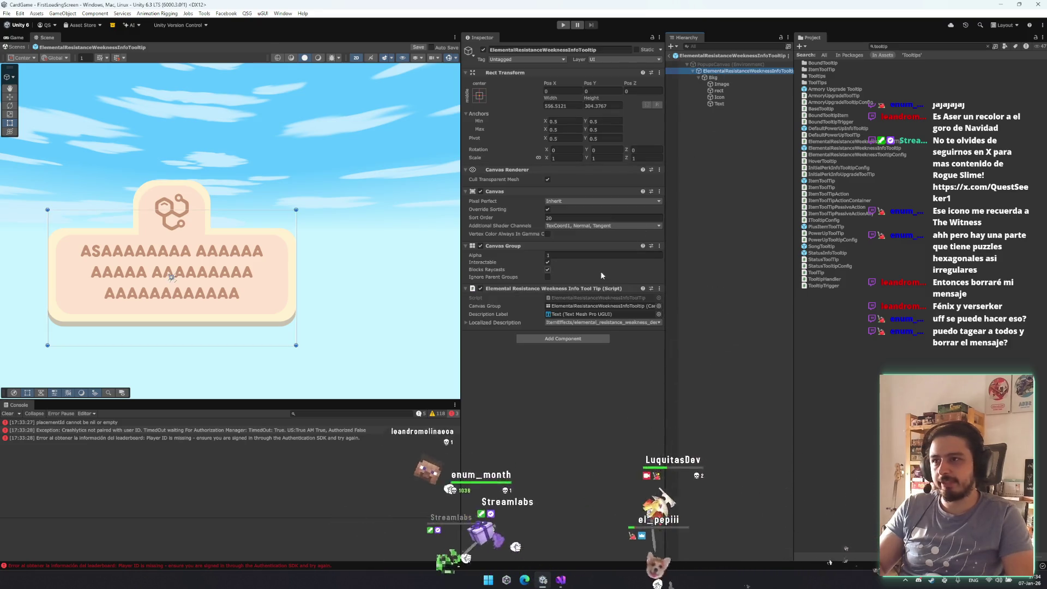
pyautogui.click(738, 77)
pyautogui.click(576, 299)
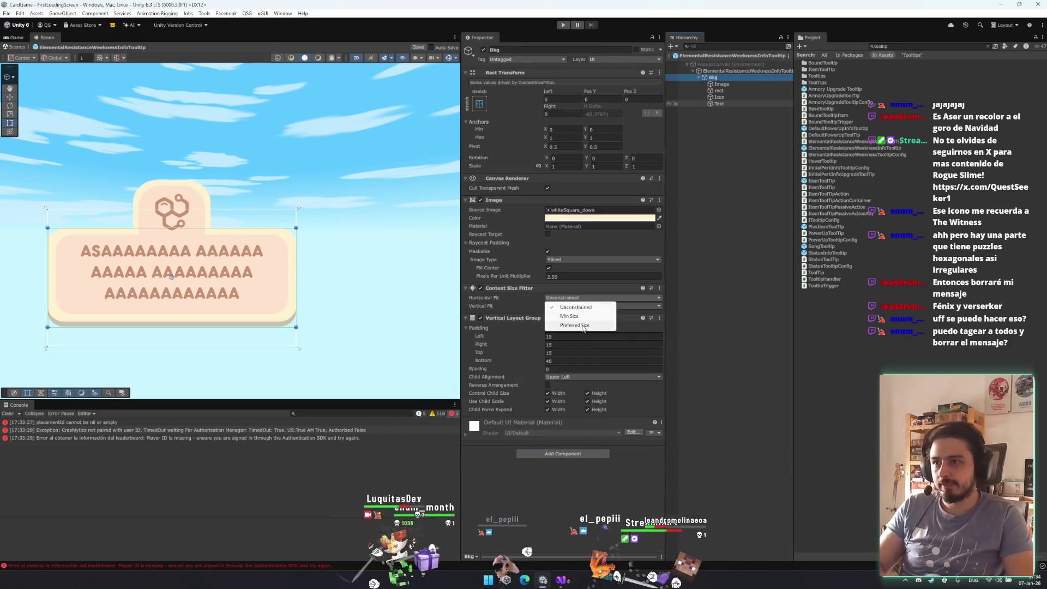
pyautogui.click(590, 326)
pyautogui.click(750, 91)
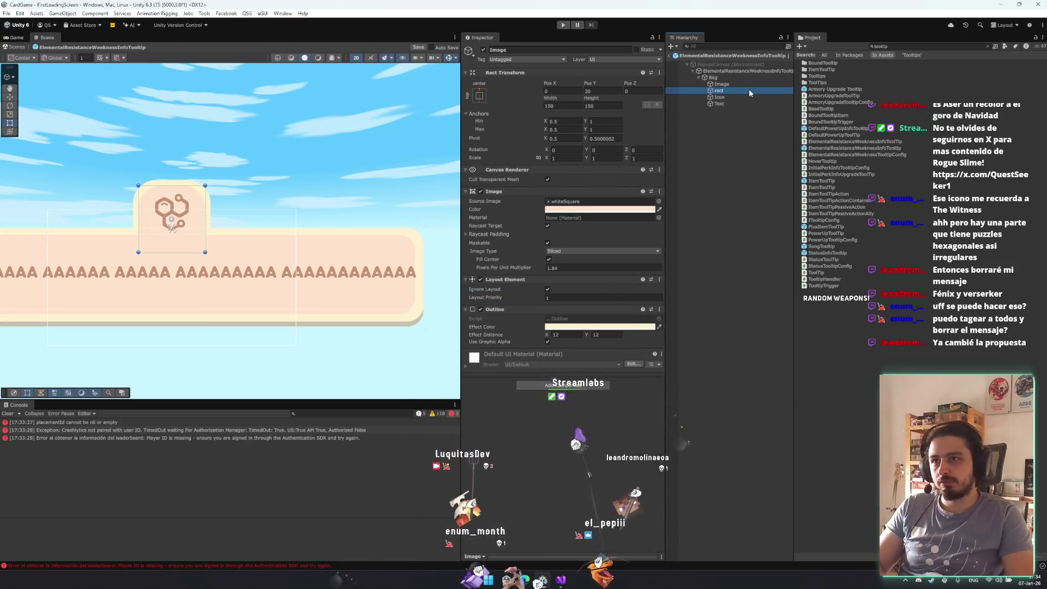
# - Break the tooltip Text object's sample text onto two lines
pyautogui.click(744, 103)
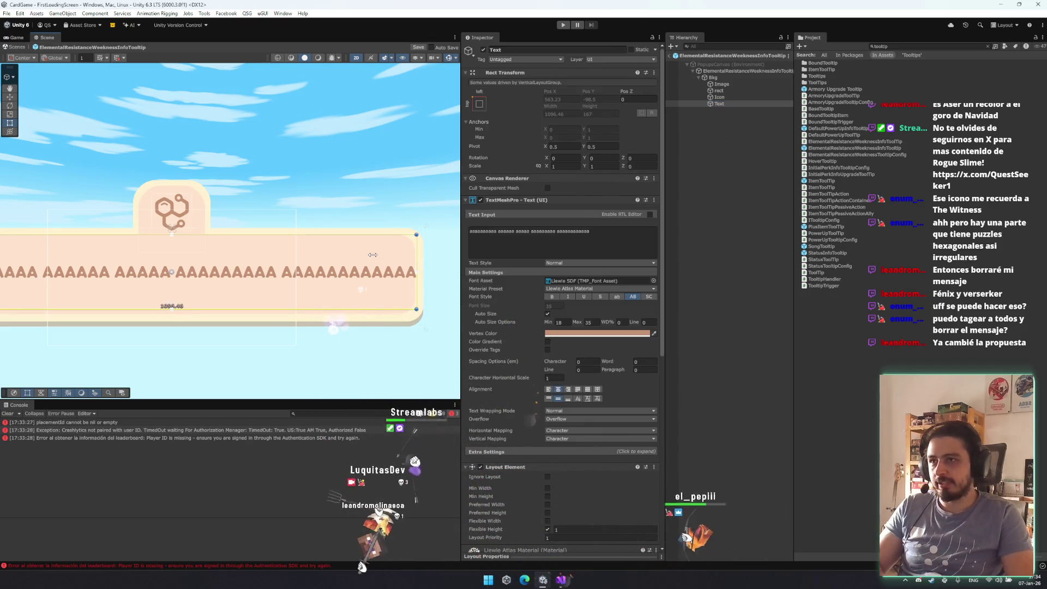
pyautogui.click(526, 235)
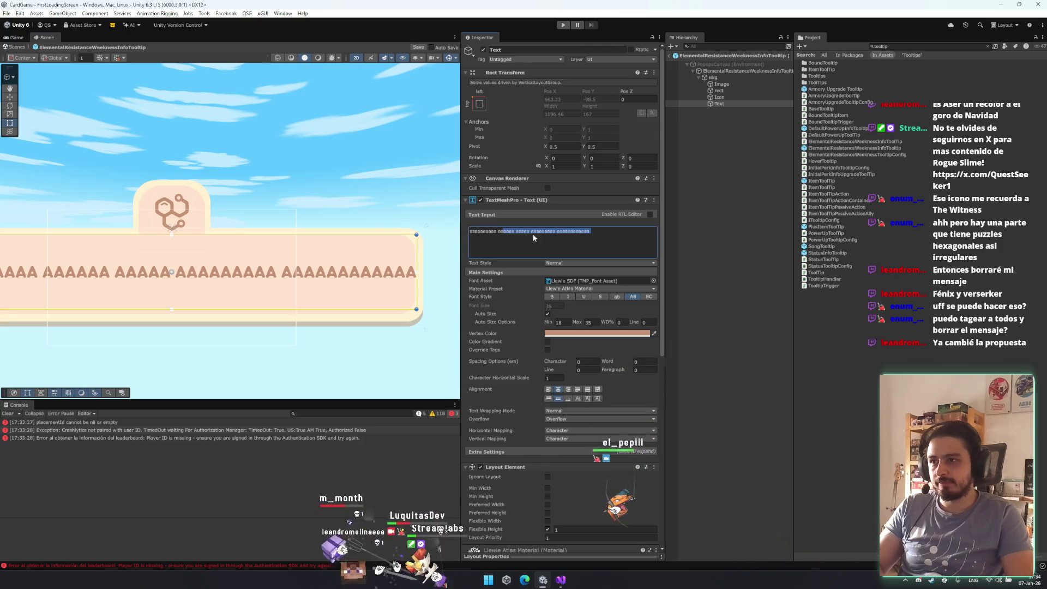
pyautogui.click(513, 231)
pyautogui.press('Return')
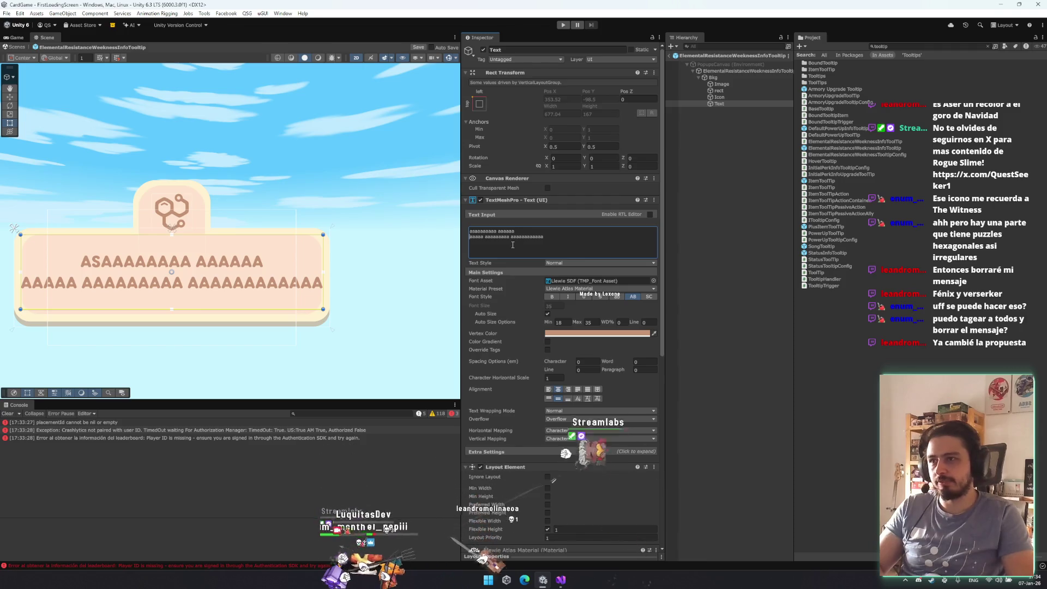
# - Deselect, exit prefab mode back to the scene, and start play mode
pyautogui.click(760, 286)
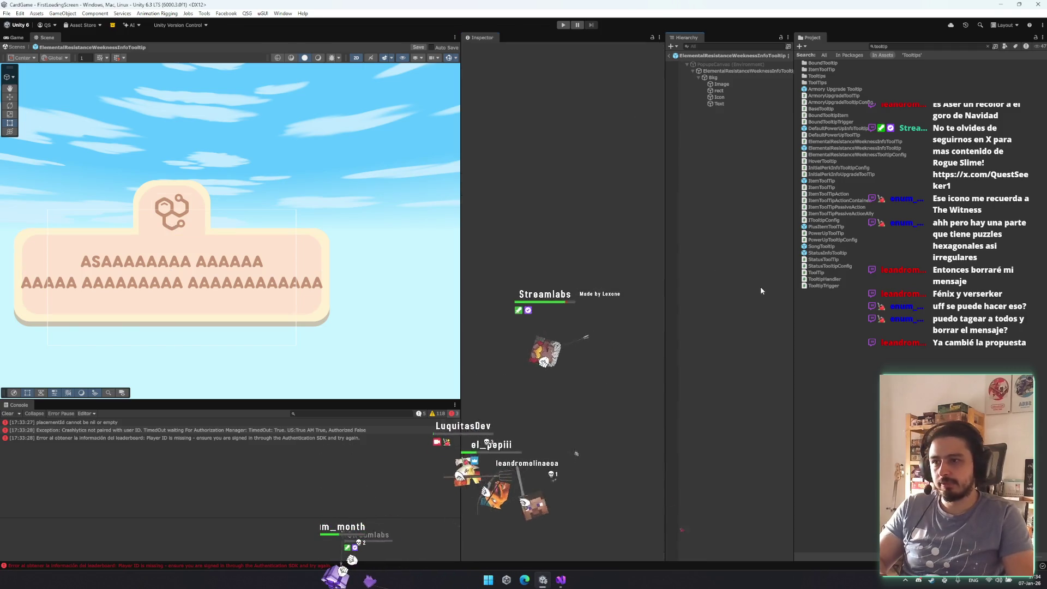
pyautogui.click(748, 84)
pyautogui.click(761, 227)
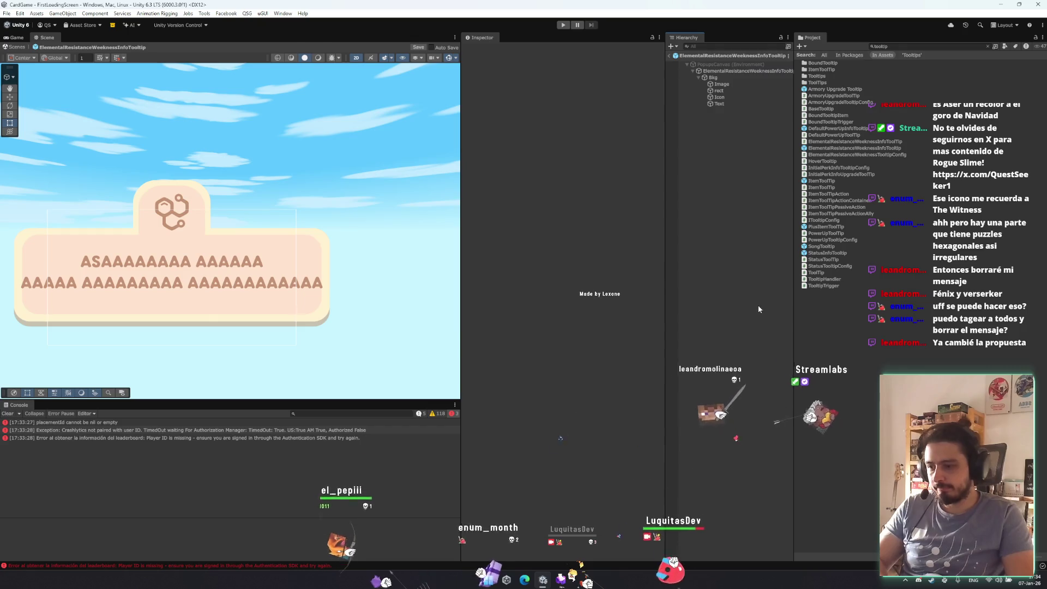
pyautogui.click(673, 57)
pyautogui.hotkey('ctrl', 'p')
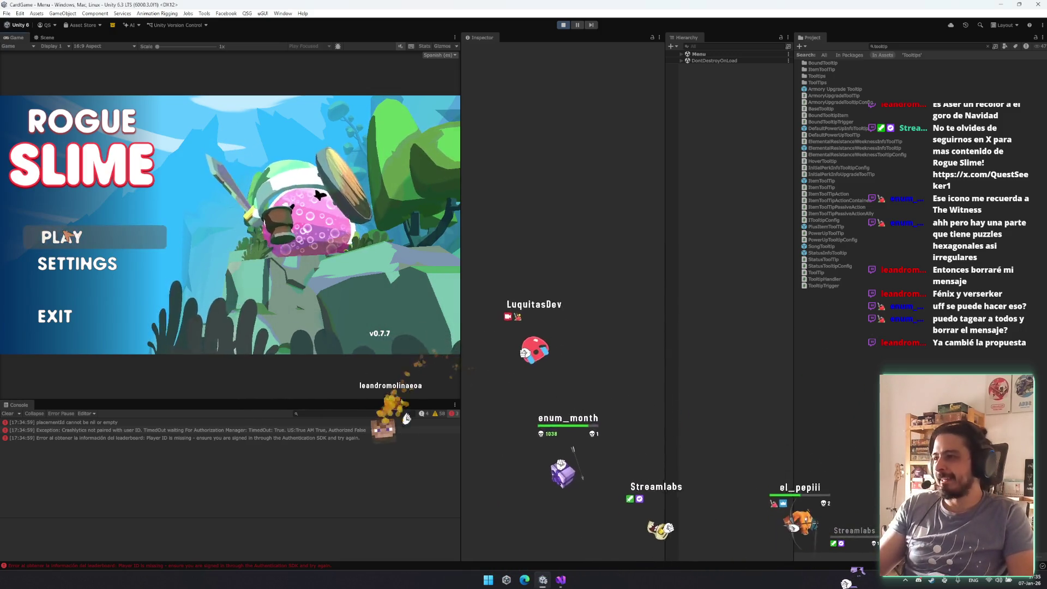
# - Start a new run, enter the fight against the enemy group and play the Telaraña card
pyautogui.click(139, 239)
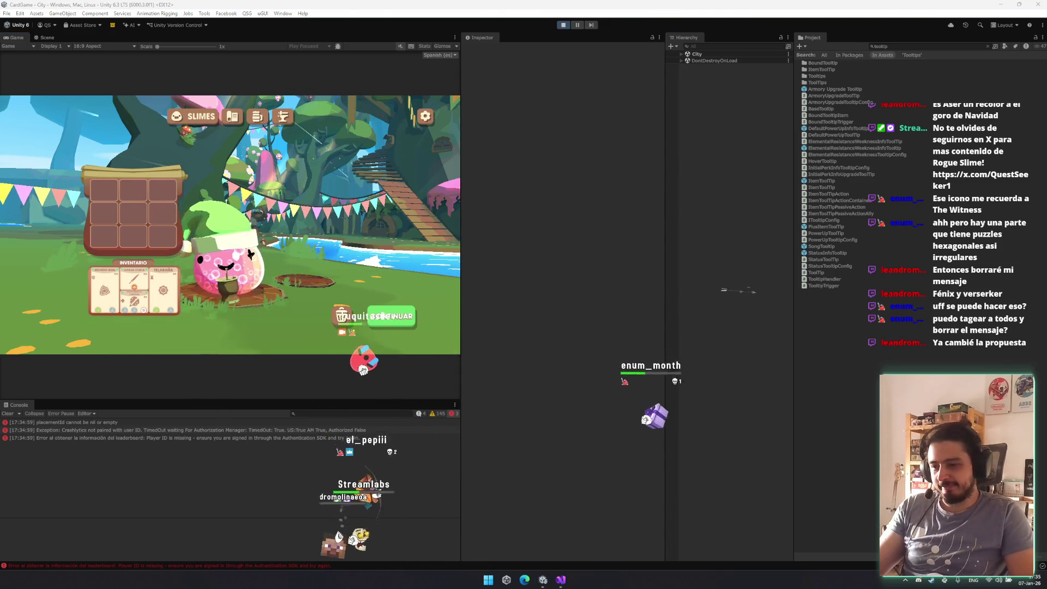
pyautogui.click(392, 320)
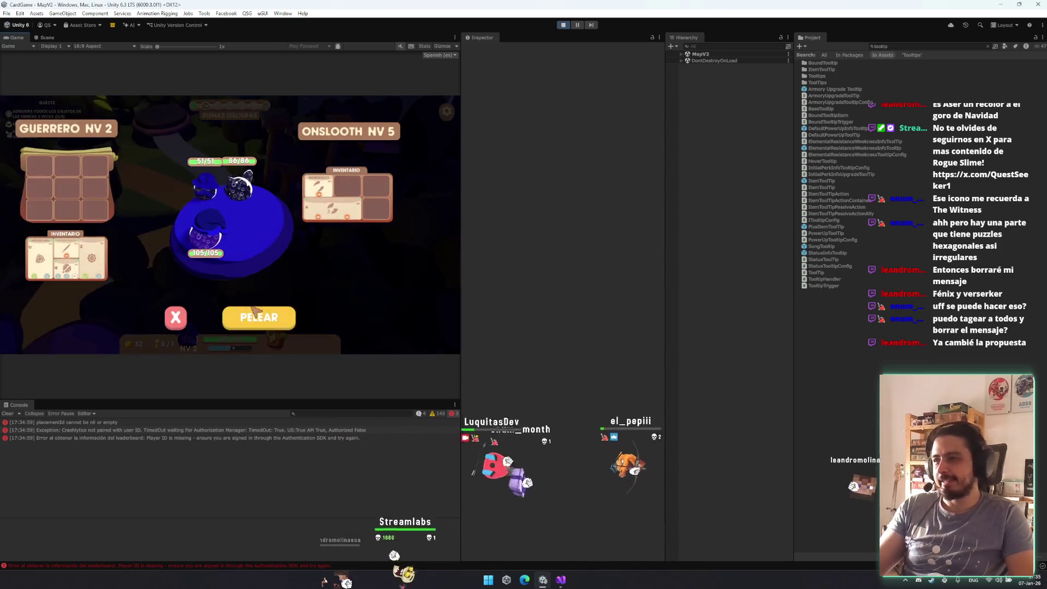
pyautogui.click(260, 320)
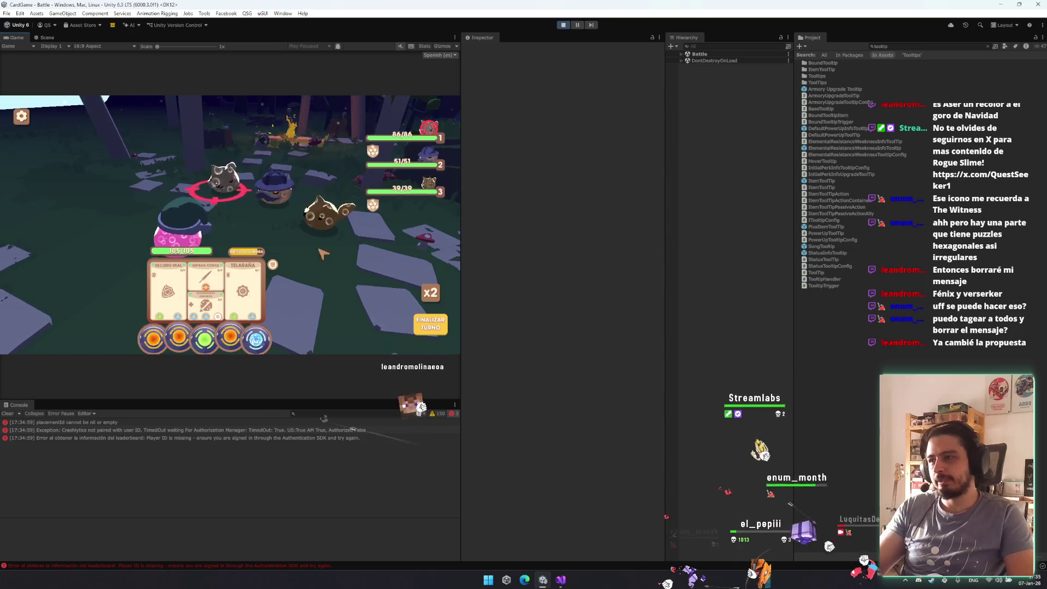
pyautogui.click(227, 308)
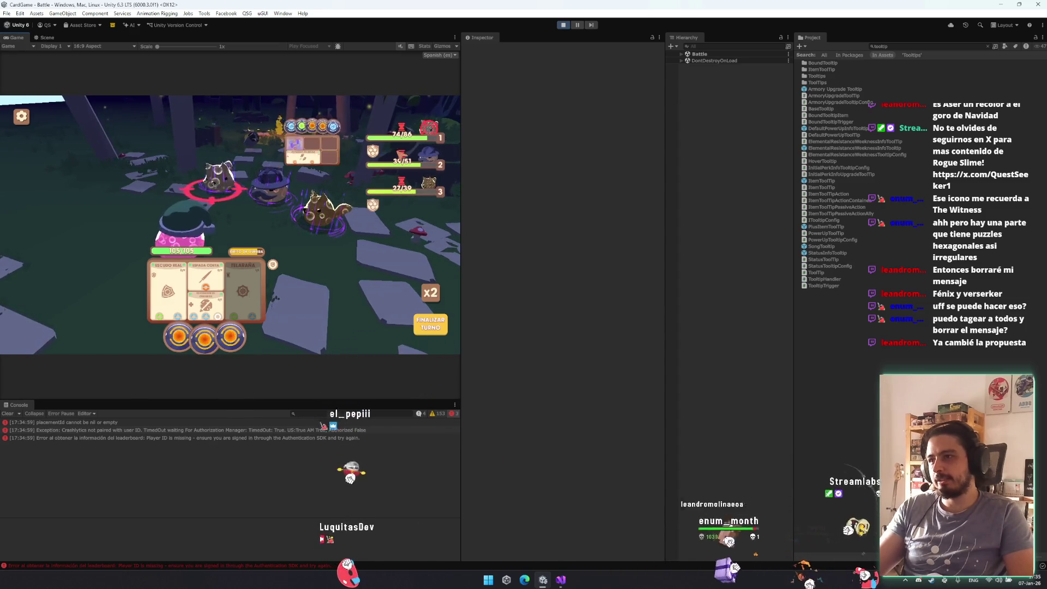
# - Check the enemy weakness and slowed tooltips and Espada Corta's card details, then stop play mode
pyautogui.moveTo(373, 152)
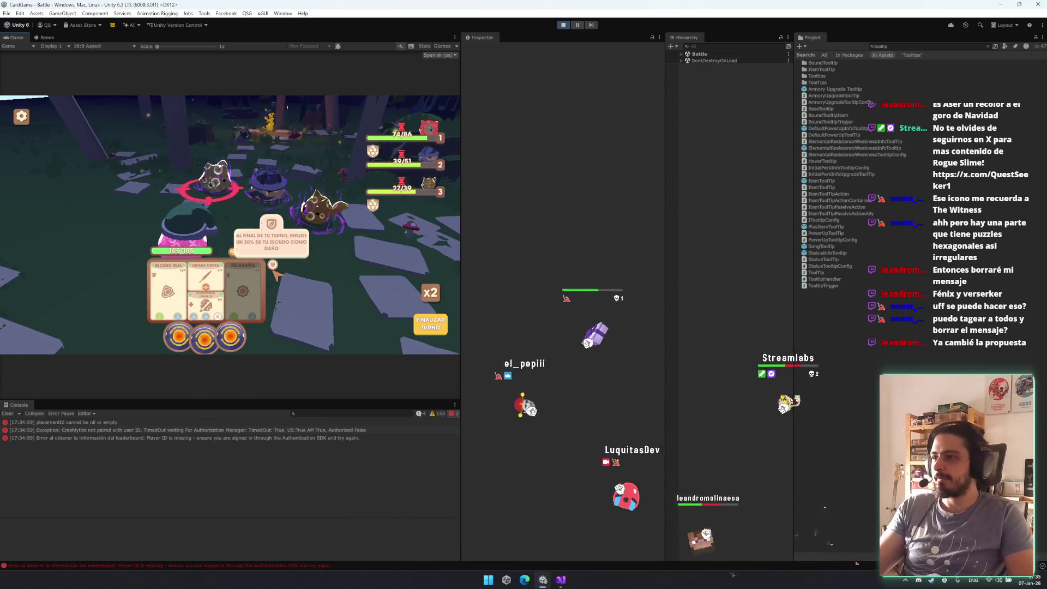
pyautogui.moveTo(376, 205)
pyautogui.moveTo(403, 158)
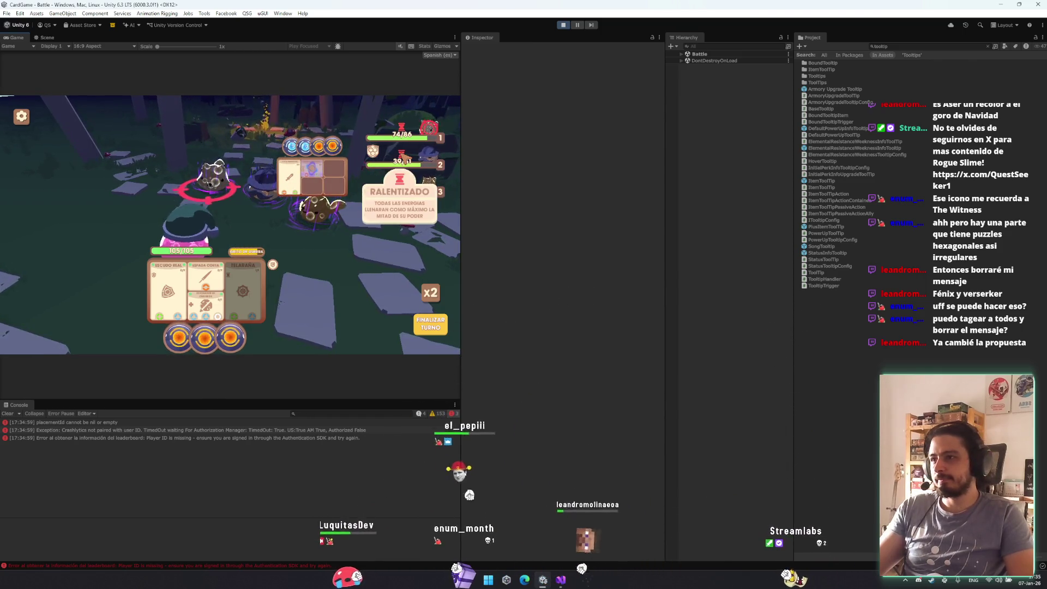
pyautogui.click(204, 278)
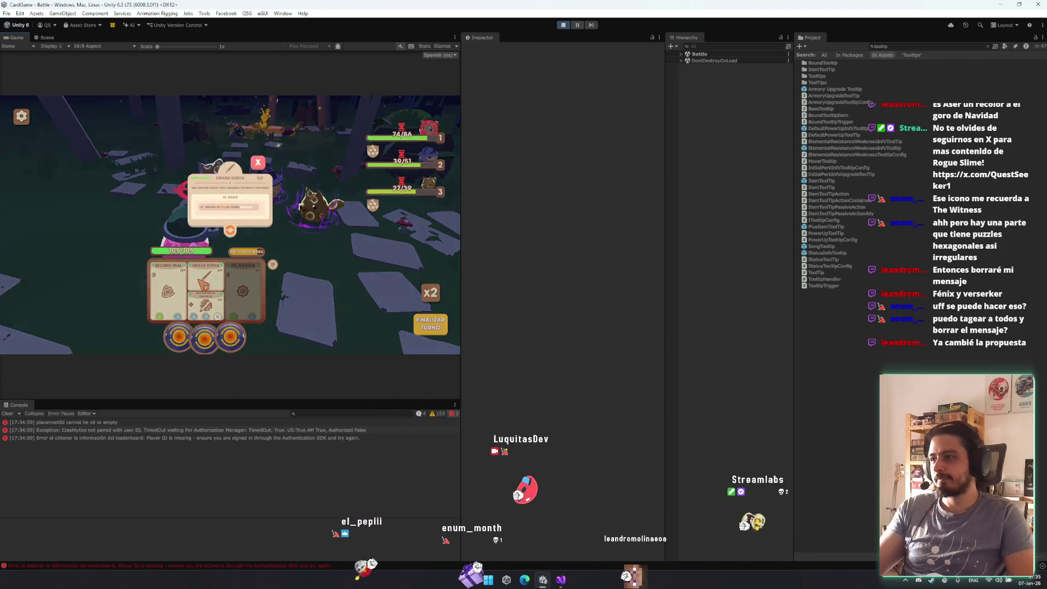
pyautogui.click(262, 164)
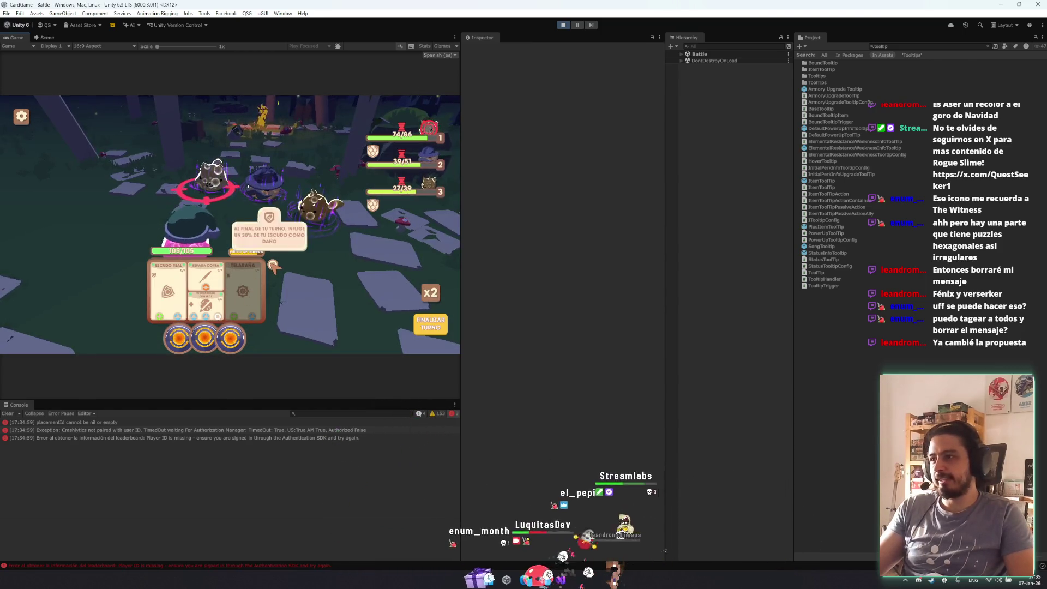
pyautogui.moveTo(374, 153)
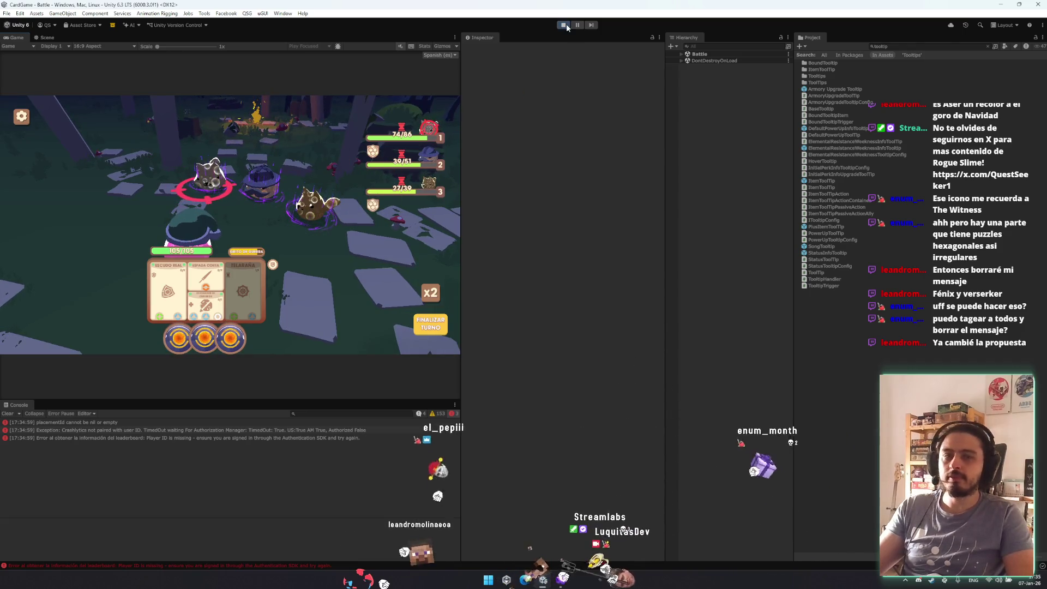
pyautogui.hotkey('ctrl', 'p')
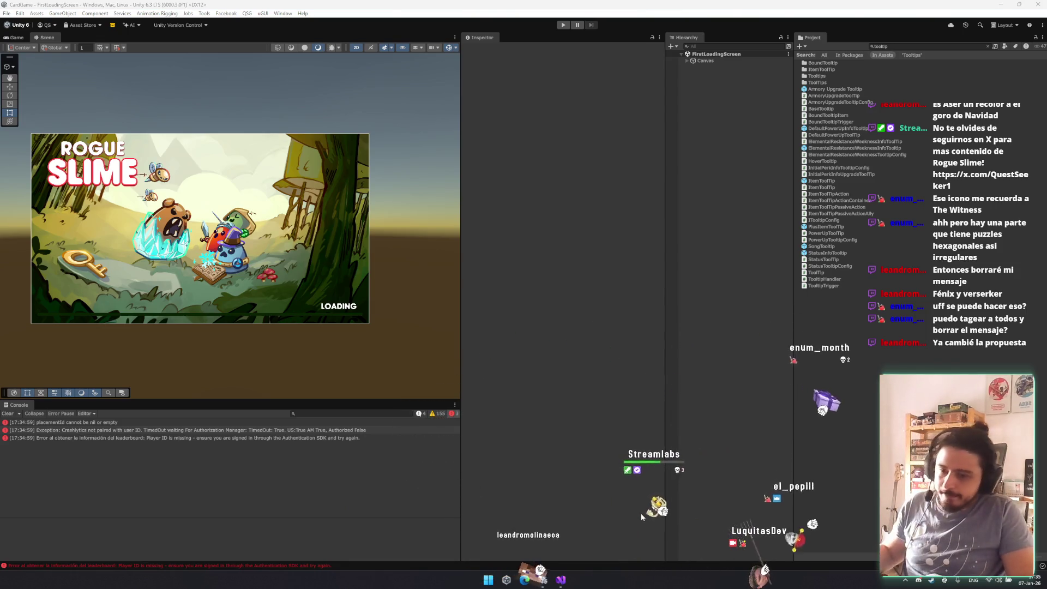
# - Clear the Project search and collapse the expanded folders to reach Tooltips
pyautogui.click(988, 46)
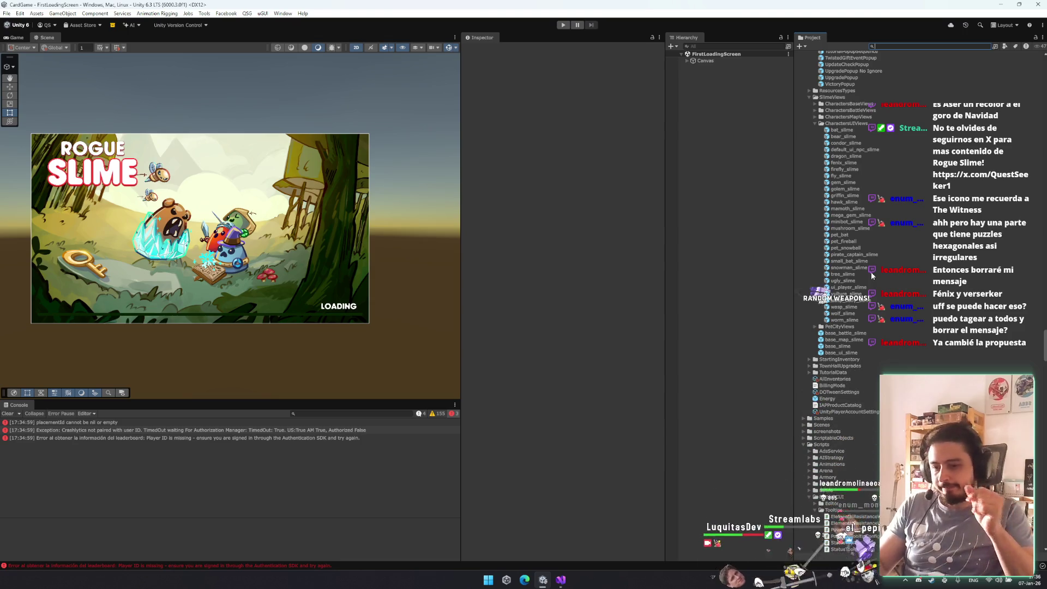
pyautogui.click(867, 123)
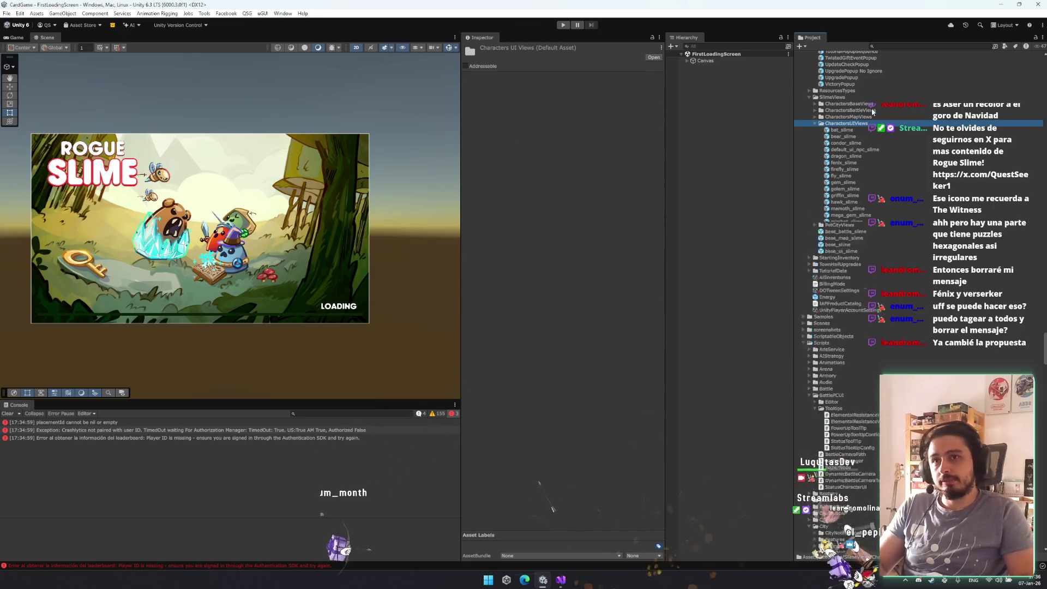
pyautogui.press('Left')
pyautogui.press('Left')
pyautogui.press('Left')
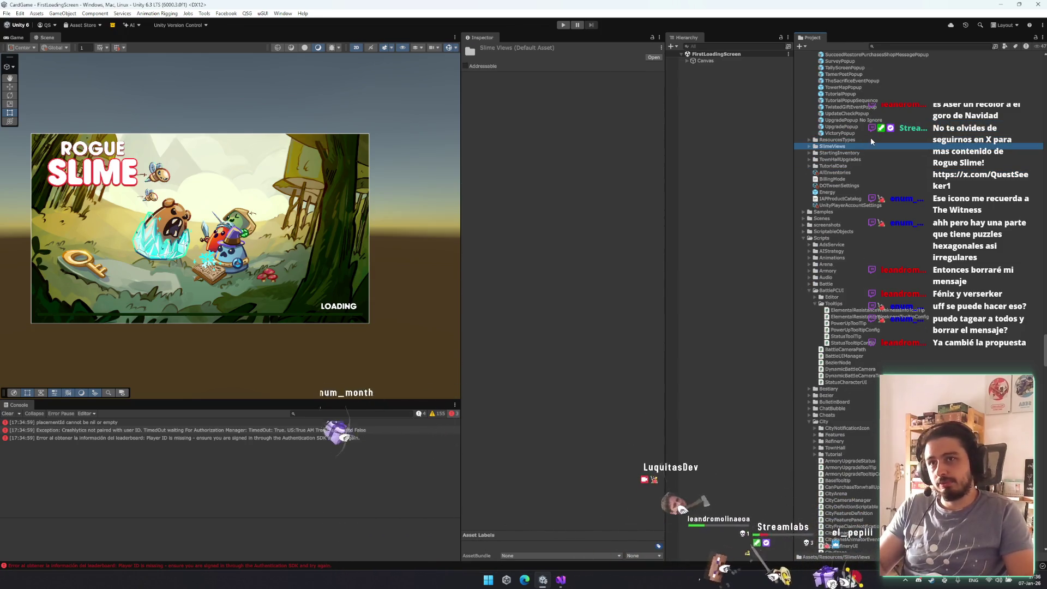
pyautogui.scroll(5, 870, 136)
pyautogui.click(882, 181)
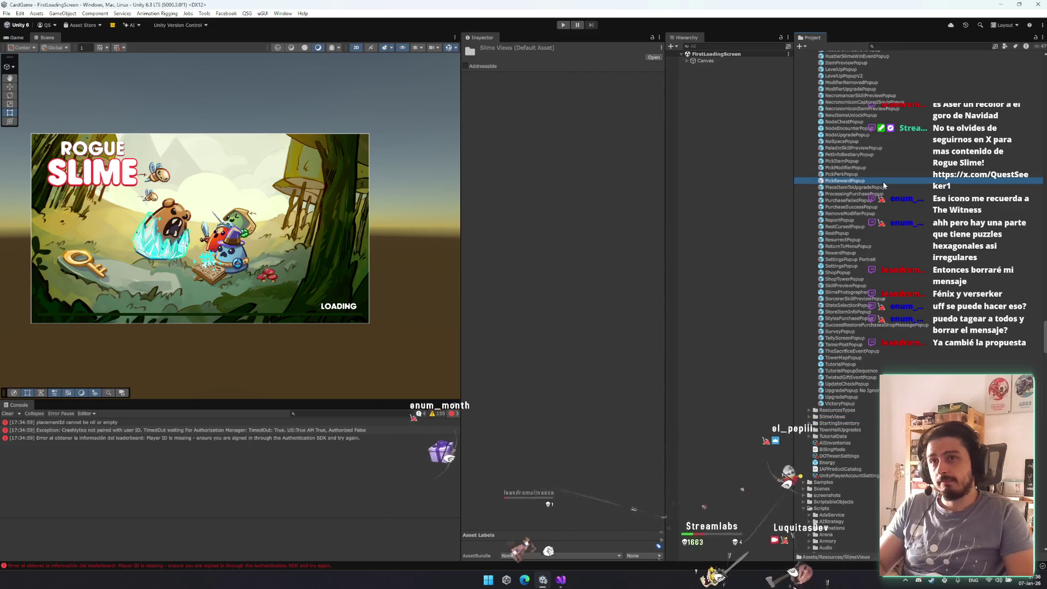
pyautogui.press('Left')
pyautogui.press('Left')
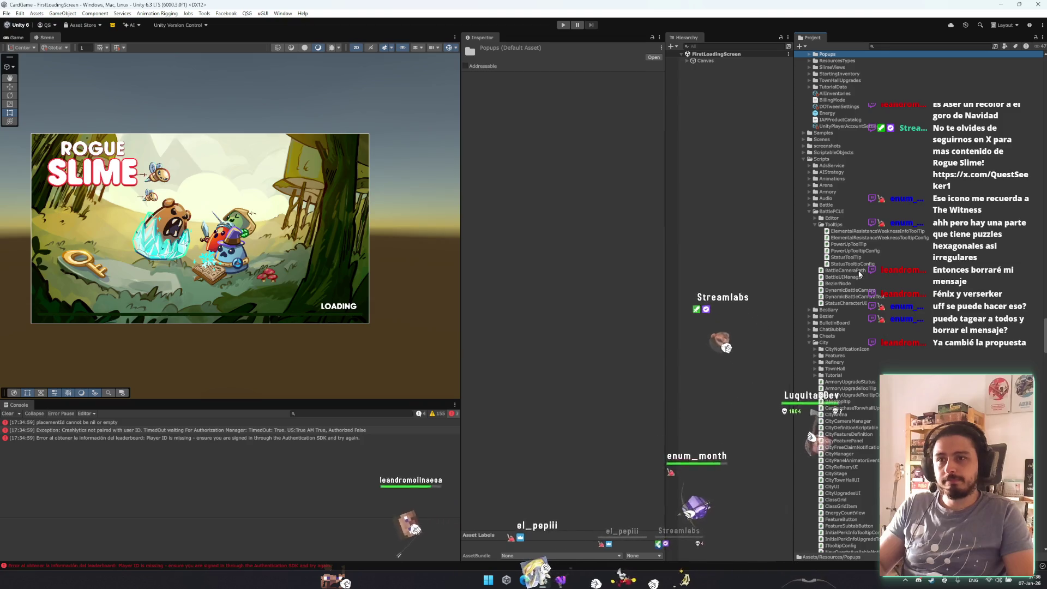
pyautogui.scroll(2, 856, 253)
# - Create a new folder named PowerUps inside the Tooltips folder
pyautogui.click(839, 323)
pyautogui.rightClick(839, 323)
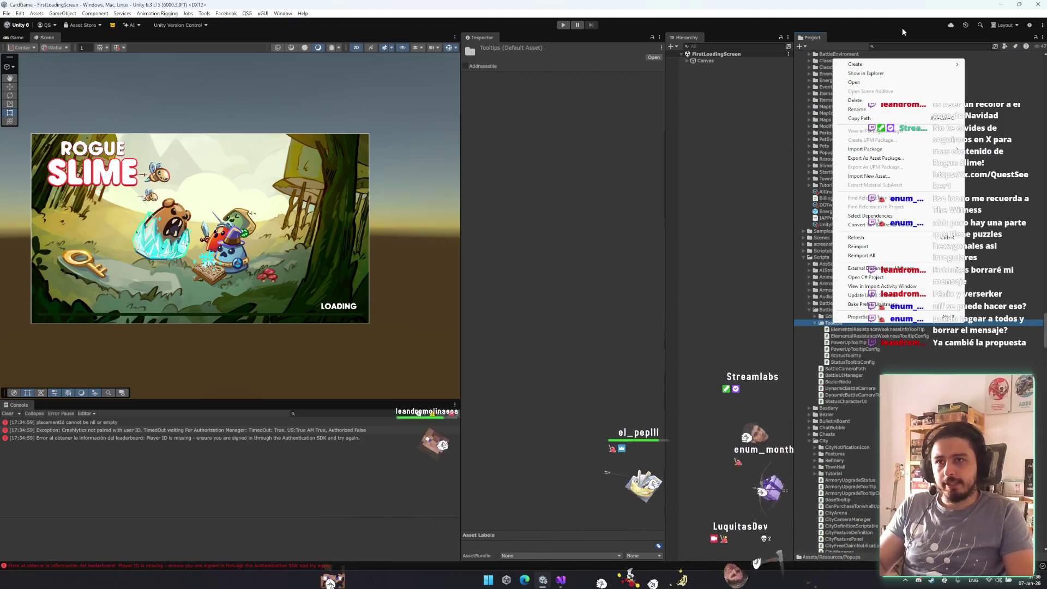
pyautogui.moveTo(867, 64)
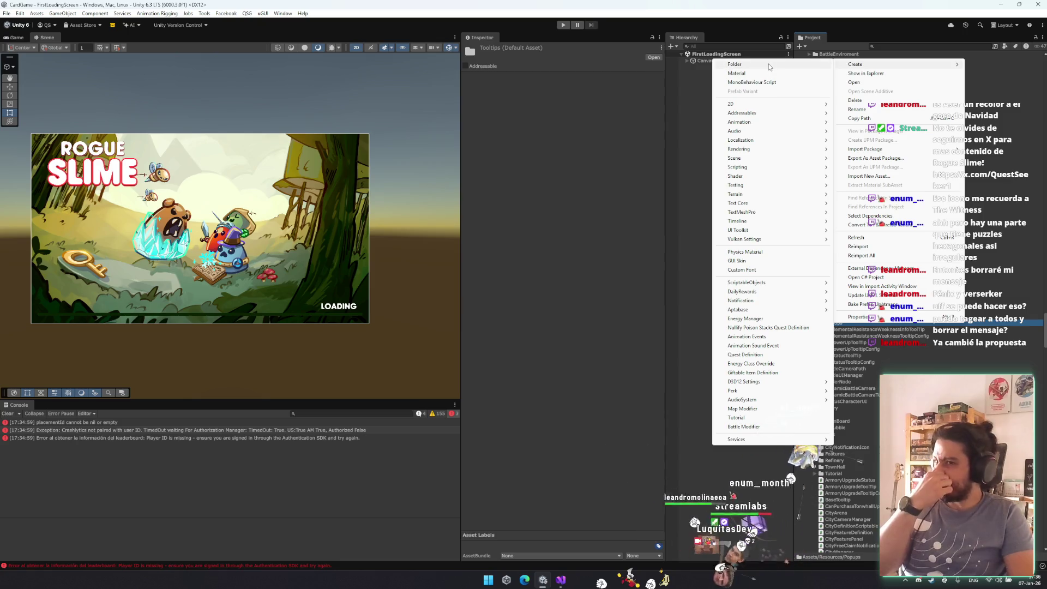
pyautogui.click(735, 64)
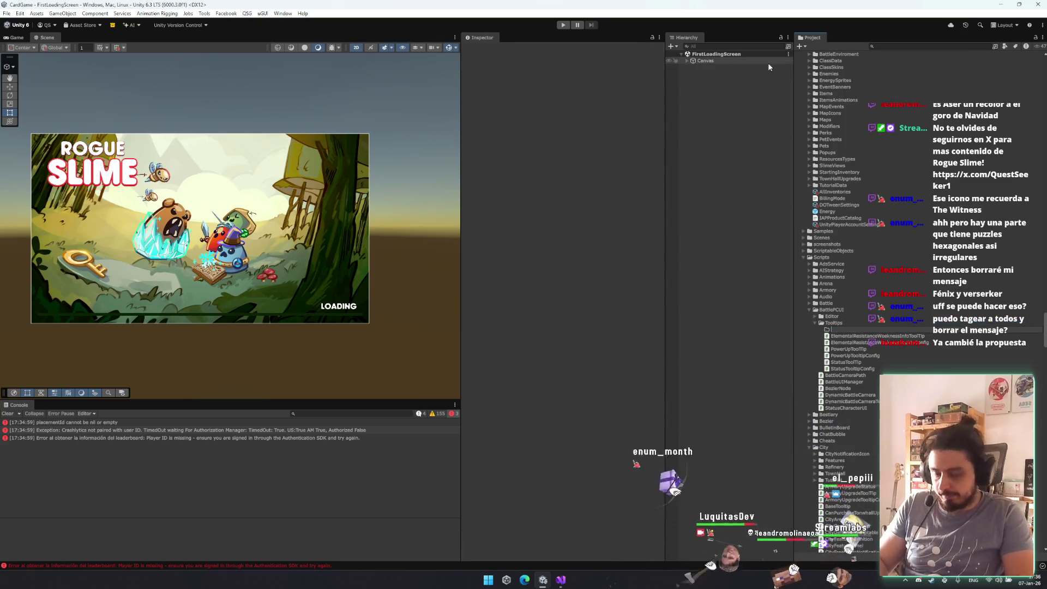
pyautogui.write('s')
pyautogui.press('Return')
# - Move the four tooltip scripts, including ElementalResistanceWeaknessInfoToolTip and PowerUpTooltipConfig, into PowerUps
pyautogui.click(867, 336)
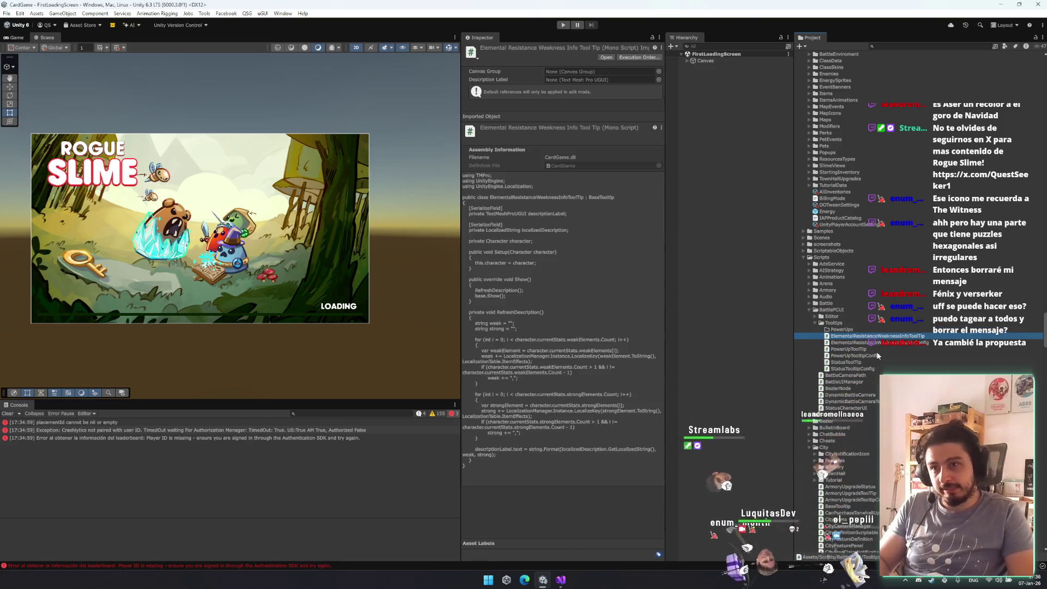
pyautogui.keyDown('ctrl'); pyautogui.click(867, 356); pyautogui.keyUp('ctrl')
pyautogui.keyDown('shift'); pyautogui.click(853, 336); pyautogui.keyUp('shift')
pyautogui.moveTo(853, 335); pyautogui.dragTo(852, 329)
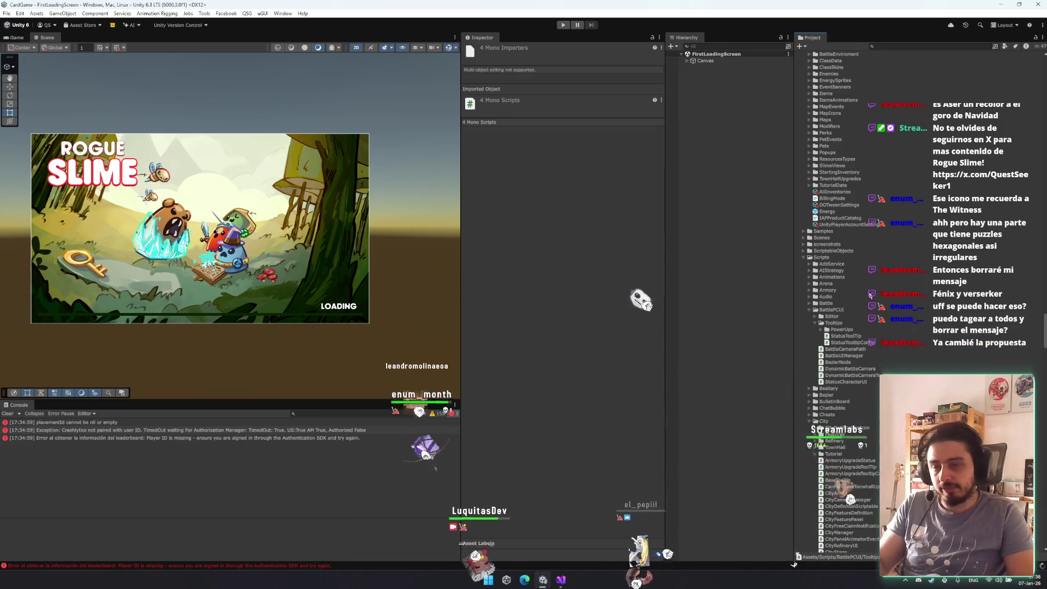
pyautogui.click(856, 329)
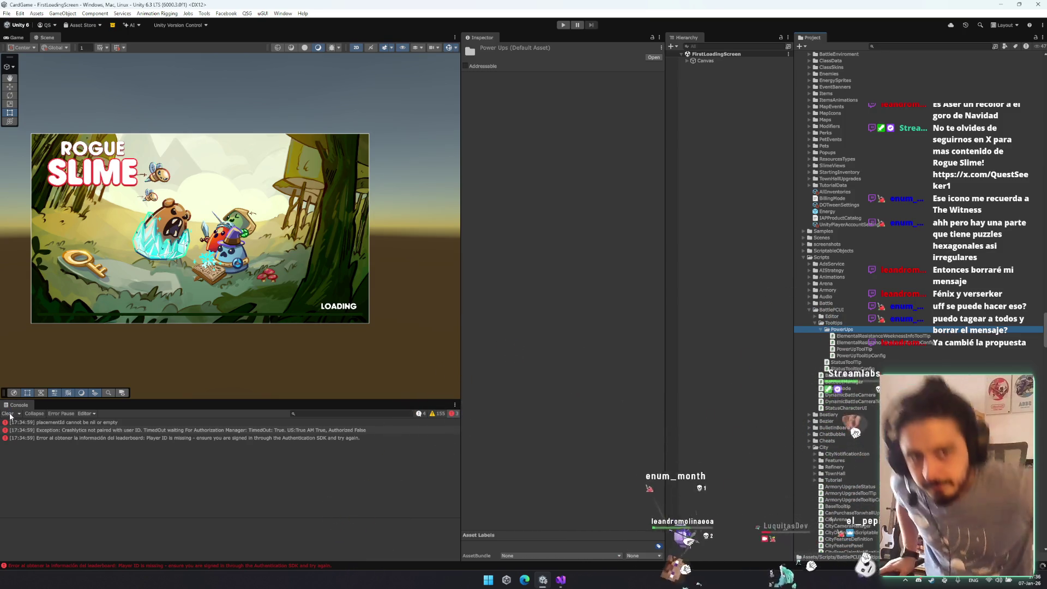
# - Clear the Console's error entries and re-centre the scene view on the loading screen
pyautogui.click(9, 413)
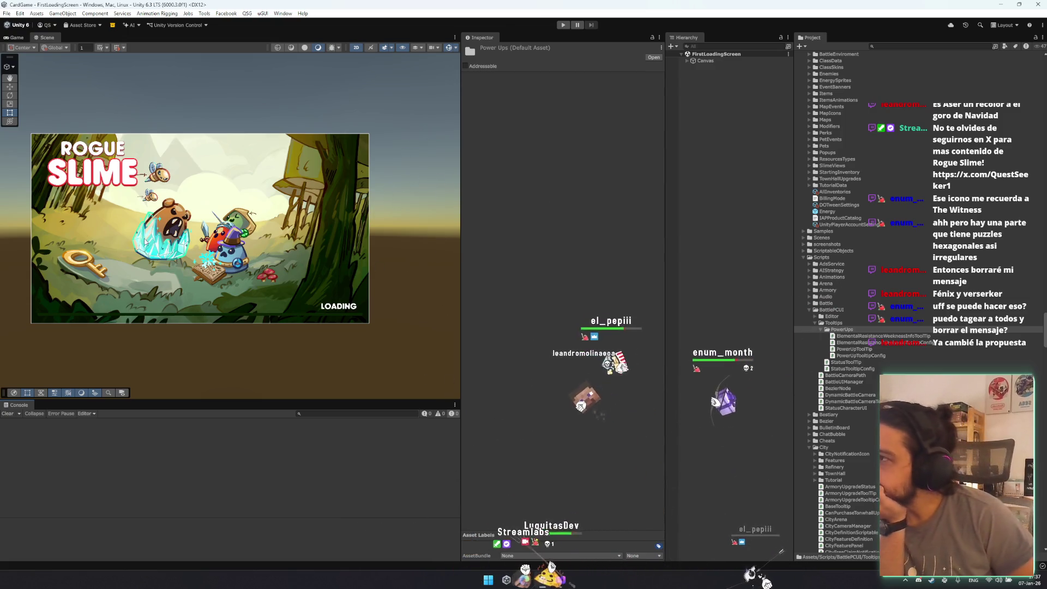
pyautogui.press('f')
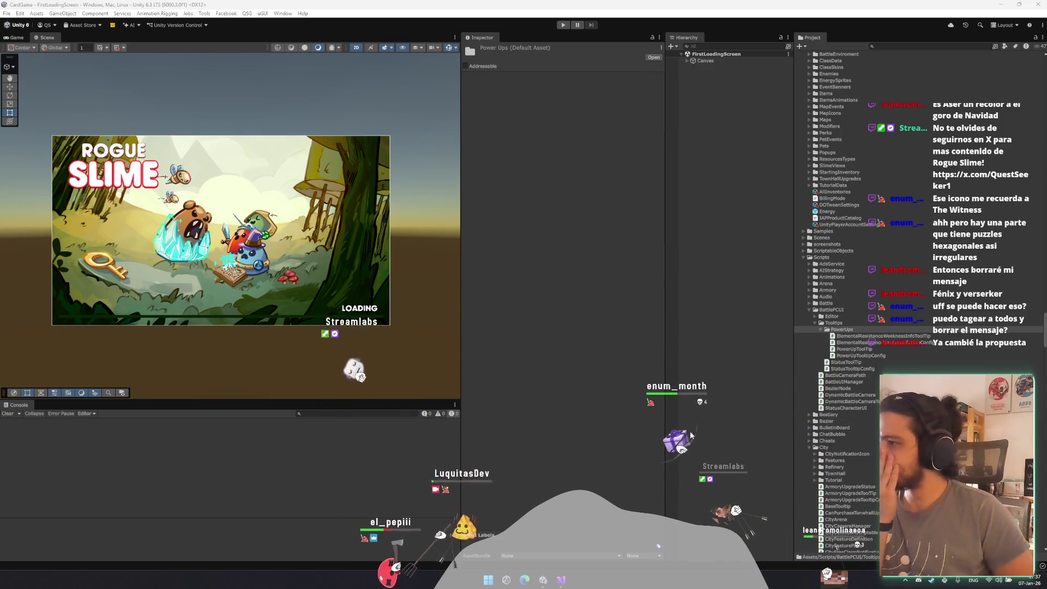
# - Check the PowerUps folder and the WindVfx and WeatherOverview prefabs, then enter play mode
pyautogui.doubleClick(927, 330)
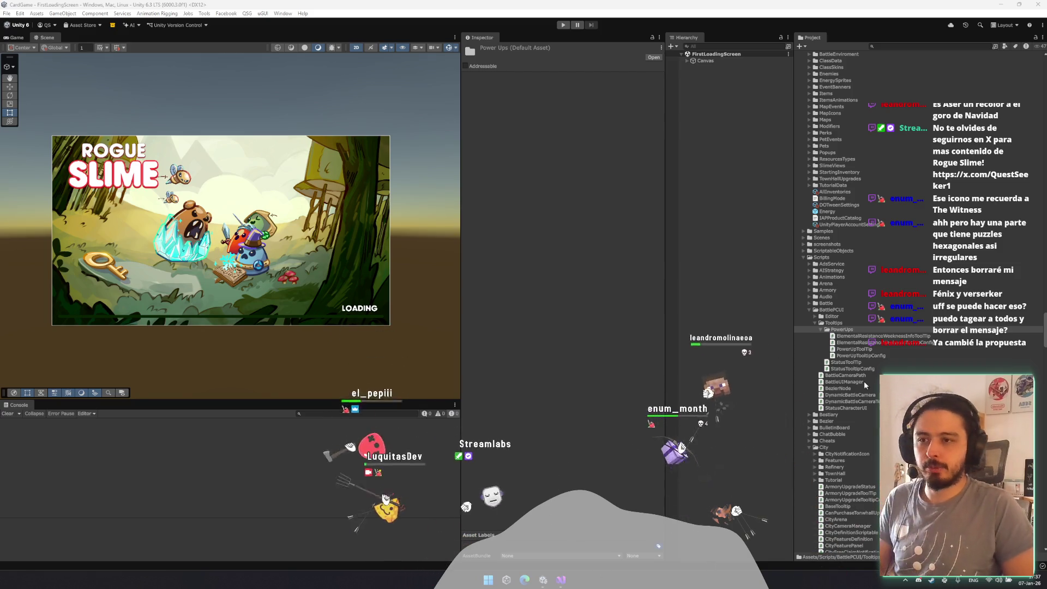
pyautogui.doubleClick(927, 331)
pyautogui.scroll(5, 914, 300)
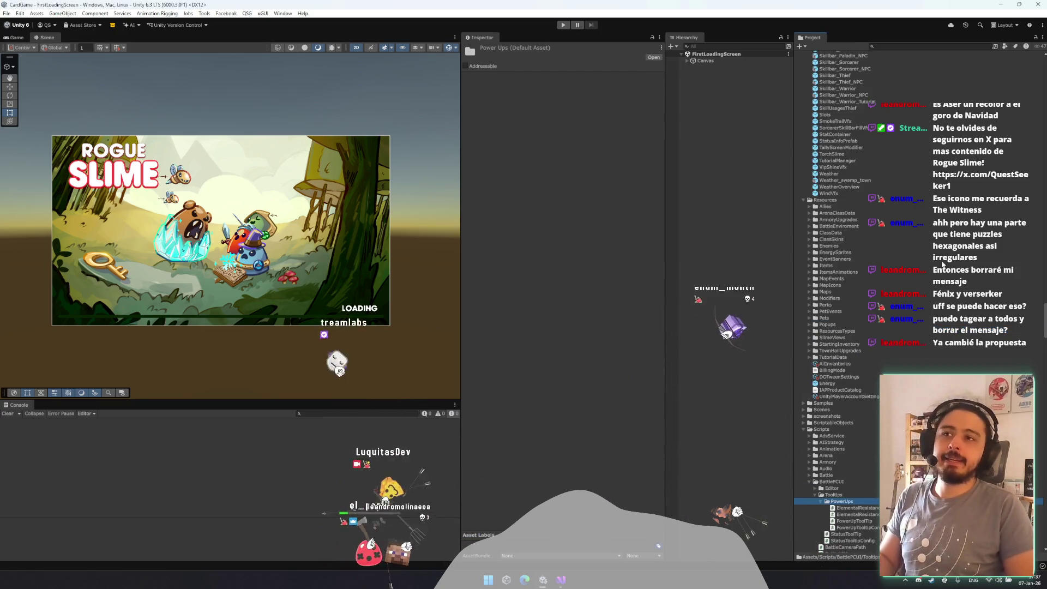
pyautogui.click(829, 267)
pyautogui.click(840, 260)
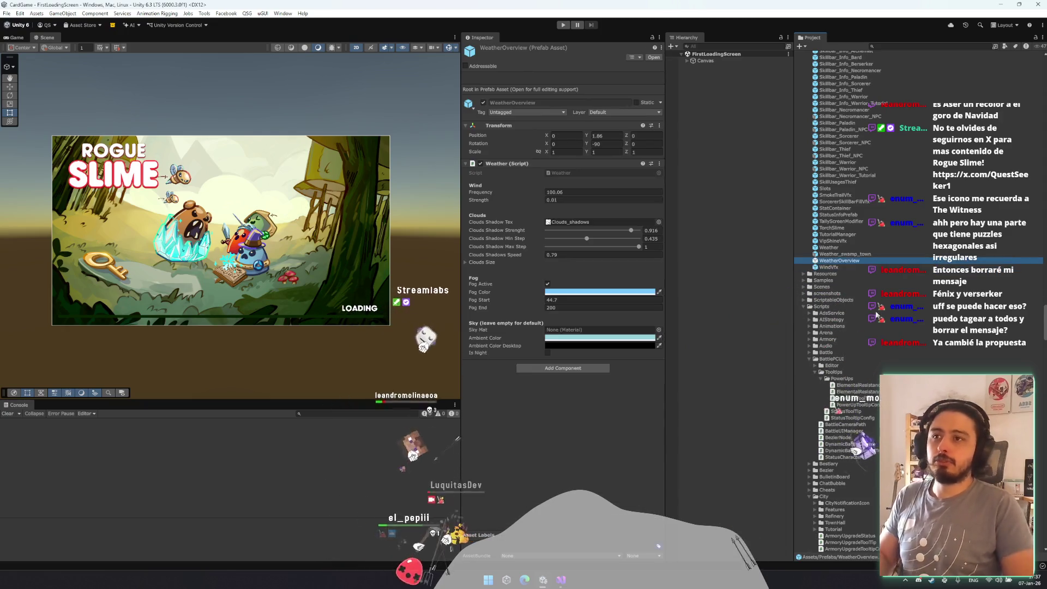
pyautogui.scroll(5, 858, 308)
pyautogui.click(716, 295)
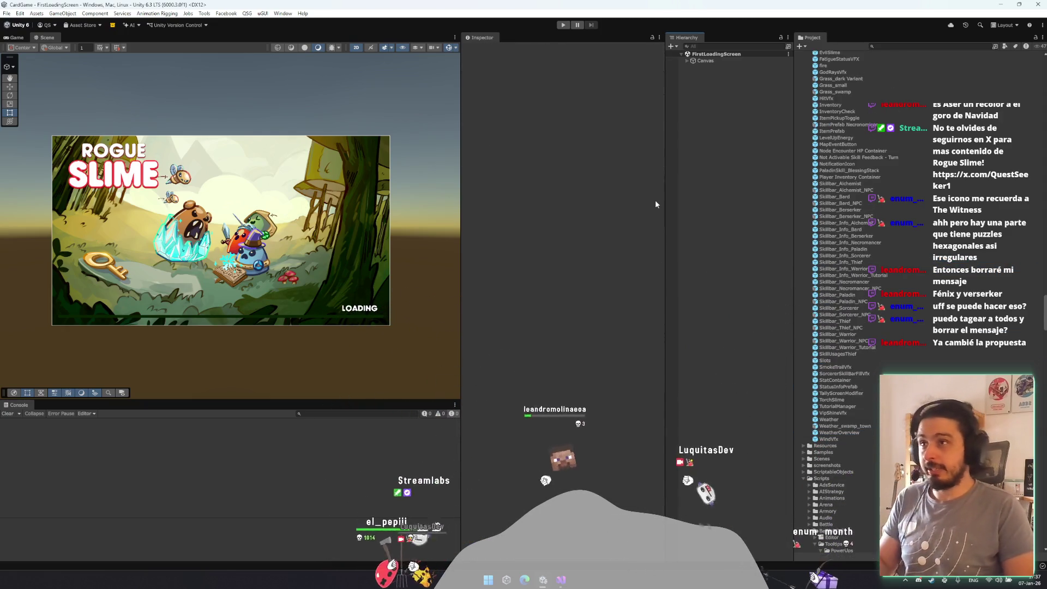
pyautogui.click(563, 26)
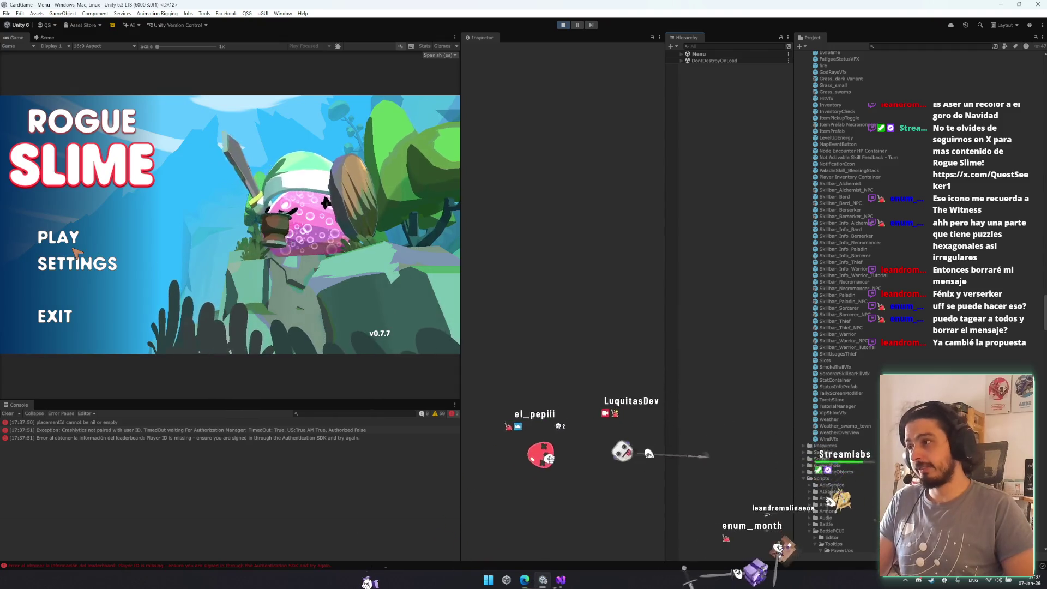
# - Start a game, continue from the city into the run, and dismiss the battle prompt
pyautogui.click(73, 240)
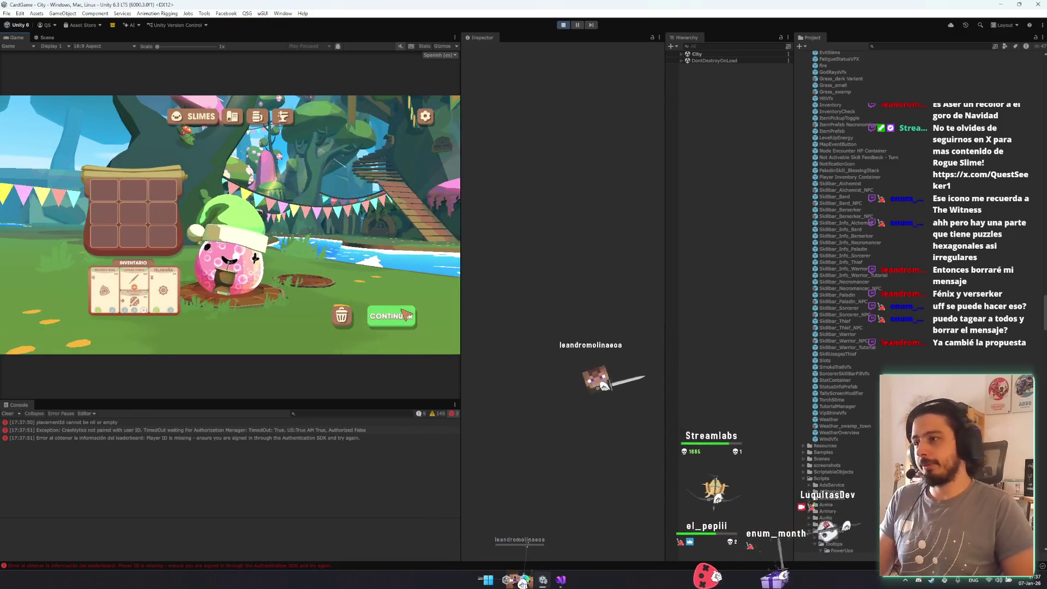
pyautogui.click(406, 315)
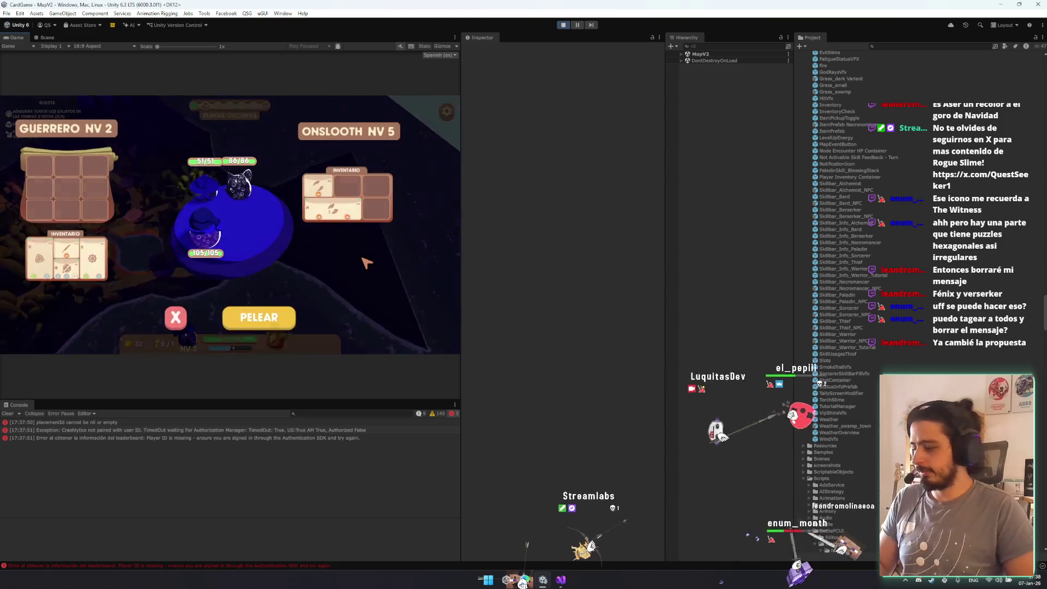
pyautogui.click(199, 310)
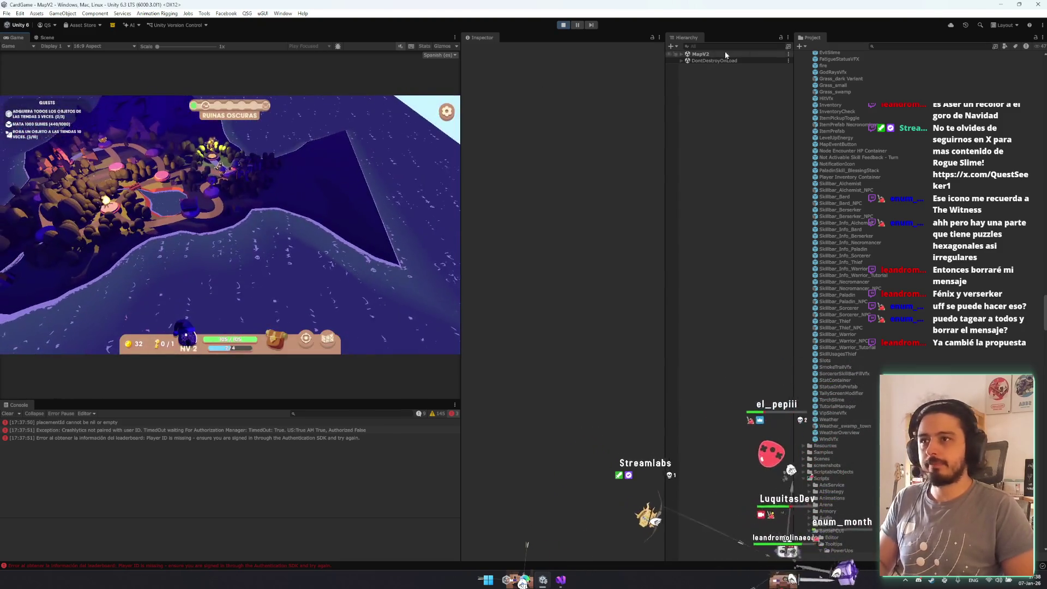
# - Filter the Hierarchy for 'debug', play maximized past the rest dialog, then select DebugManager
pyautogui.write('bug')
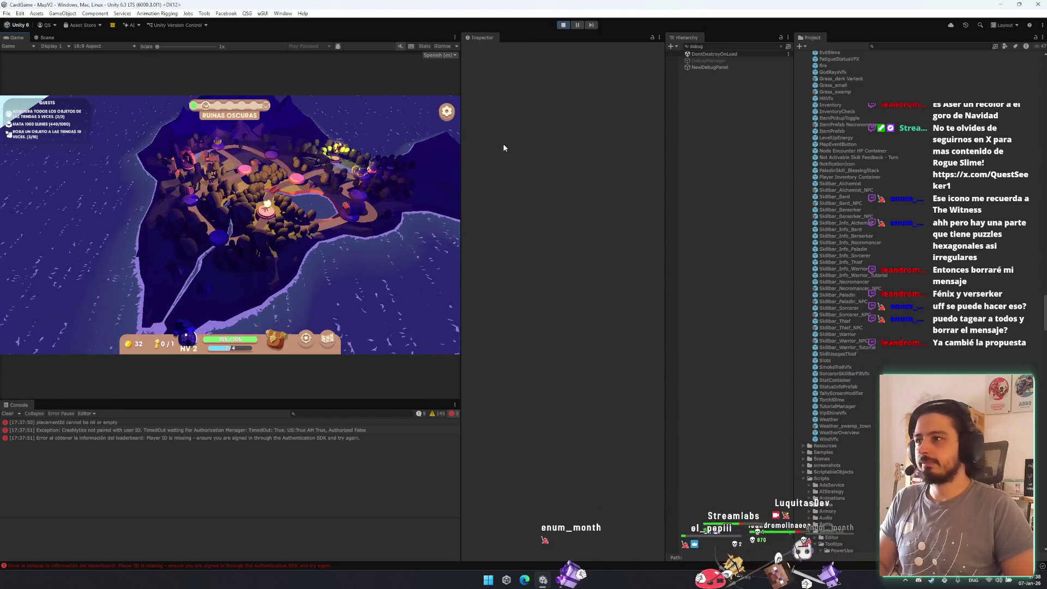
pyautogui.rightClick(10, 39)
pyautogui.click(33, 46)
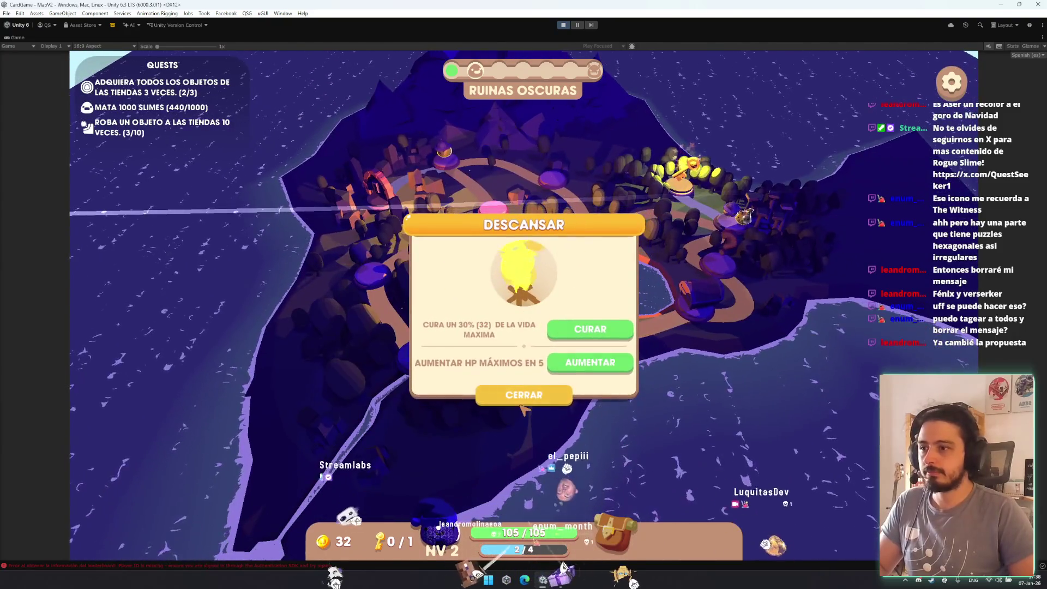
pyautogui.click(590, 252)
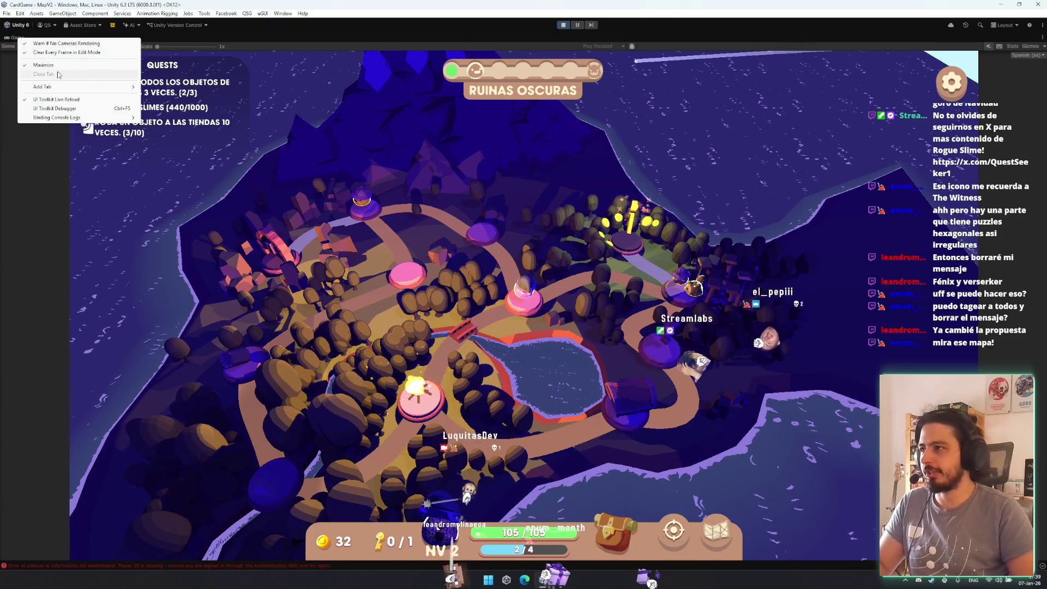
pyautogui.click(44, 65)
pyautogui.moveTo(460, 232); pyautogui.dragTo(535, 255)
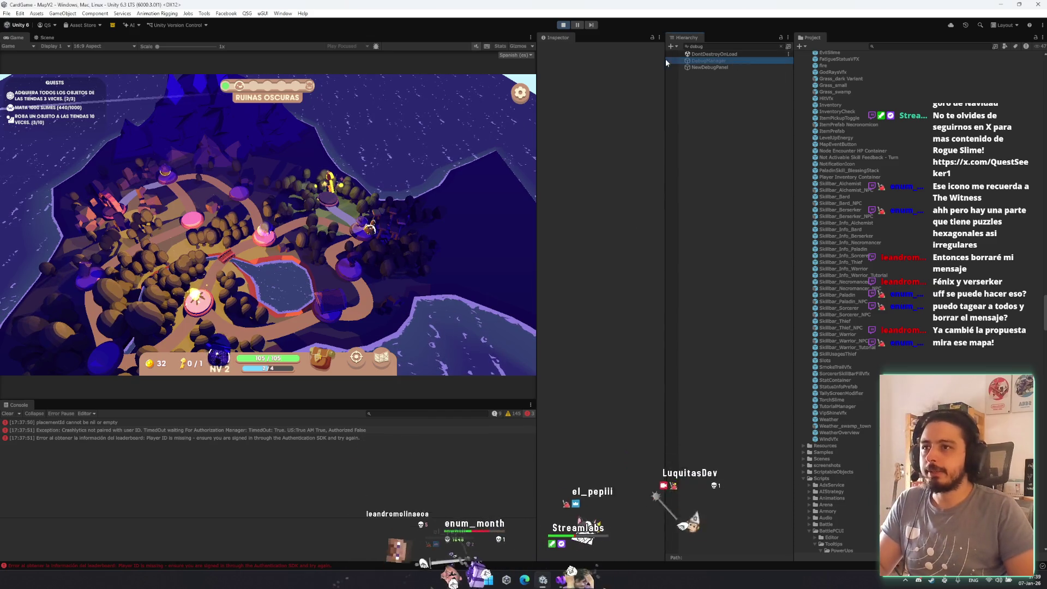
pyautogui.click(689, 61)
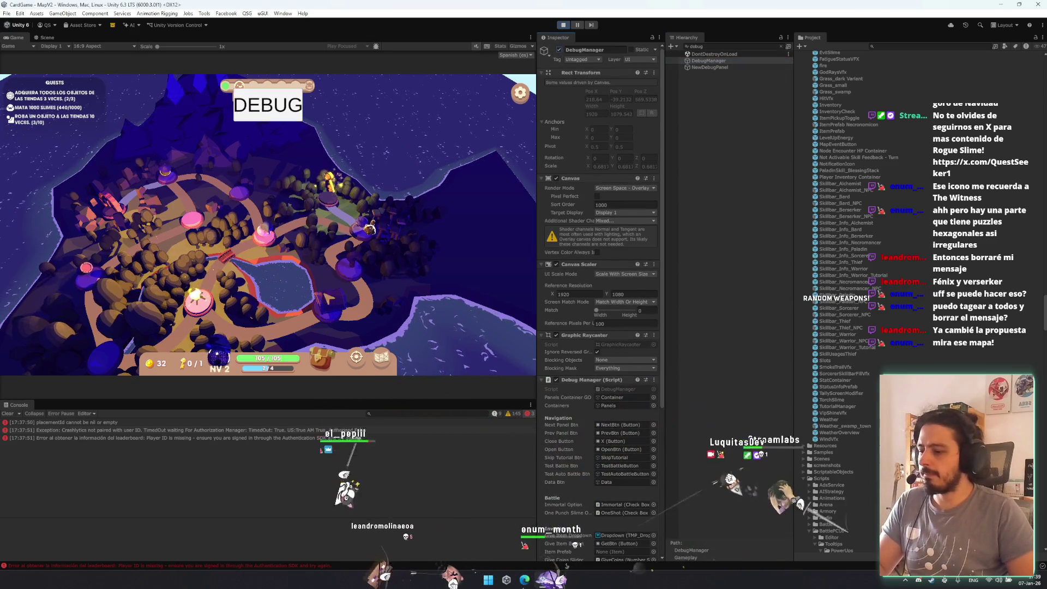
# - Open the in-game debug panel, set the map to Ruins_Hard-2 and page to INVENTORY
pyautogui.click(267, 105)
pyautogui.click(393, 163)
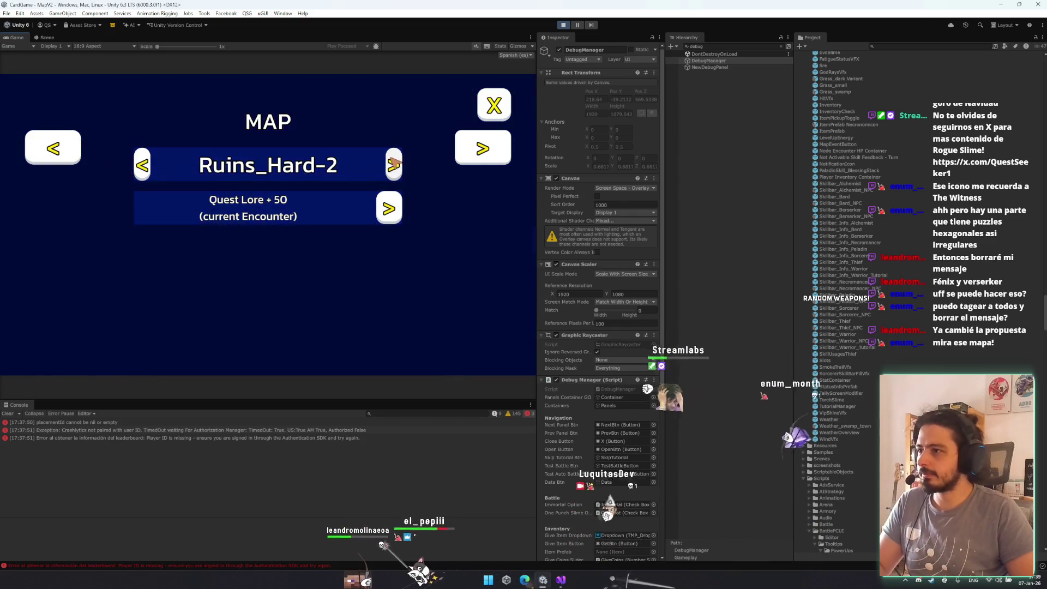
pyautogui.click(485, 150)
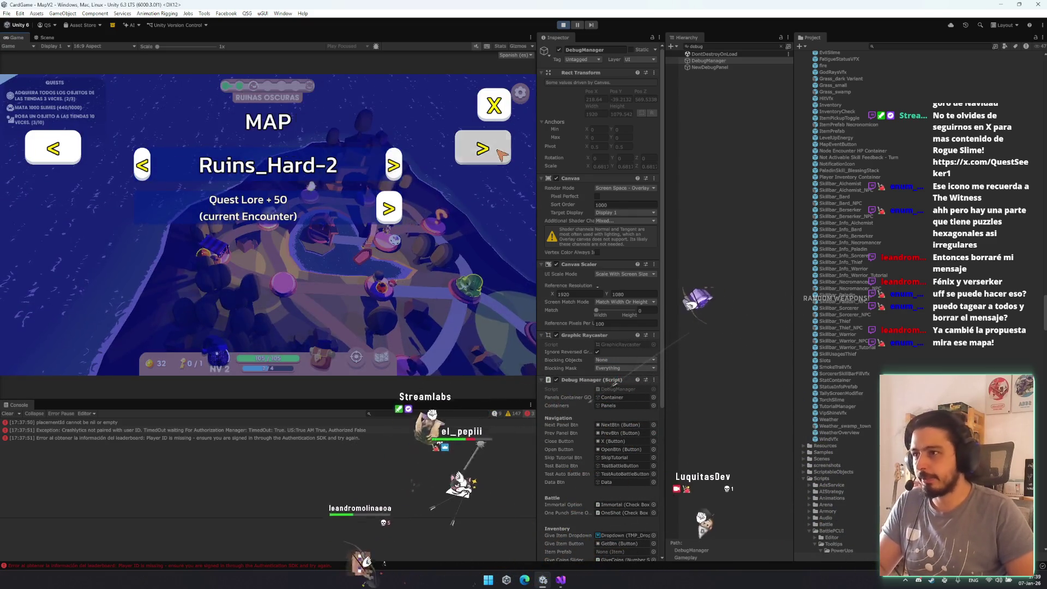
pyautogui.click(497, 151)
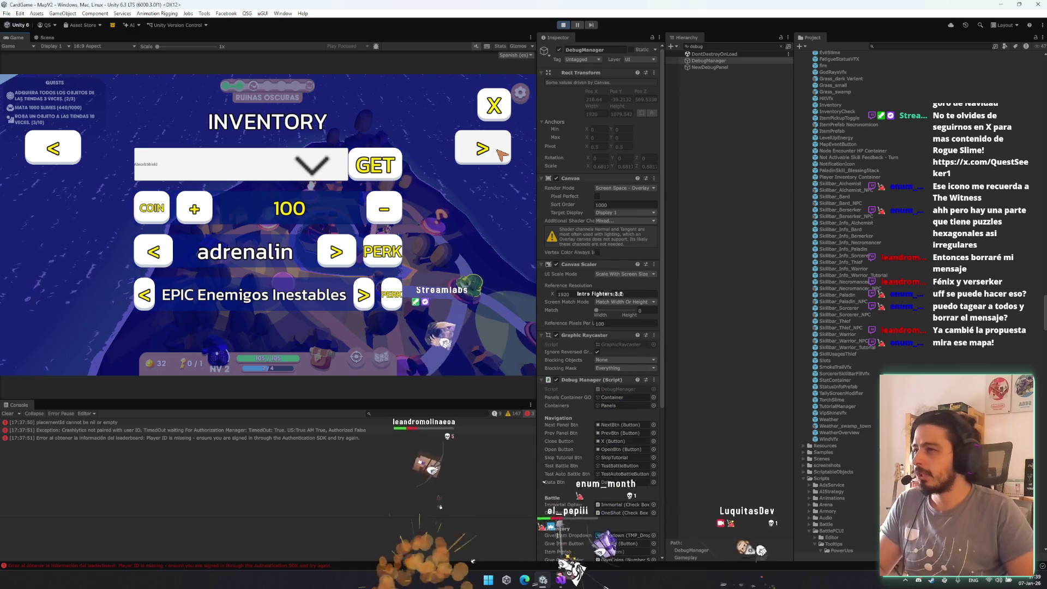
# - Step the perk selector from aegis_bloom through endurance and EnergyThirst onward to impaling_icicles
pyautogui.click(336, 252)
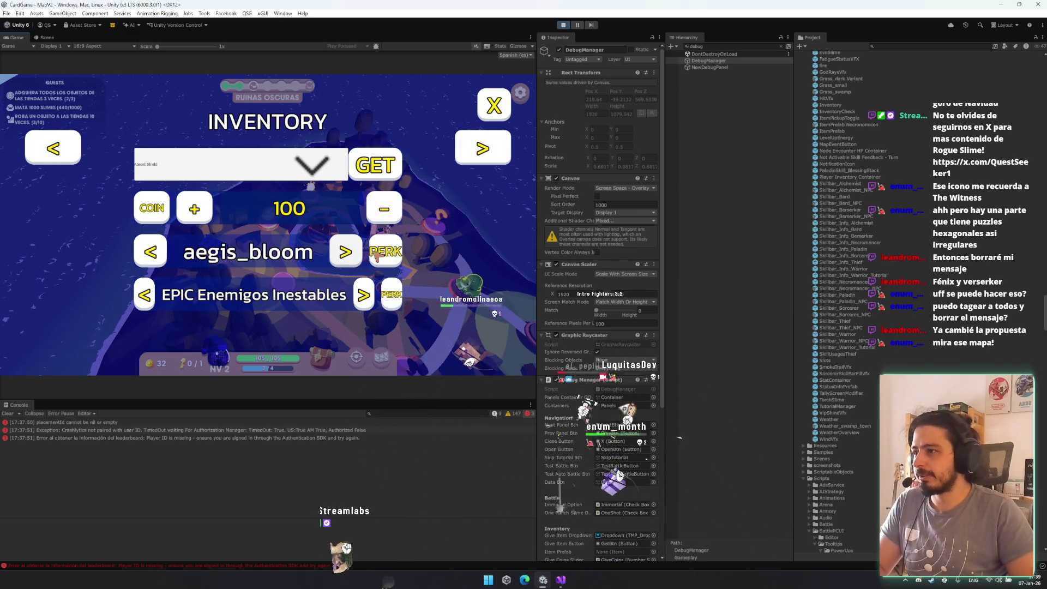
pyautogui.click(345, 252)
pyautogui.click(334, 253)
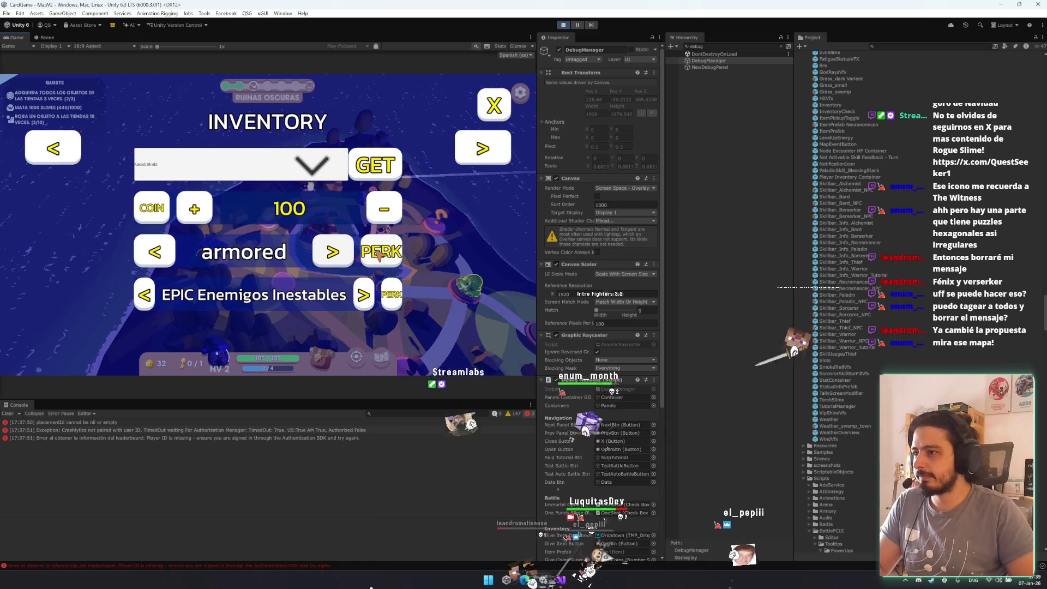
pyautogui.click(334, 253)
pyautogui.click(331, 252)
pyautogui.click(336, 252)
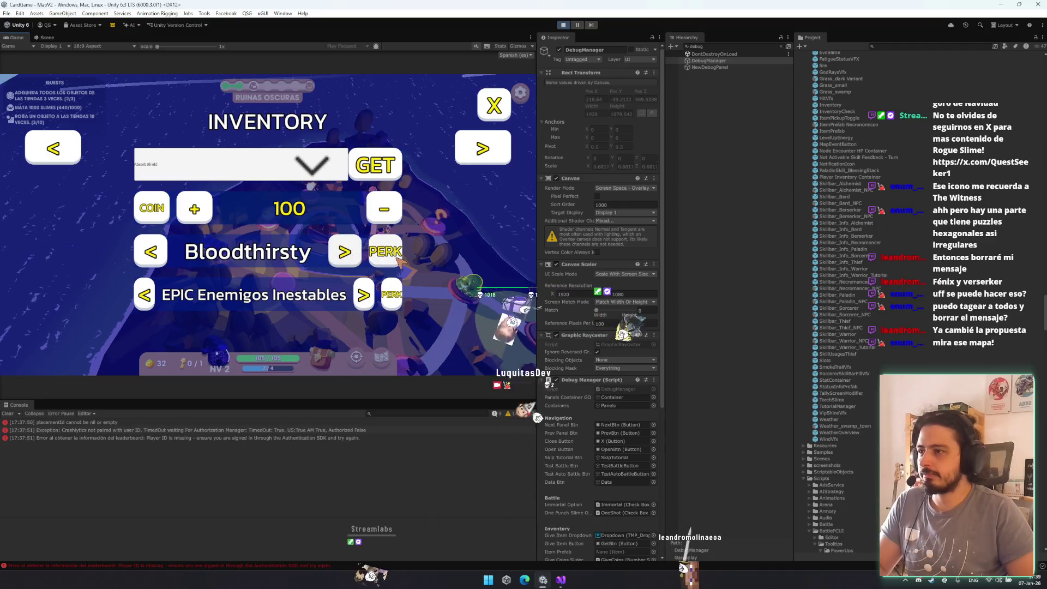
pyautogui.click(345, 252)
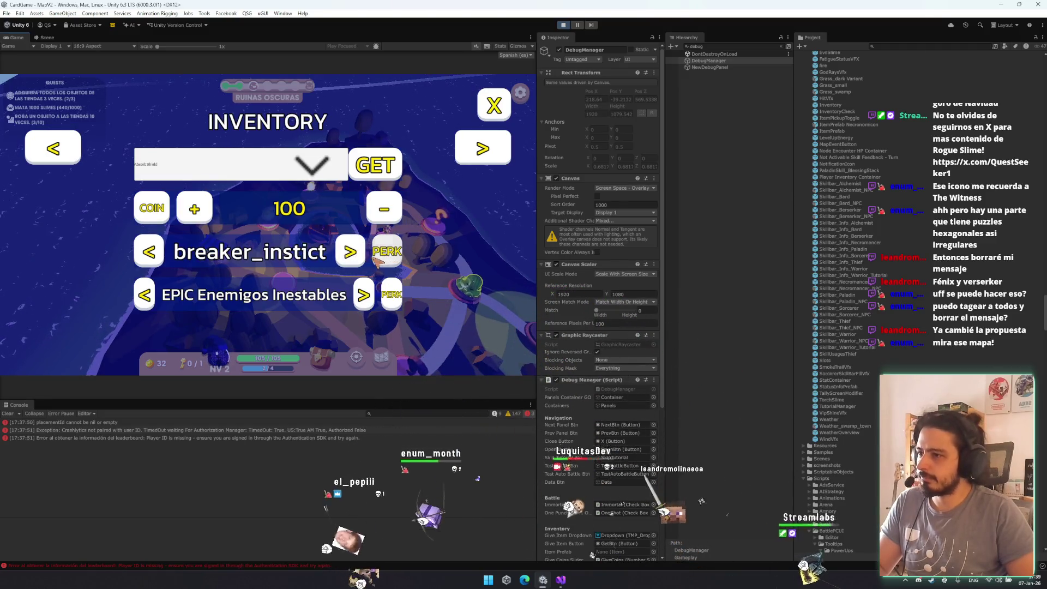
pyautogui.click(346, 252)
pyautogui.click(327, 252)
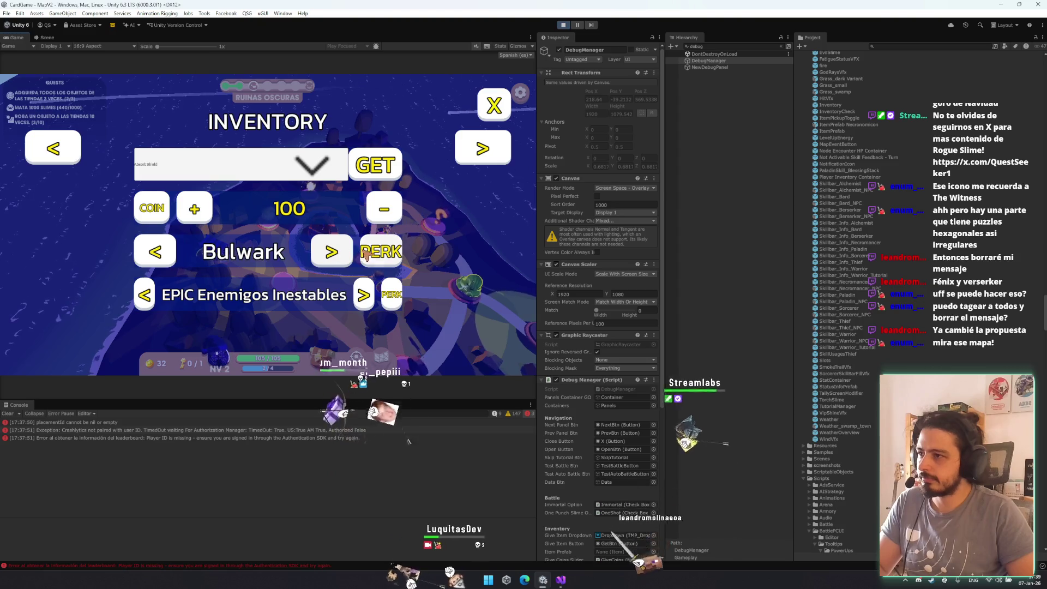
pyautogui.click(351, 258)
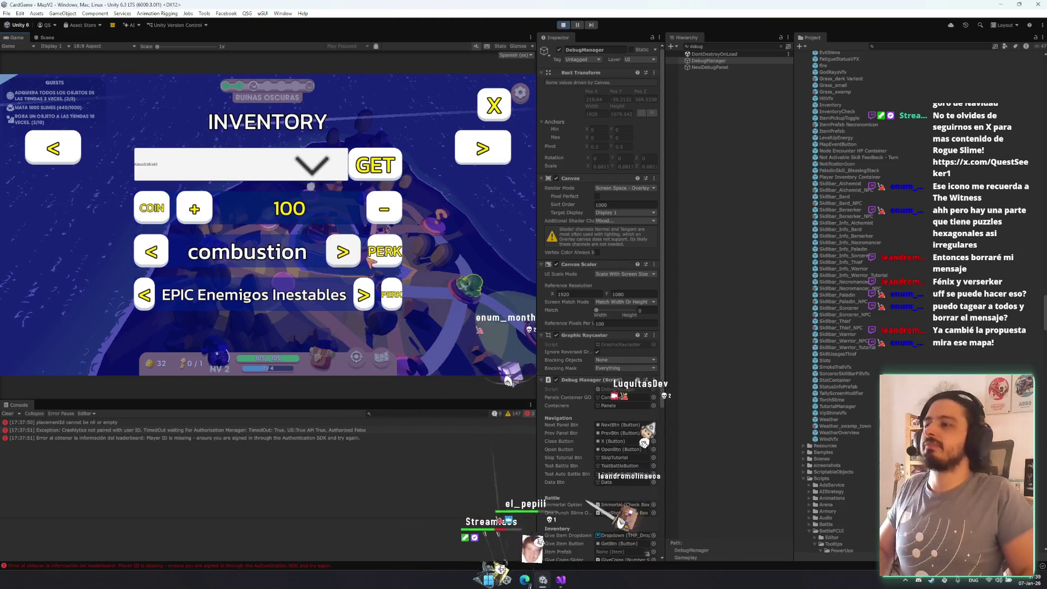
pyautogui.click(343, 252)
pyautogui.click(346, 252)
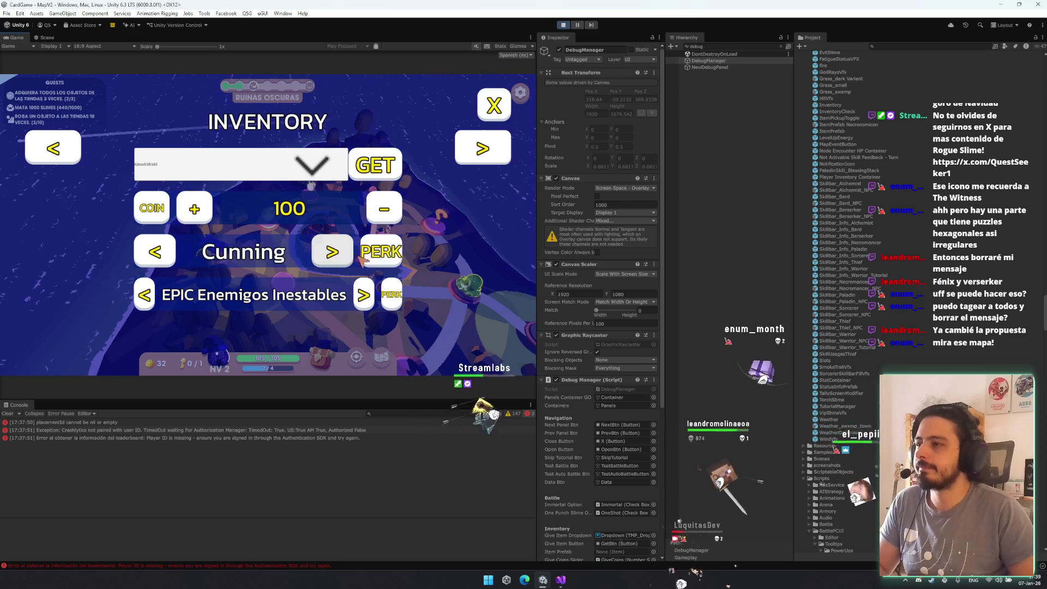
pyautogui.click(332, 252)
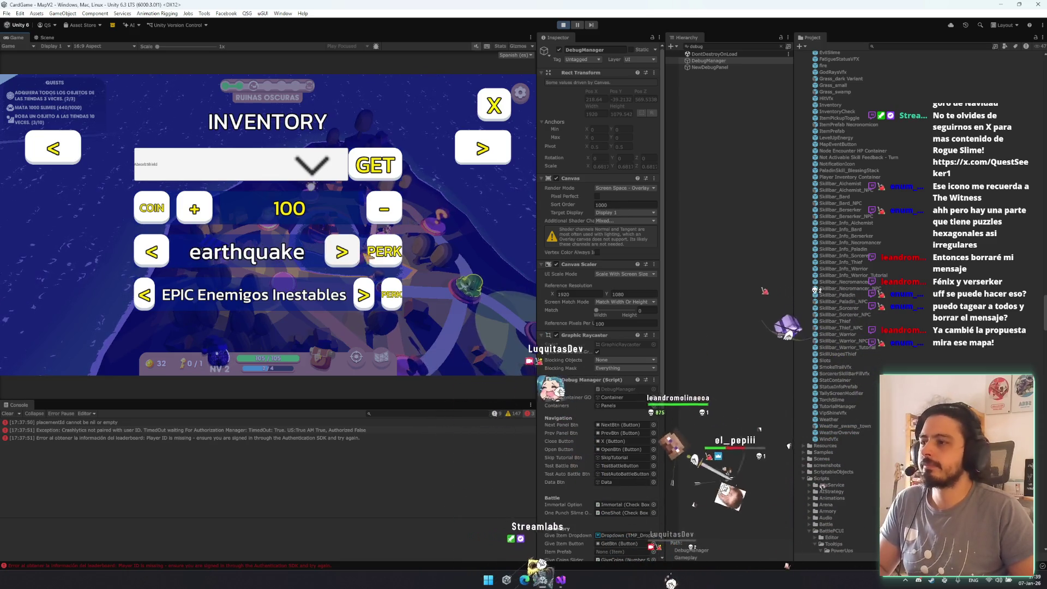
pyautogui.click(353, 258)
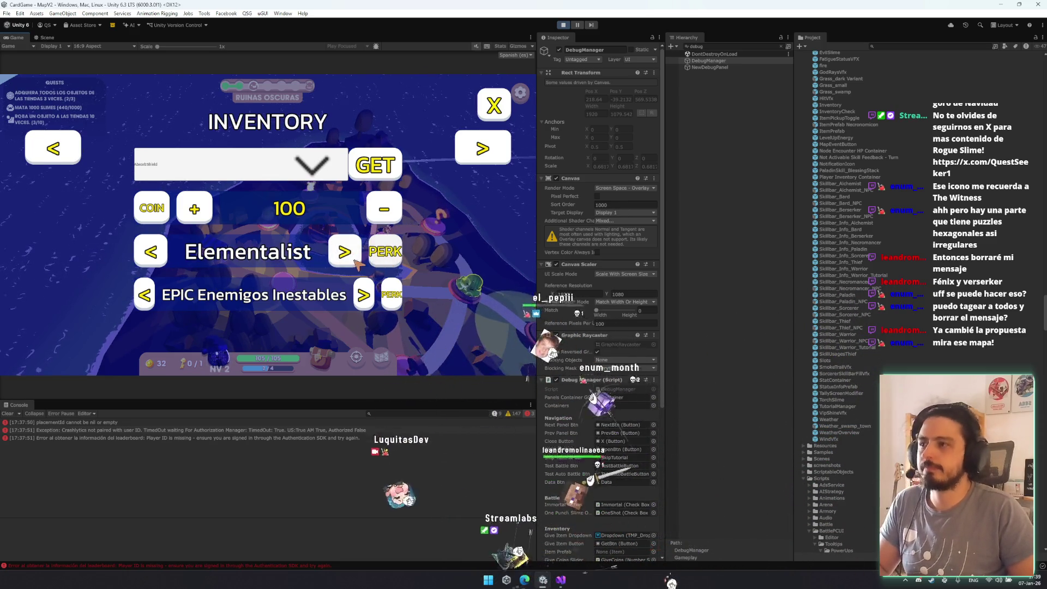
pyautogui.click(355, 261)
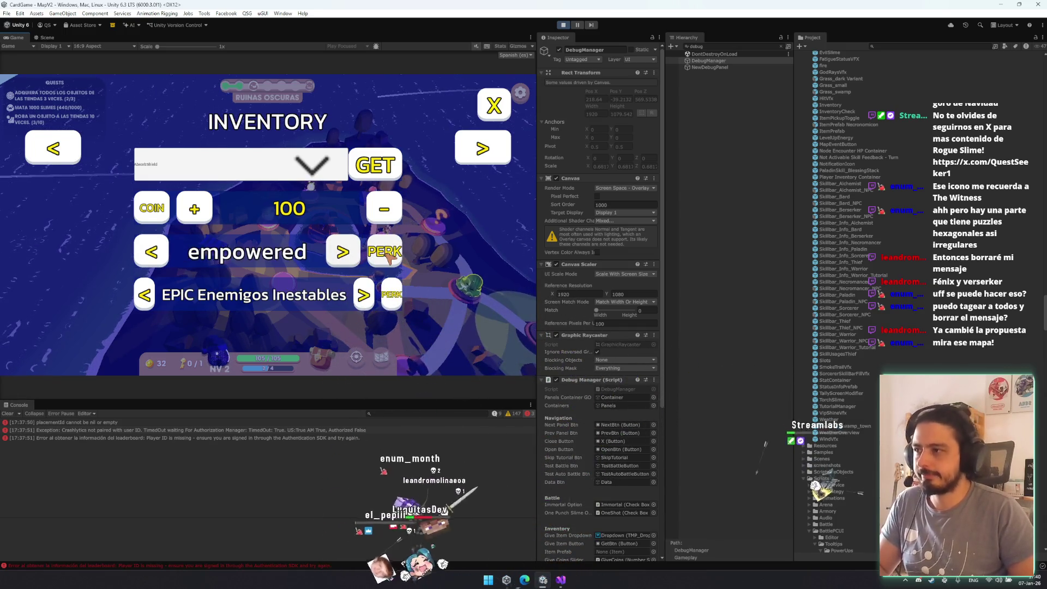
pyautogui.click(344, 254)
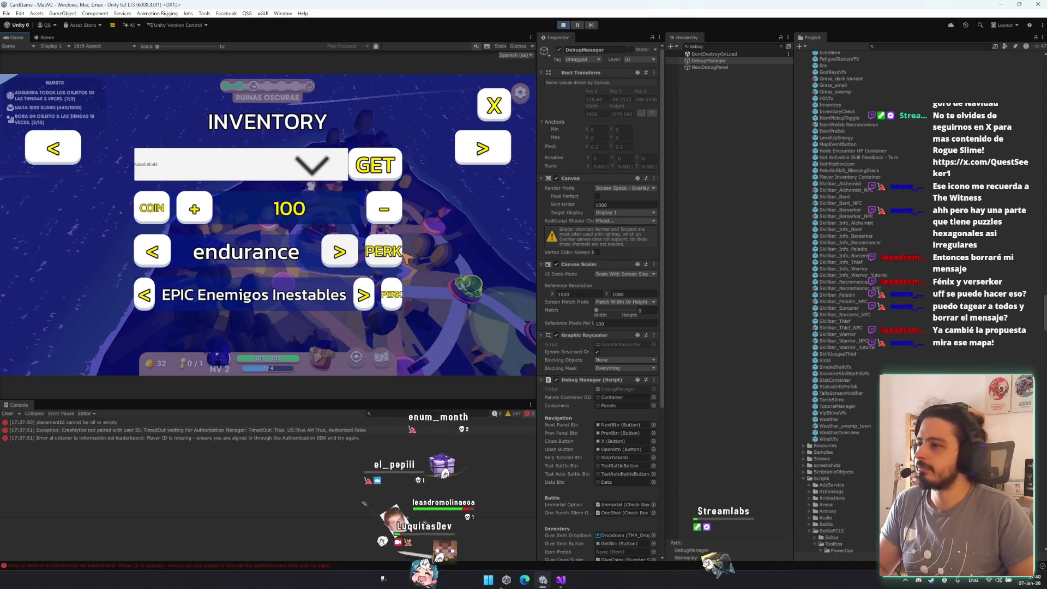
pyautogui.click(355, 258)
pyautogui.click(362, 258)
pyautogui.click(370, 259)
pyautogui.click(353, 259)
pyautogui.click(353, 259)
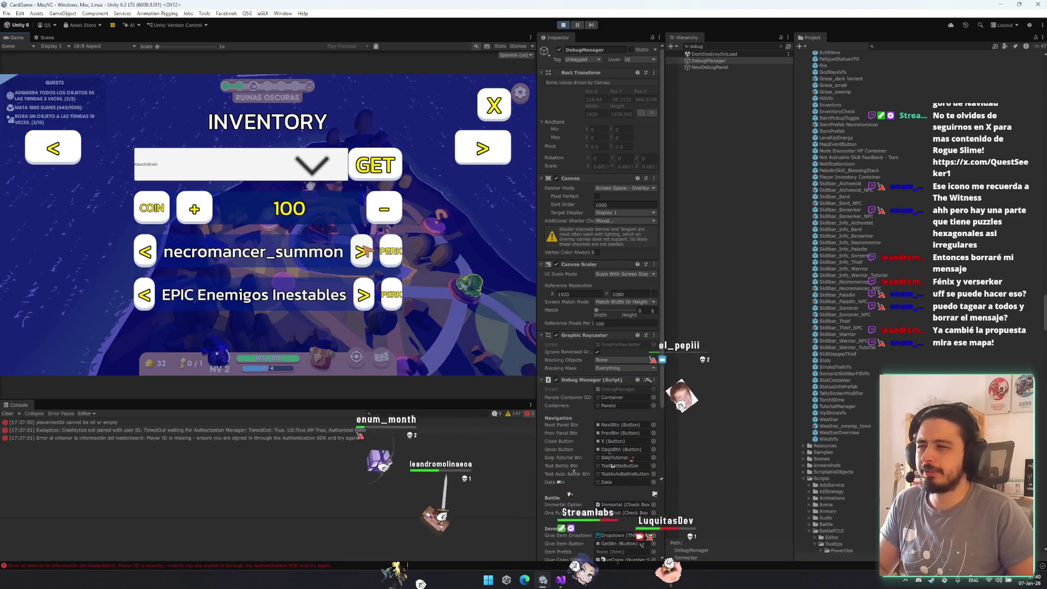
pyautogui.click(361, 252)
pyautogui.click(352, 255)
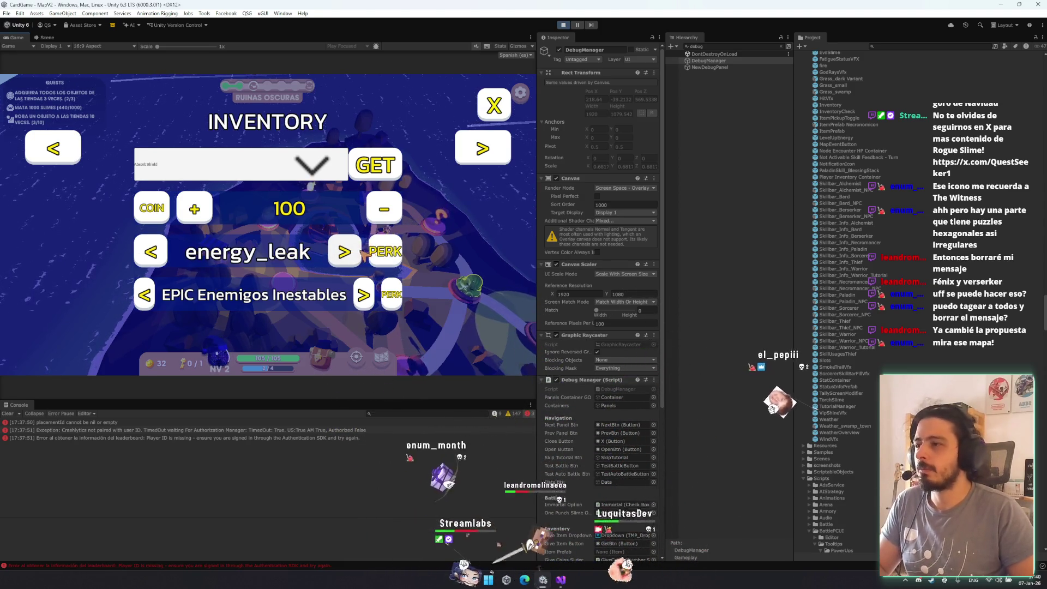
pyautogui.click(345, 255)
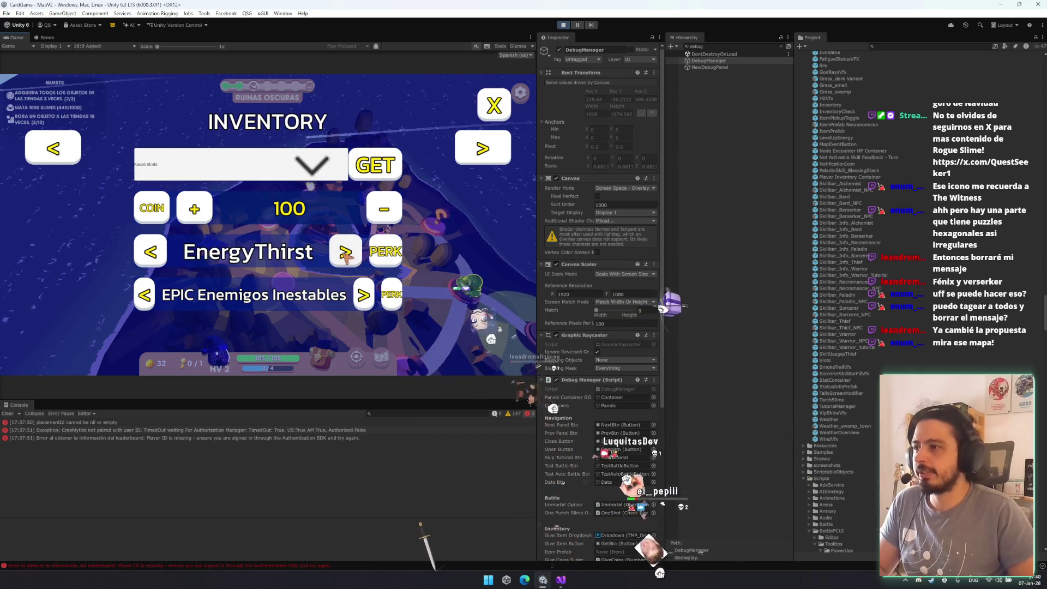
pyautogui.click(345, 253)
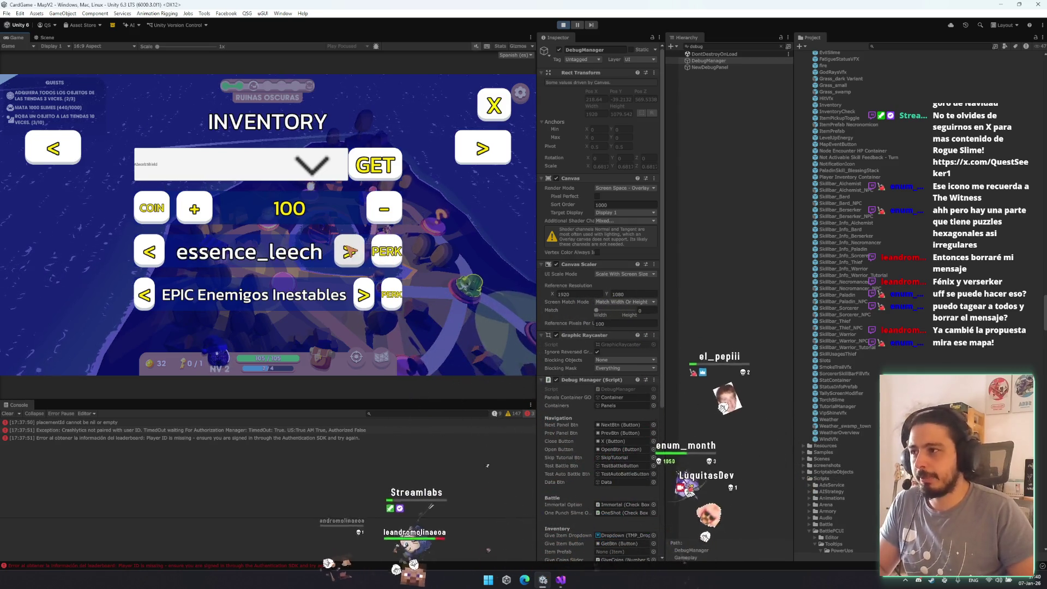
pyautogui.click(346, 252)
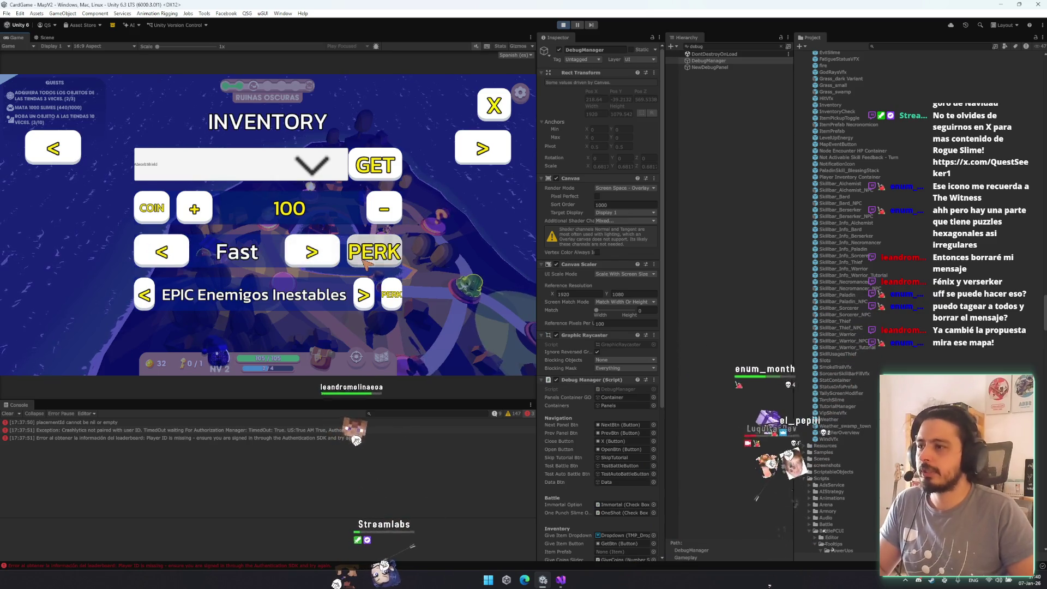
pyautogui.click(336, 254)
pyautogui.click(352, 254)
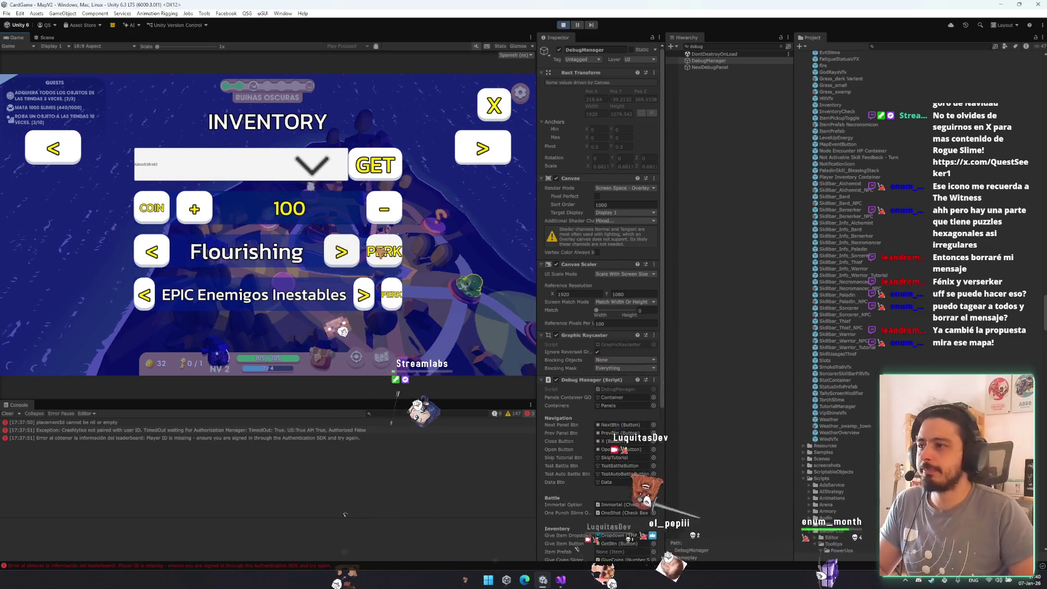
pyautogui.click(349, 253)
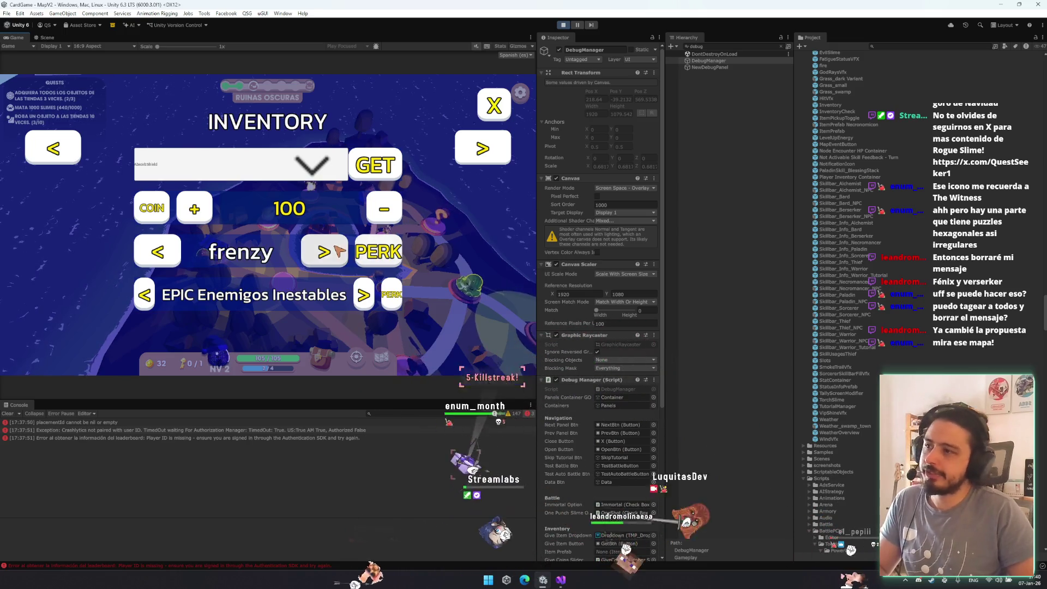
pyautogui.click(345, 257)
pyautogui.click(347, 257)
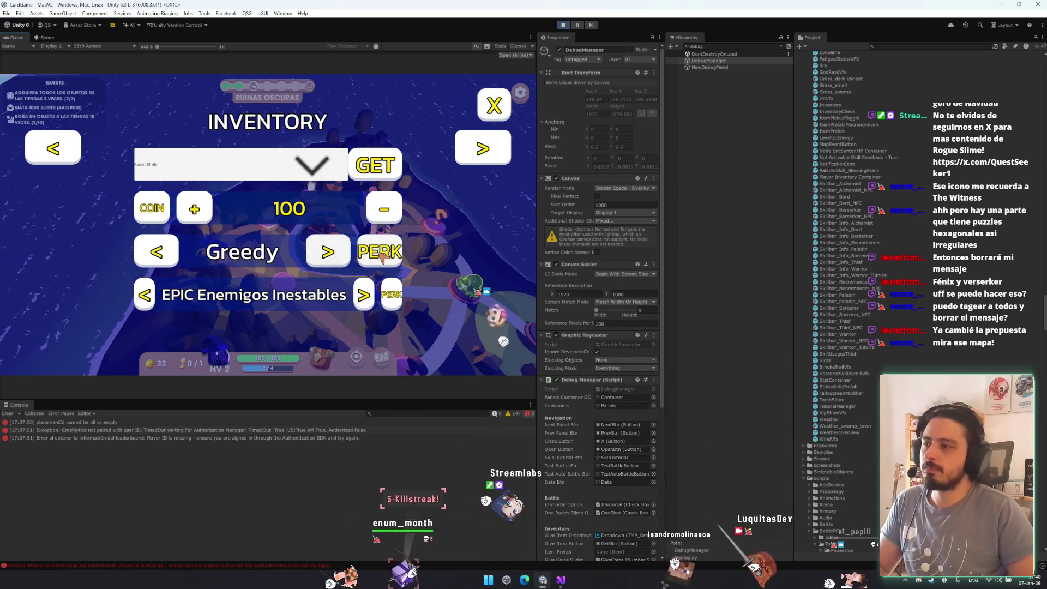
pyautogui.click(348, 257)
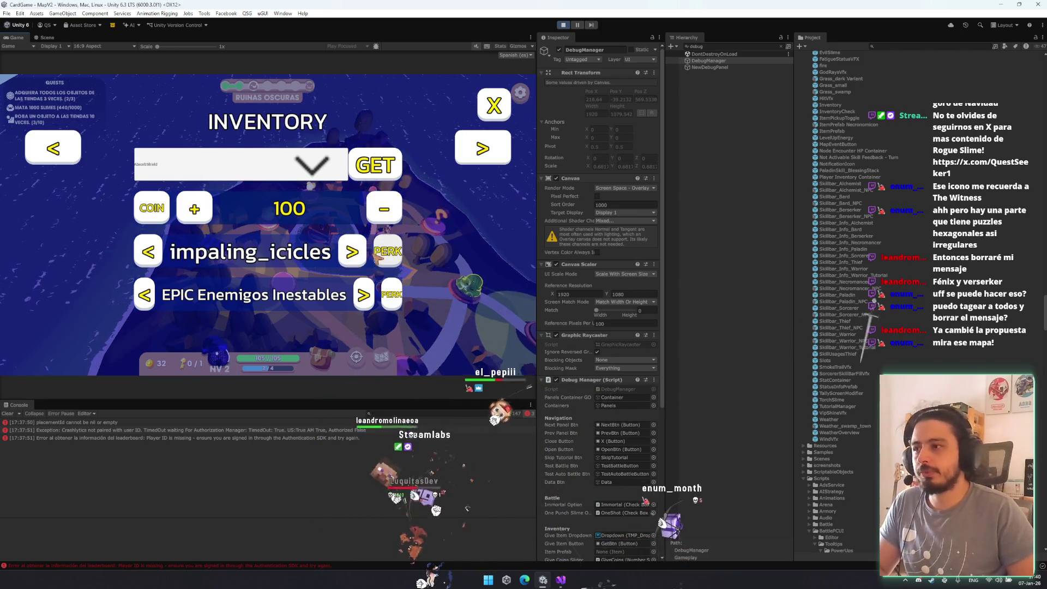
# - Cycle through the remaining perks, from quick_step, Scavenger and Vampirism to Zephyr, wrapping round to aegis_bloom
pyautogui.click(344, 252)
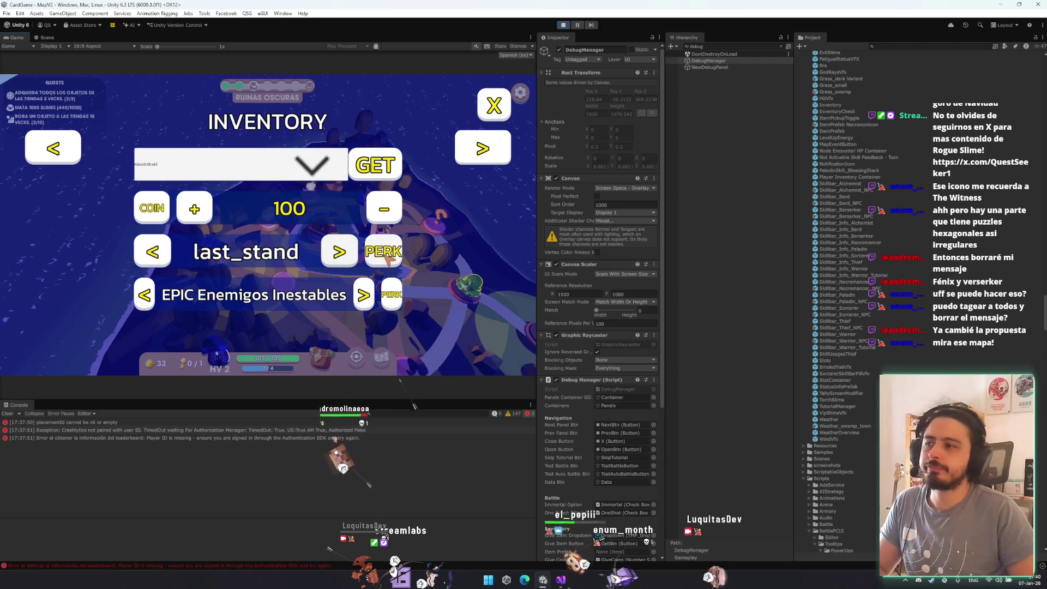
pyautogui.click(349, 252)
pyautogui.click(349, 252)
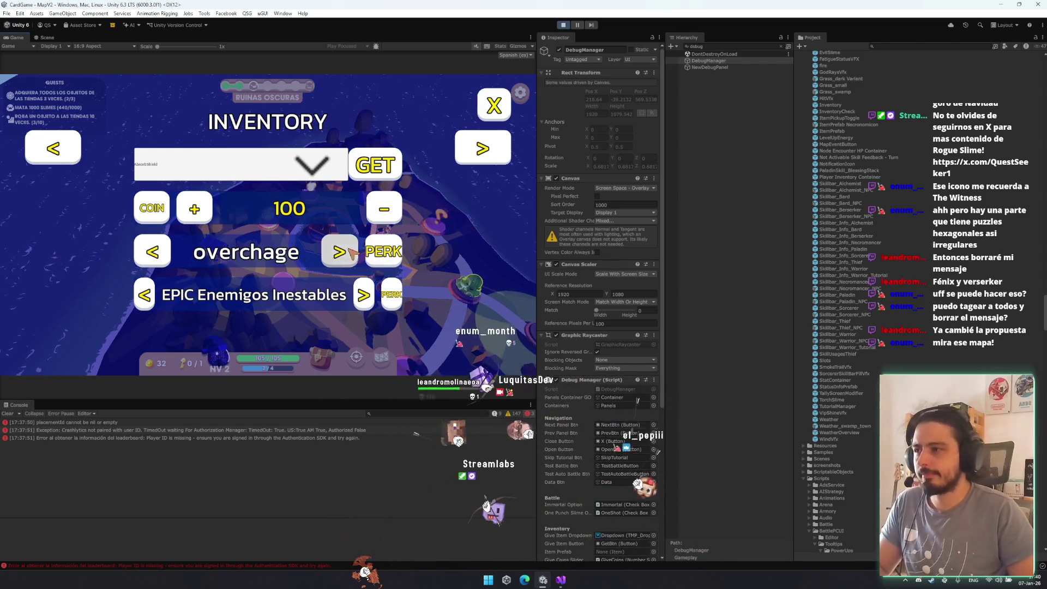
pyautogui.click(344, 251)
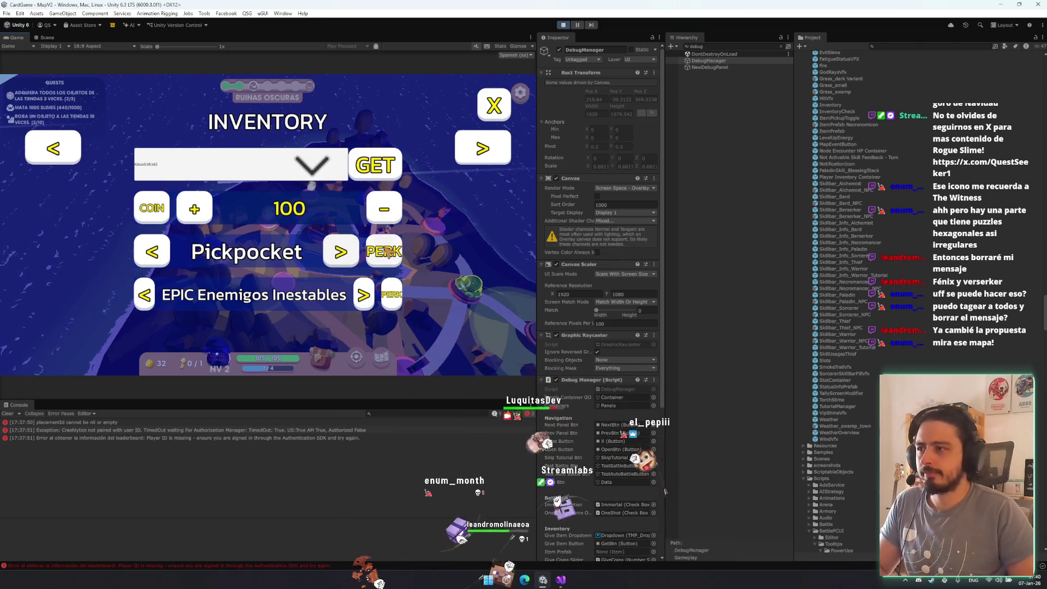
pyautogui.click(343, 251)
pyautogui.click(346, 252)
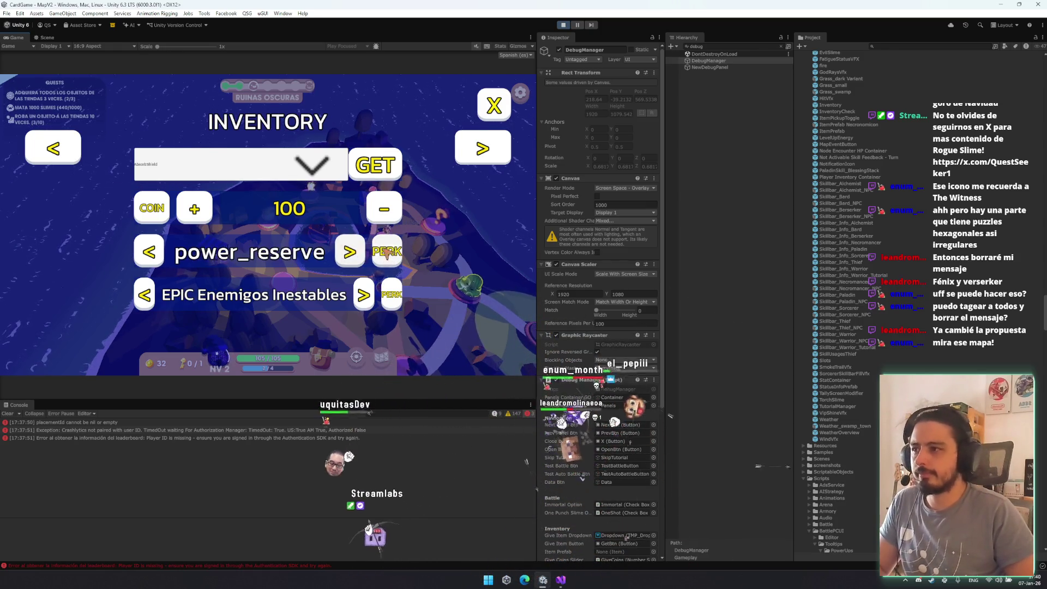
pyautogui.click(387, 252)
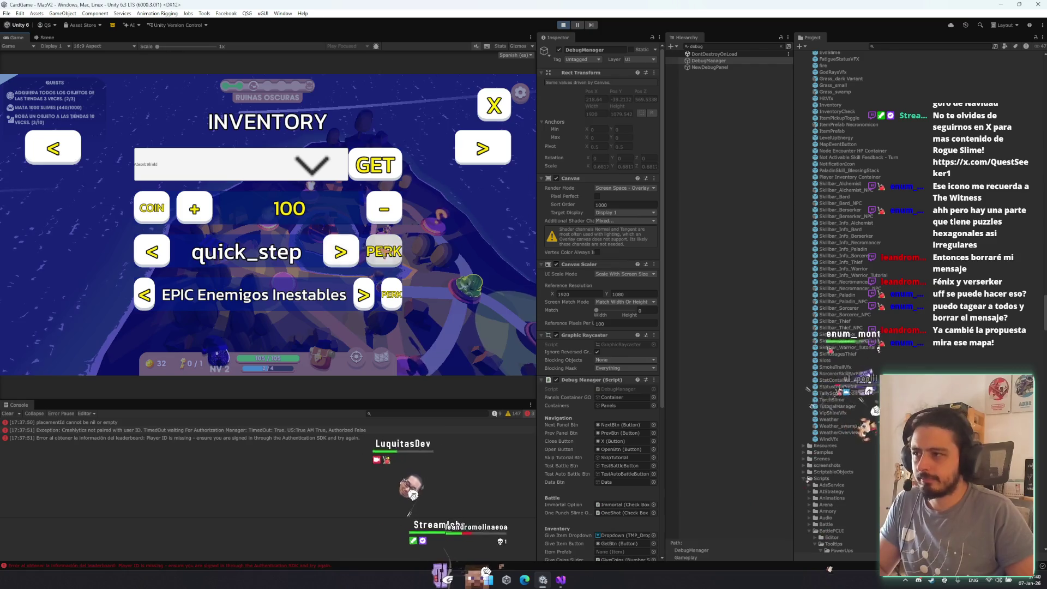
pyautogui.click(341, 252)
pyautogui.click(327, 252)
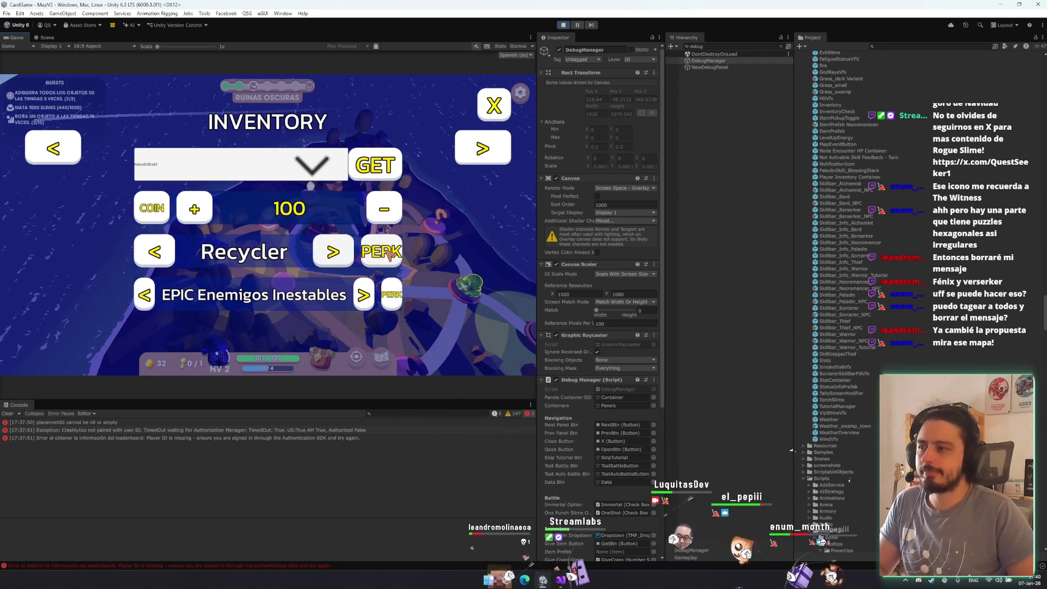
pyautogui.click(333, 251)
pyautogui.click(333, 251)
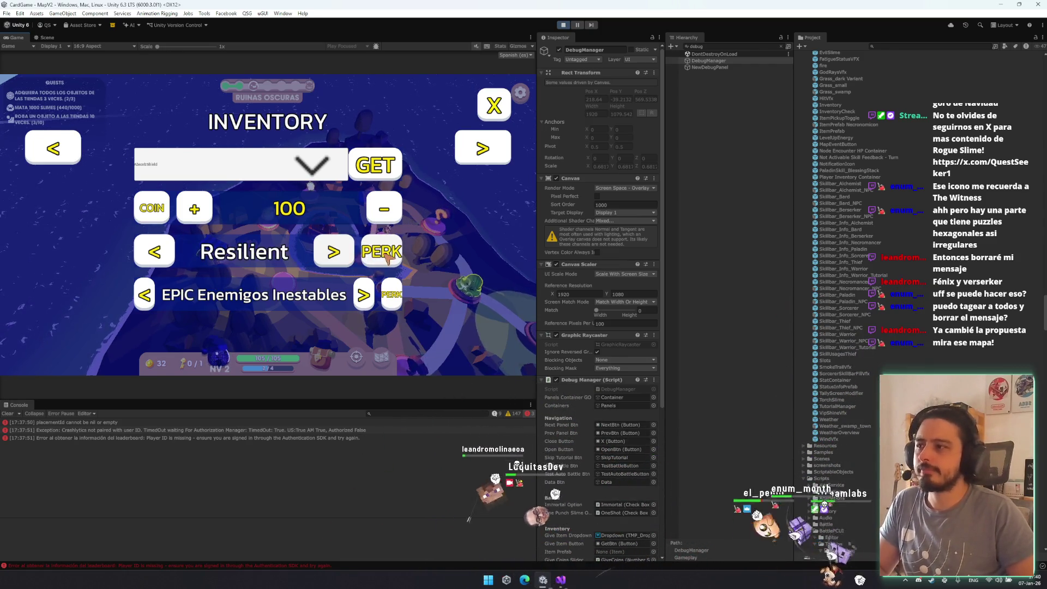
pyautogui.click(348, 257)
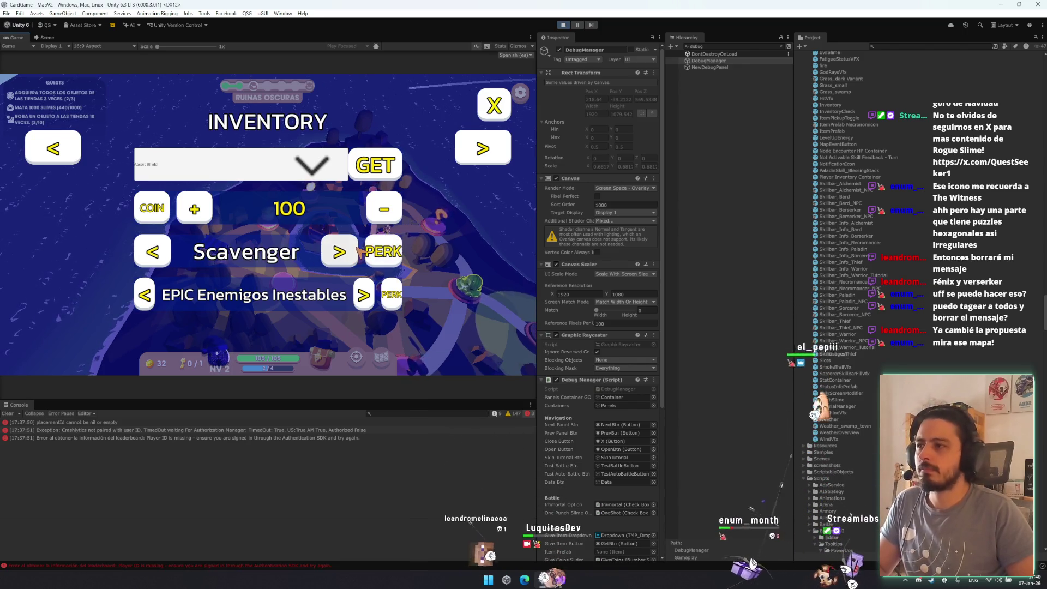
pyautogui.click(339, 252)
pyautogui.click(339, 252)
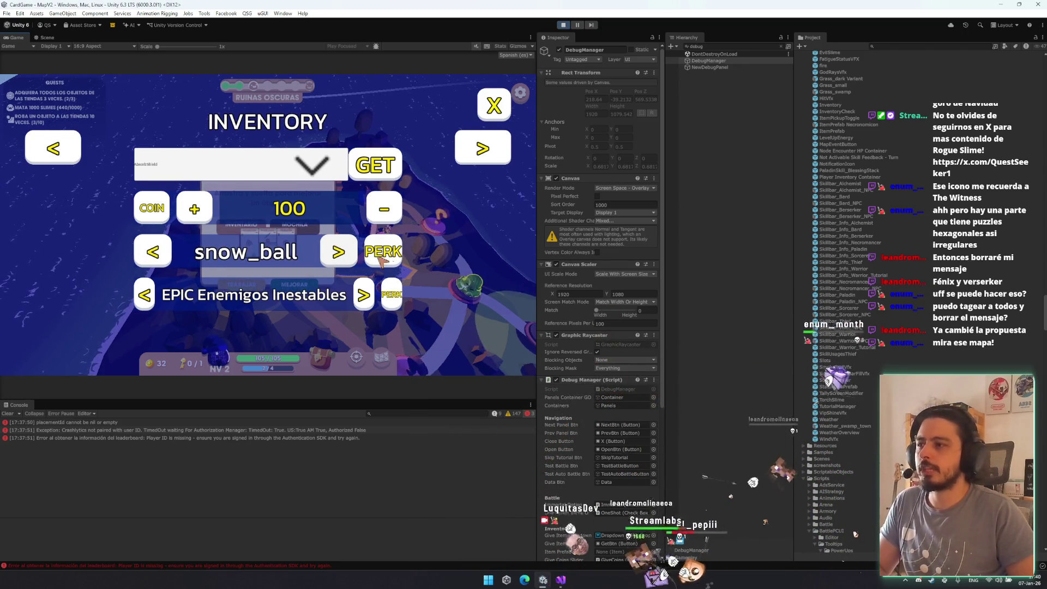
pyautogui.click(338, 251)
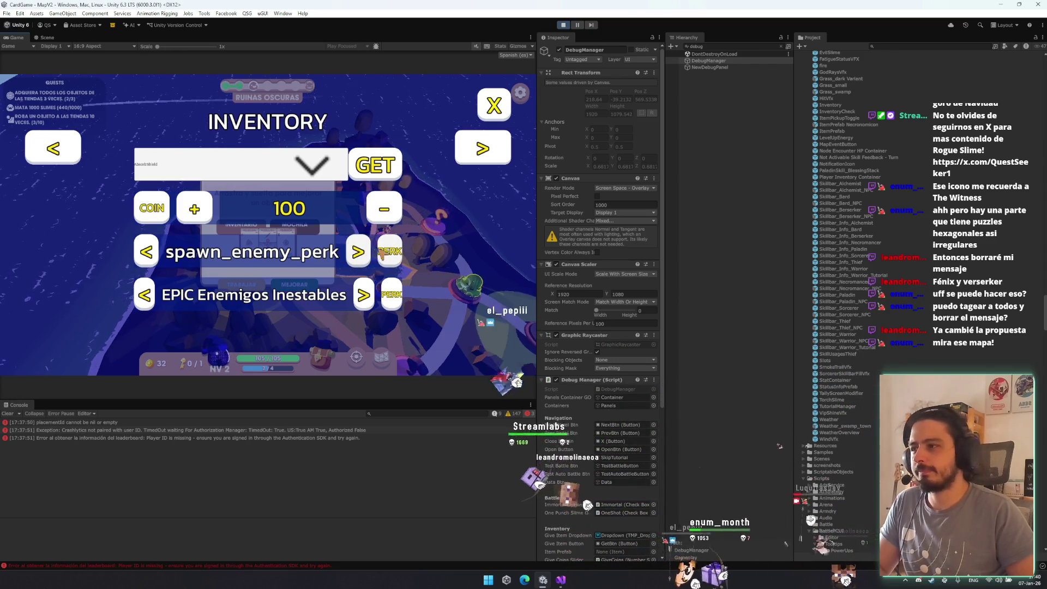
pyautogui.click(360, 257)
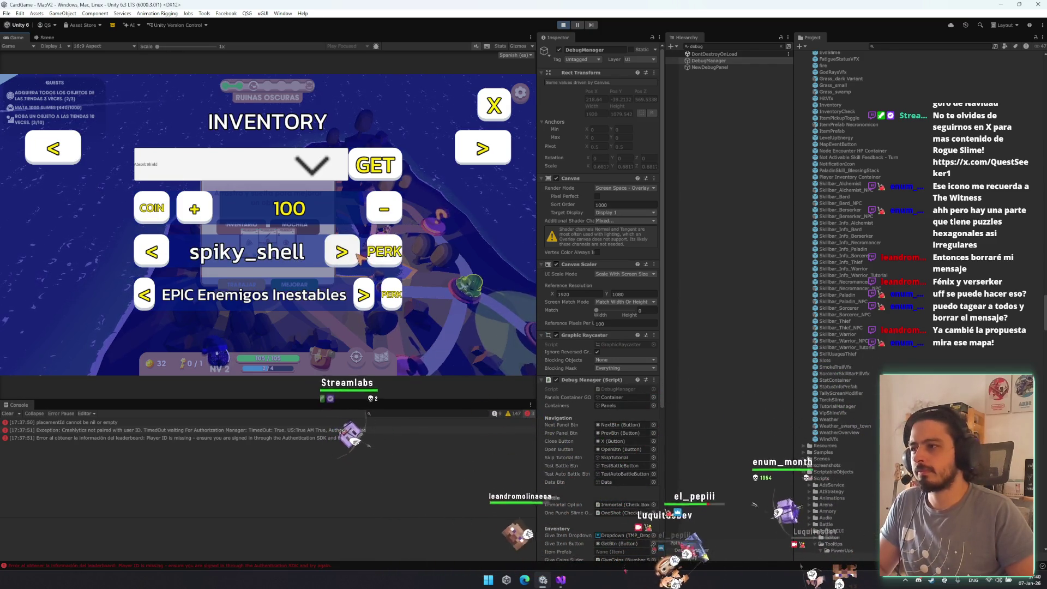
pyautogui.click(357, 254)
pyautogui.click(355, 255)
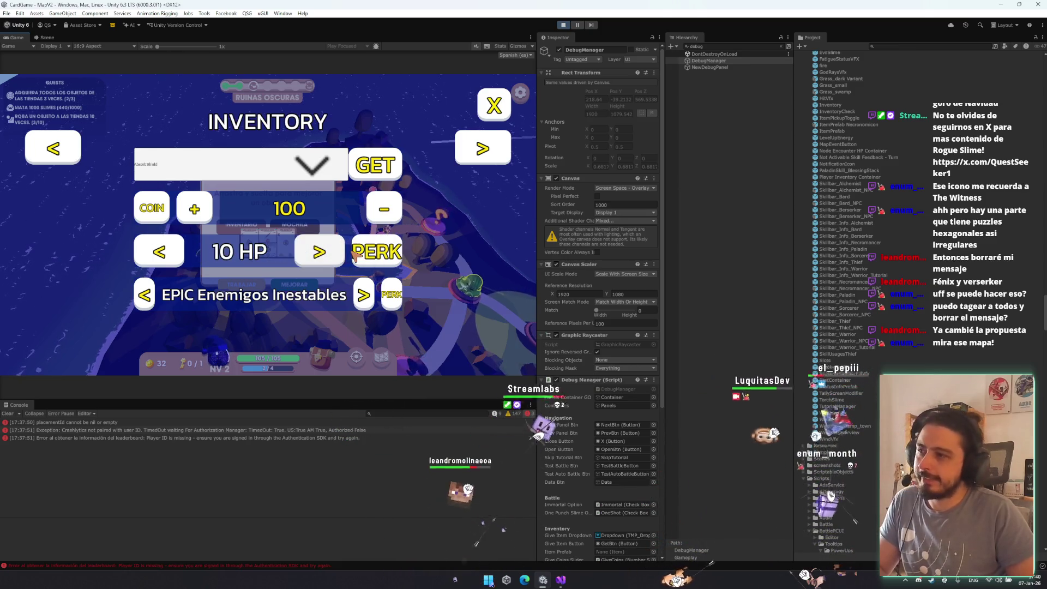
pyautogui.click(356, 255)
pyautogui.click(358, 250)
pyautogui.click(321, 256)
pyautogui.click(321, 258)
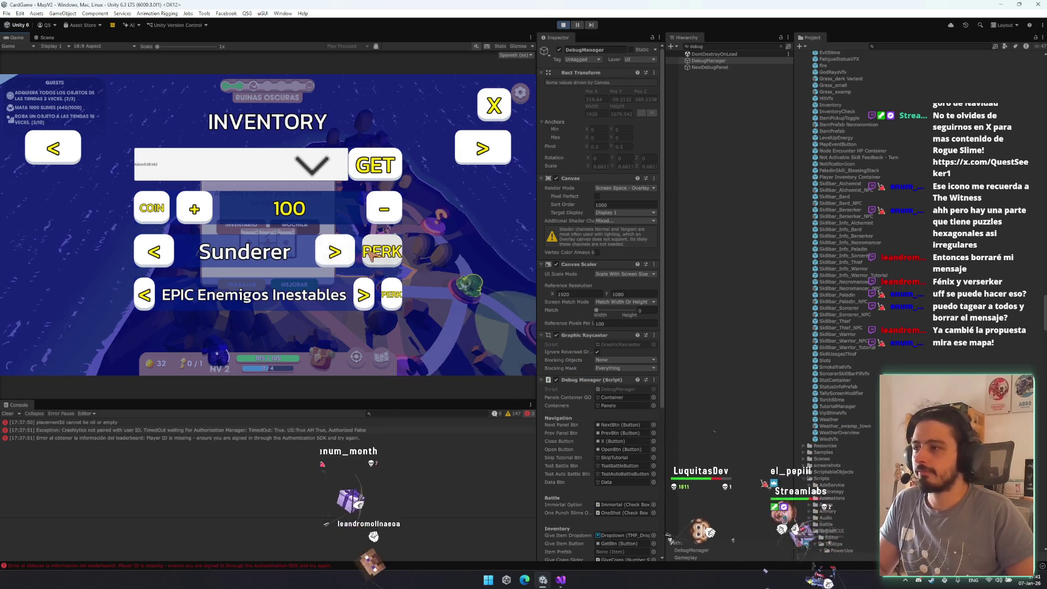
pyautogui.click(349, 256)
pyautogui.click(345, 256)
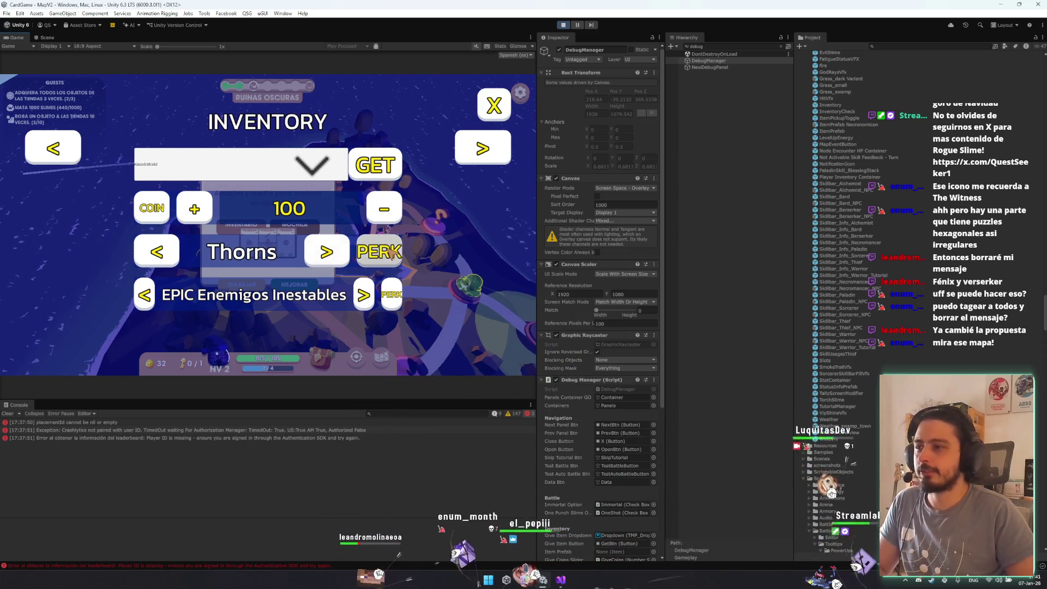
pyautogui.click(335, 256)
pyautogui.click(344, 253)
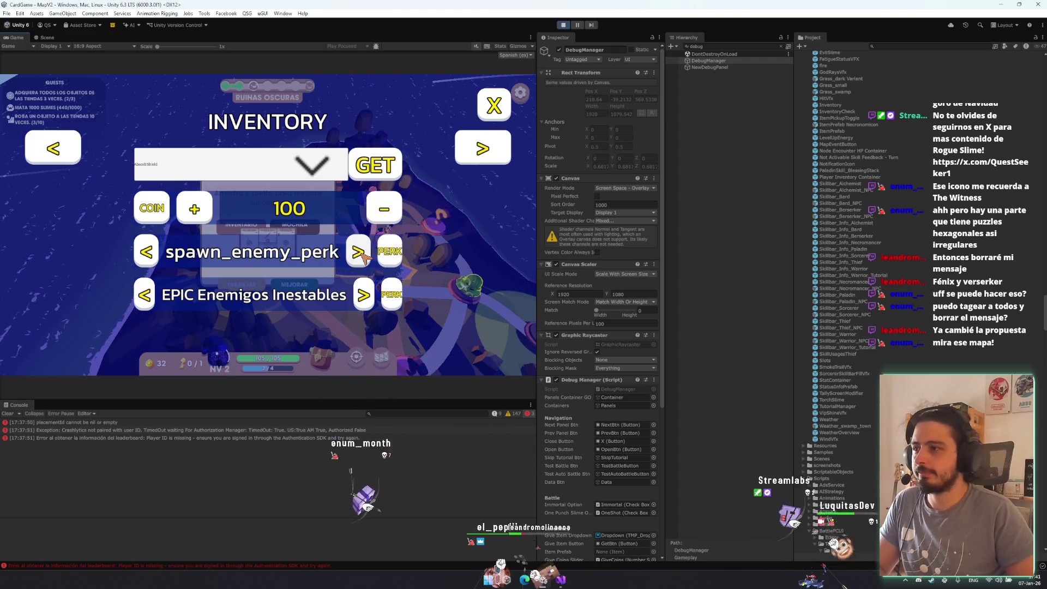
pyautogui.click(360, 254)
pyautogui.click(348, 254)
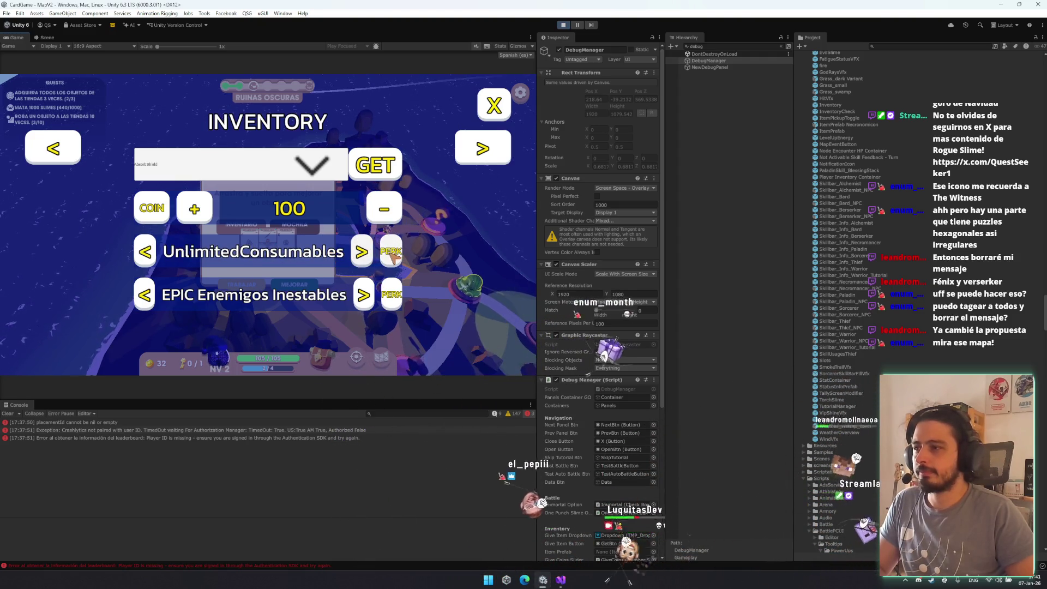
pyautogui.click(359, 254)
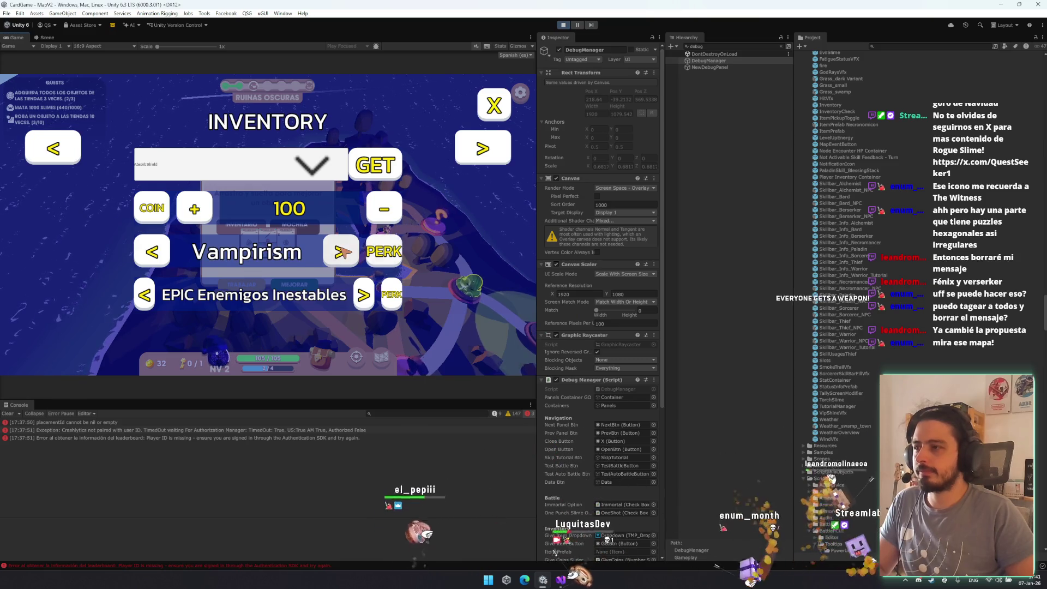
pyautogui.click(342, 252)
pyautogui.click(360, 252)
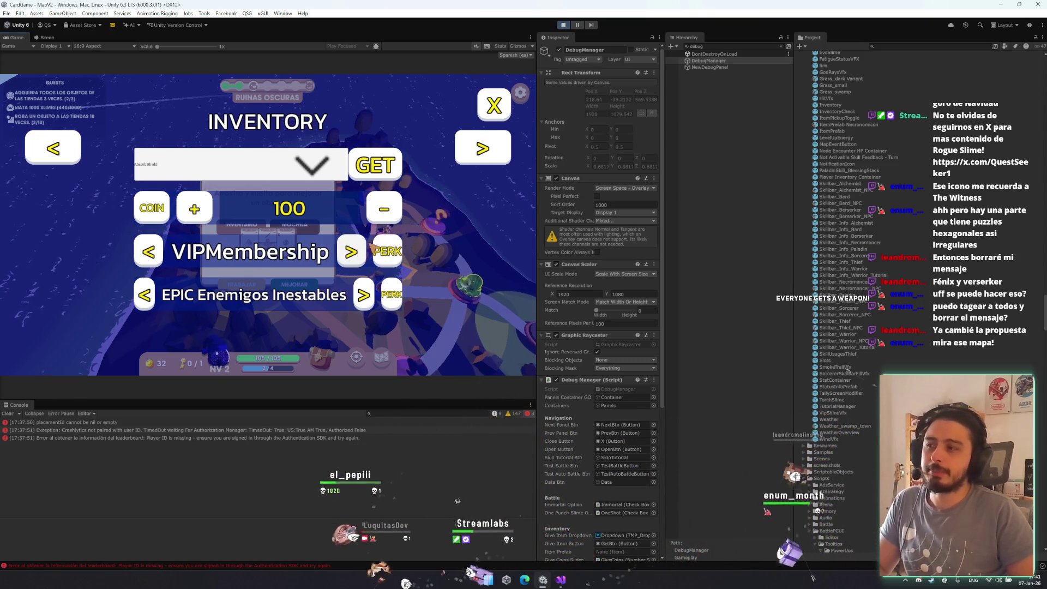
pyautogui.click(352, 253)
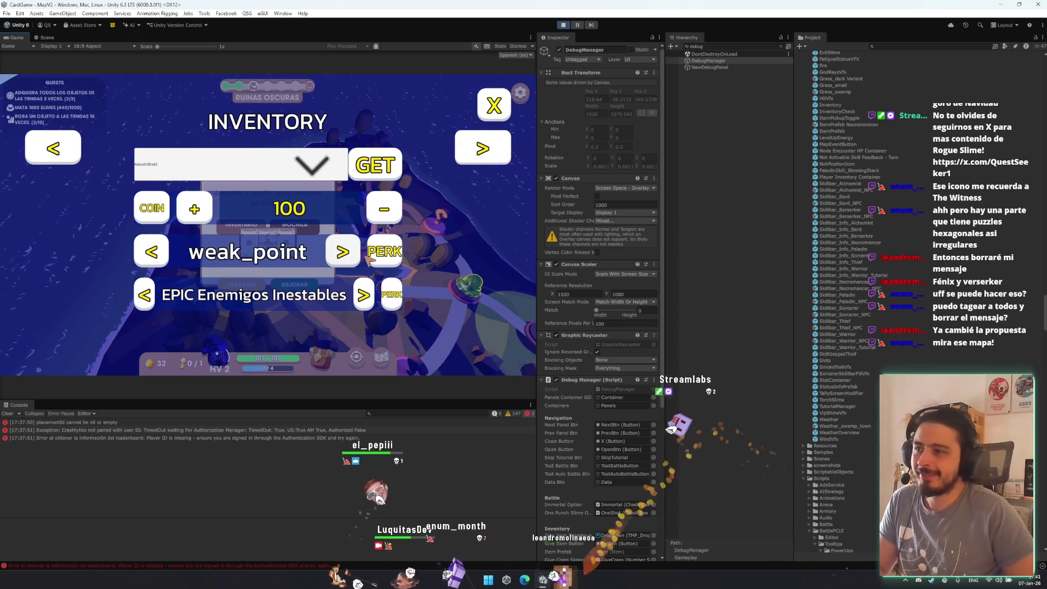
pyautogui.click(342, 255)
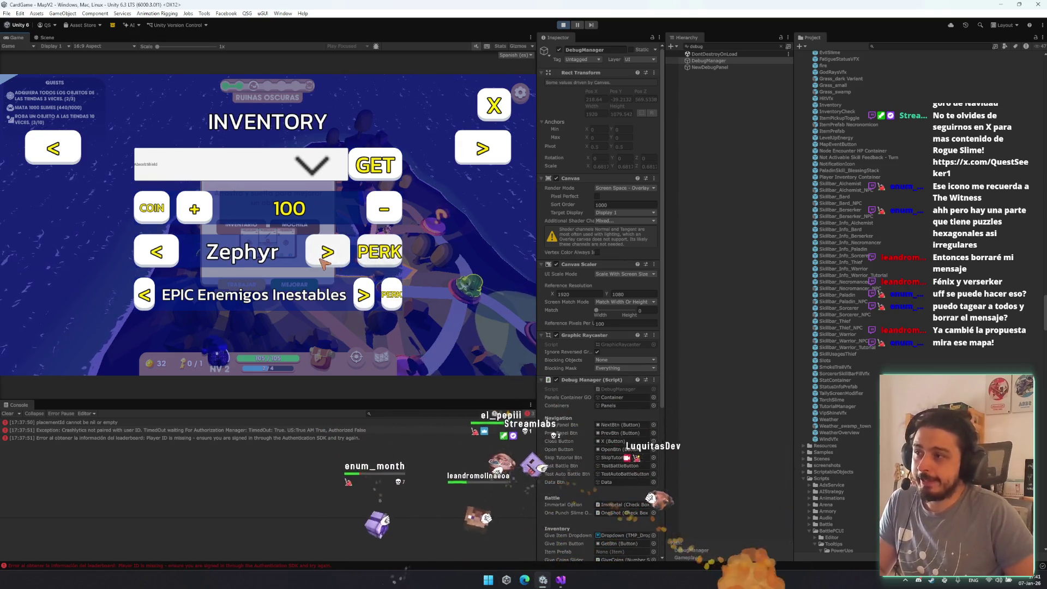
pyautogui.click(326, 259)
pyautogui.click(334, 253)
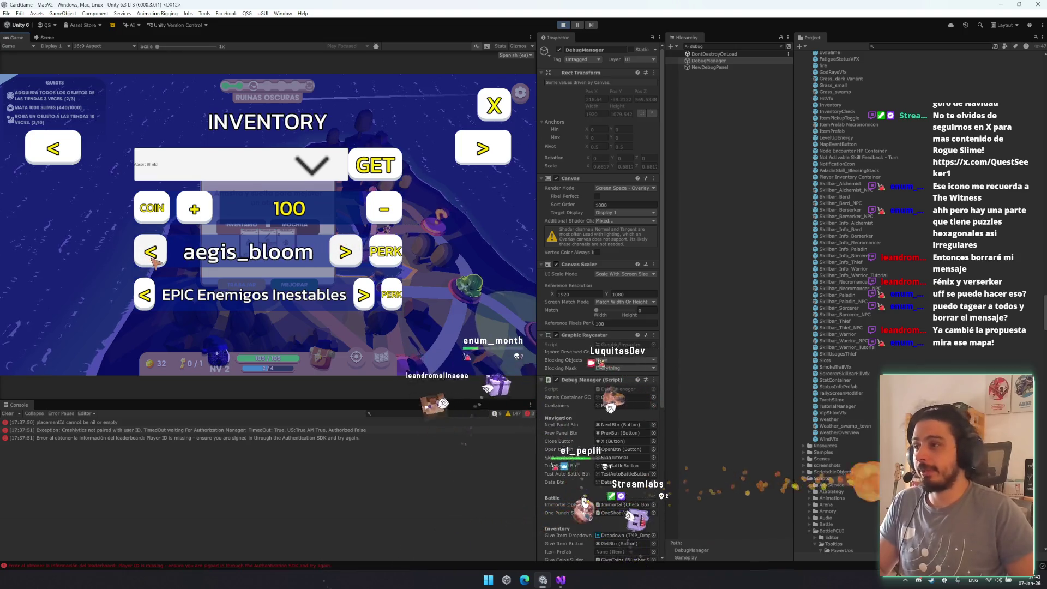
# - Close the debug panel, upgrade an inventory item, then start the next battle
pyautogui.press('Escape')
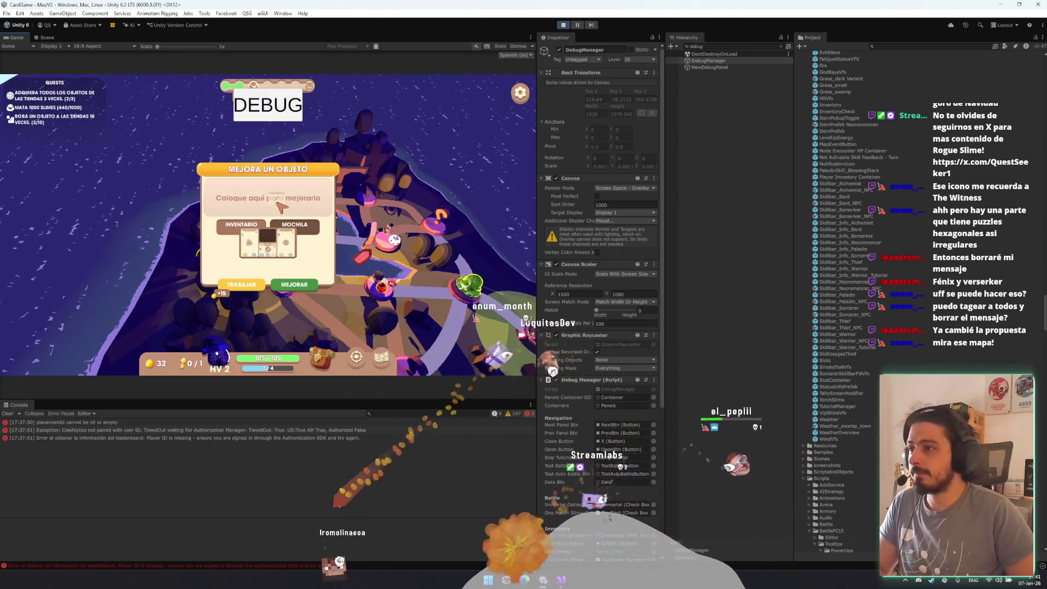
pyautogui.moveTo(250, 243); pyautogui.dragTo(277, 197)
pyautogui.press('Escape')
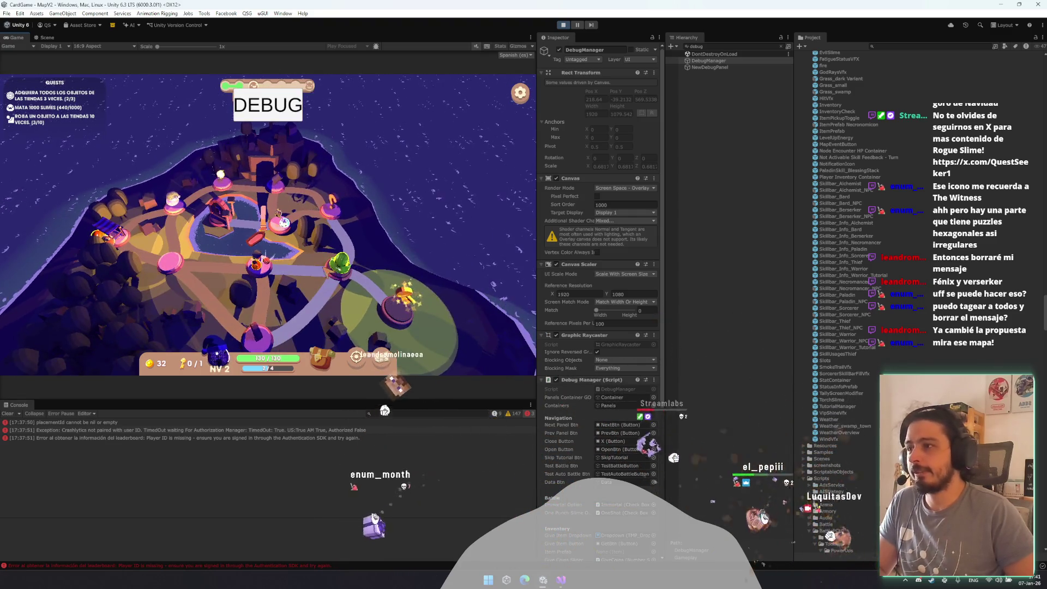
pyautogui.click(258, 332)
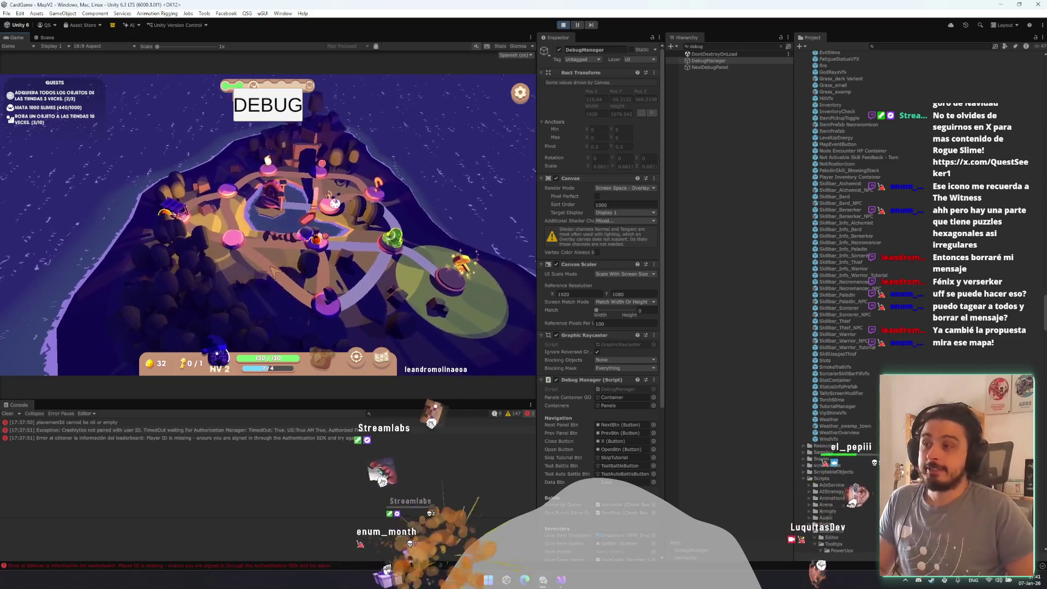
pyautogui.click(314, 338)
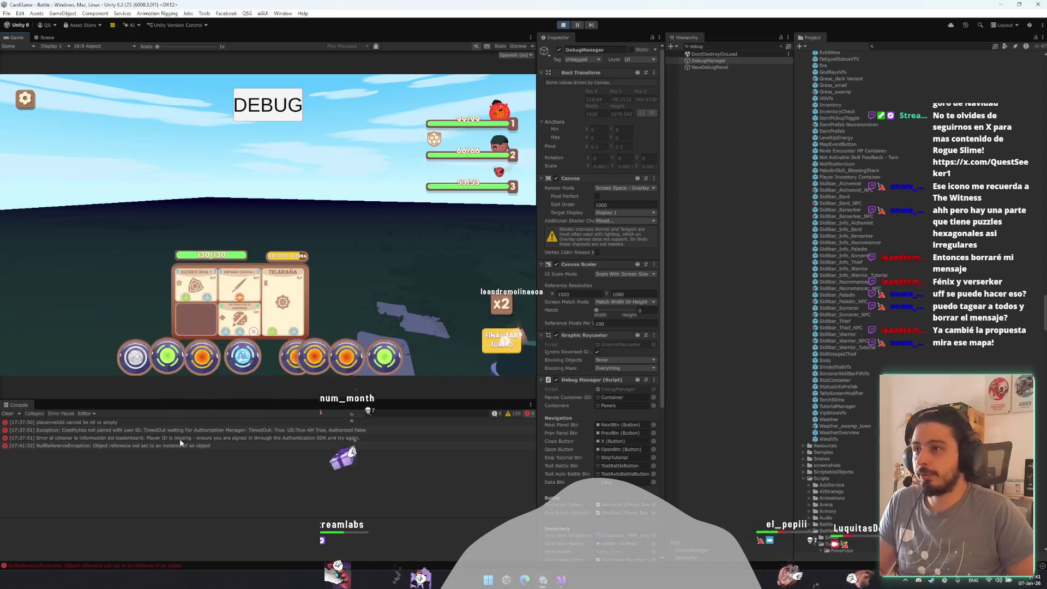
# - Expand the NullReferenceException's stack trace and jump to the failing line in ElementsDamageIncreasePowerUp.cs
pyautogui.click(177, 444)
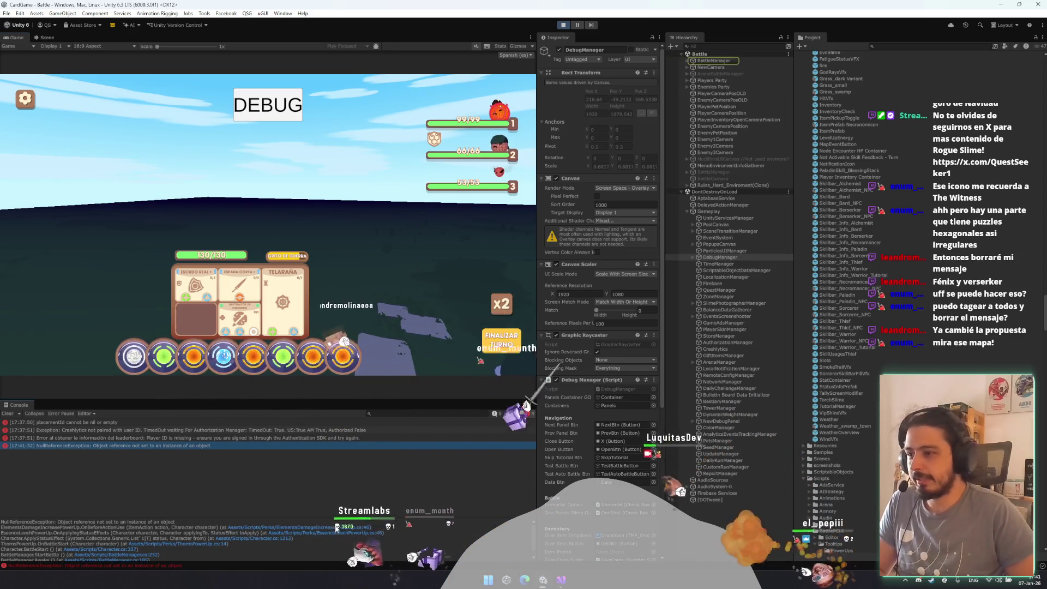
pyautogui.click(298, 528)
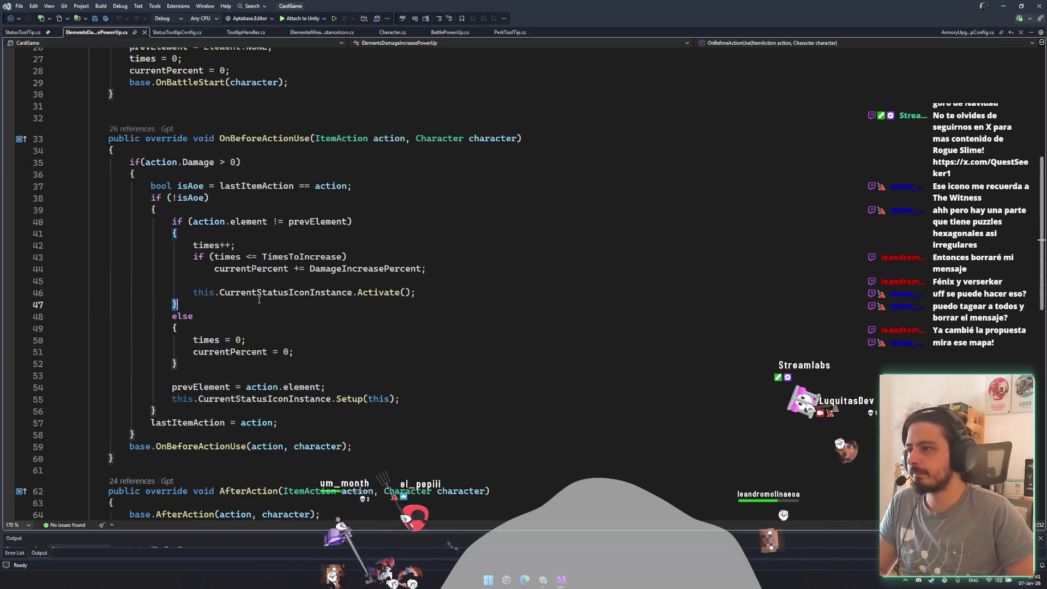
# - Add an 'if (this.CurrentStatusIconInstance != null)' guard above the Activate() call
pyautogui.hotkey('ctrl', 'Return')
pyautogui.write('if')
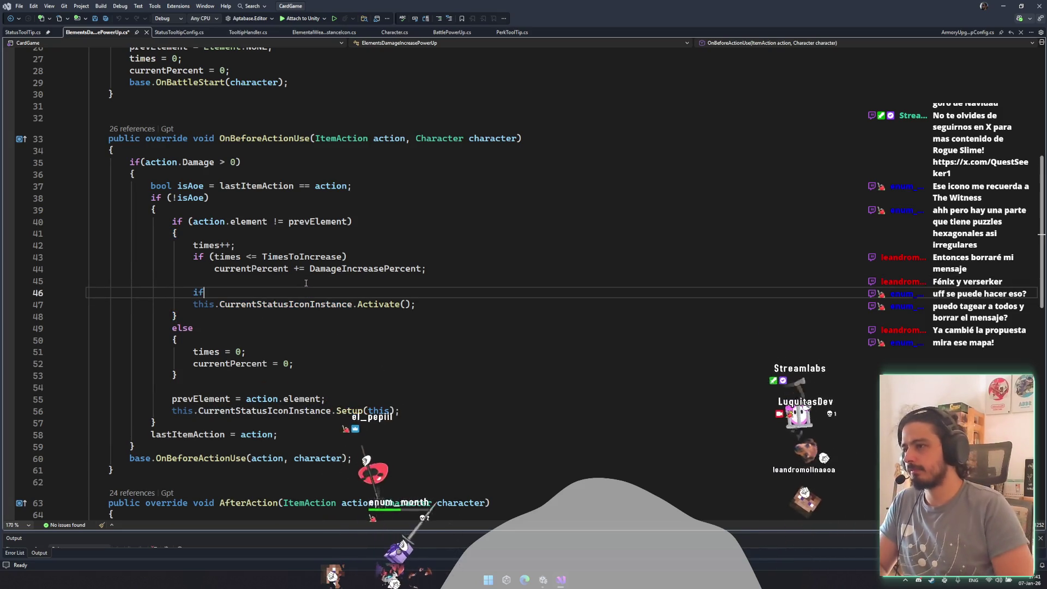
pyautogui.write('(this.curren')
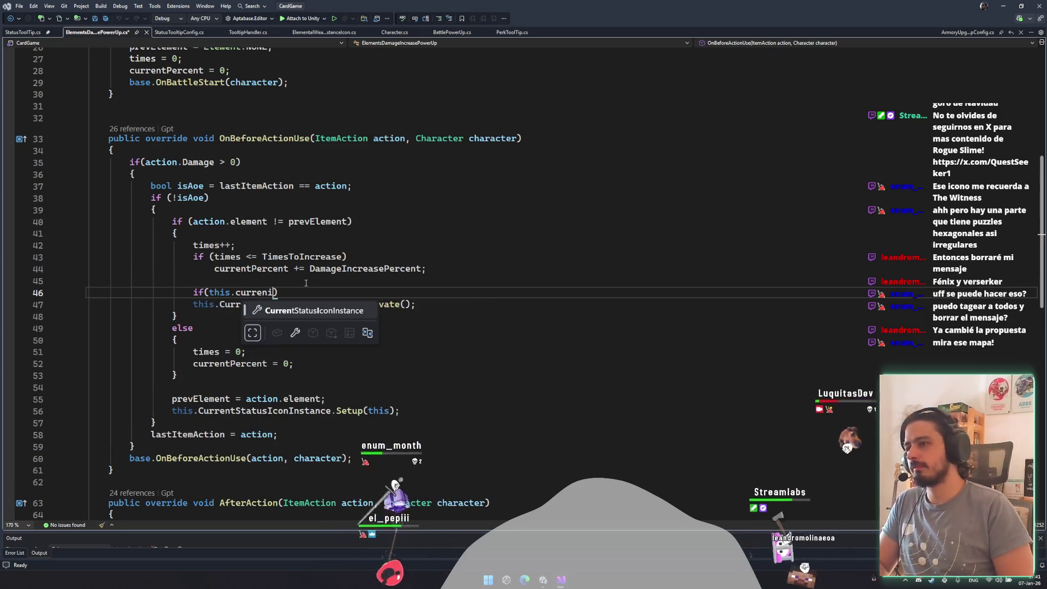
pyautogui.press('Tab')
pyautogui.press('BackSpace')
pyautogui.press('BackSpace')
pyautogui.press('BackSpace')
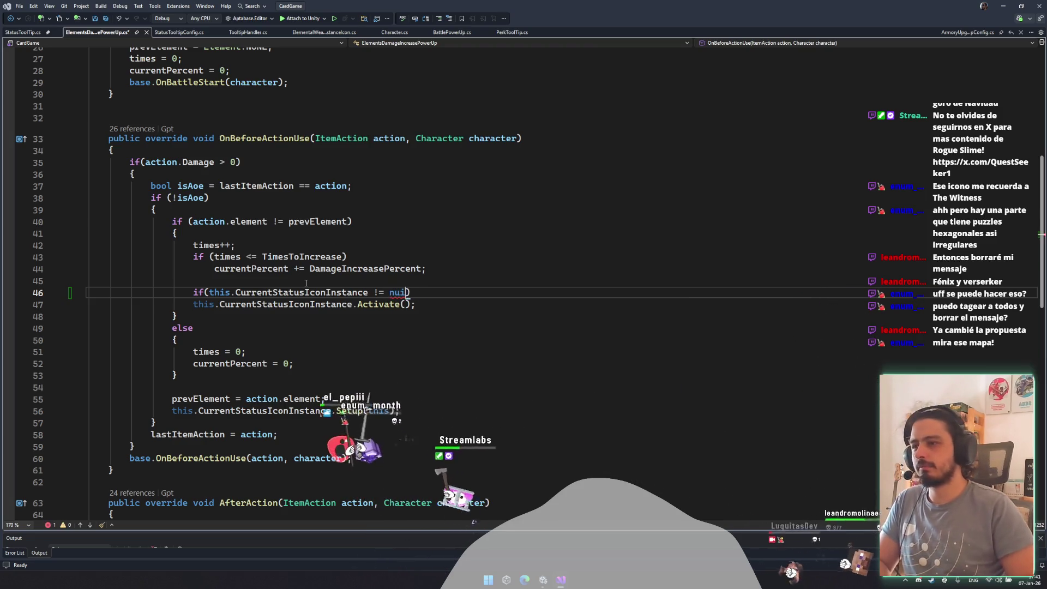
# - Review the EssenceLeechPowerUp script, then return to Unity
pyautogui.hotkey('ctrl', '-')
pyautogui.hotkey('ctrl', '-')
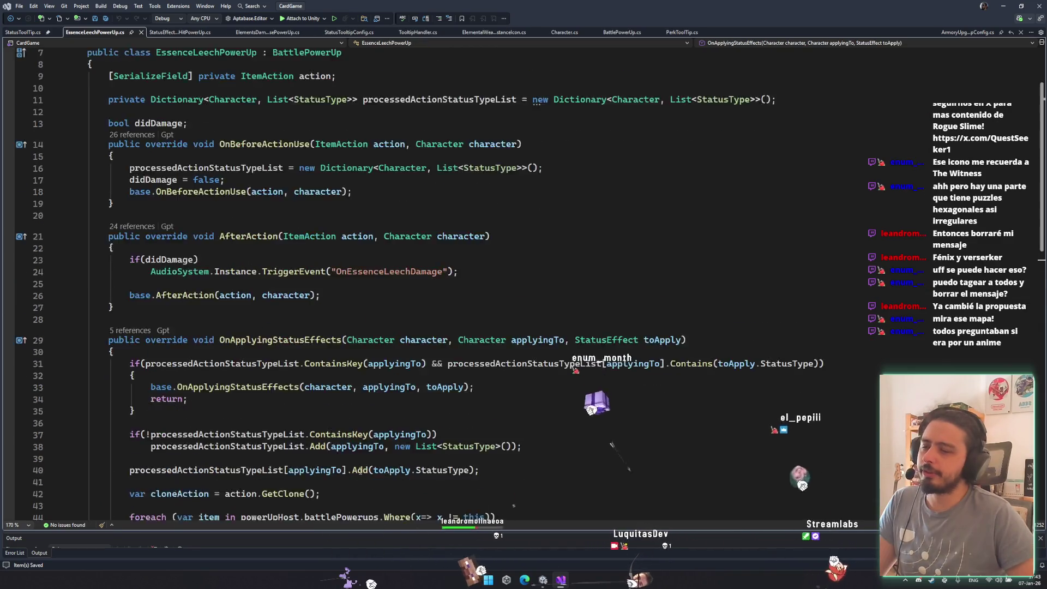
pyautogui.scroll(-3, 360, 470)
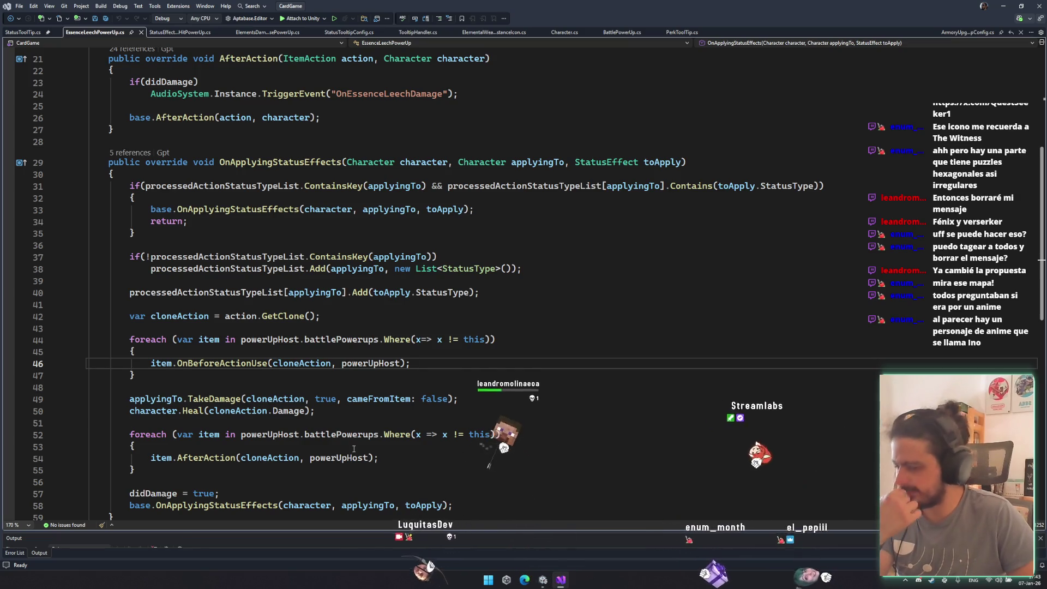
pyautogui.moveTo(355, 466)
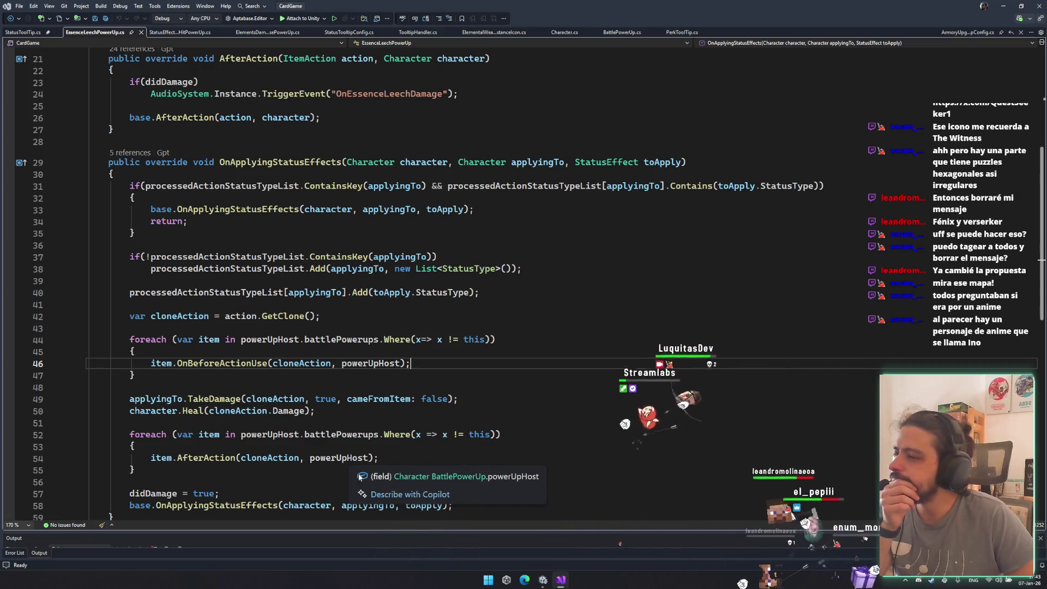
pyautogui.hotkey('alt', 'Tab')
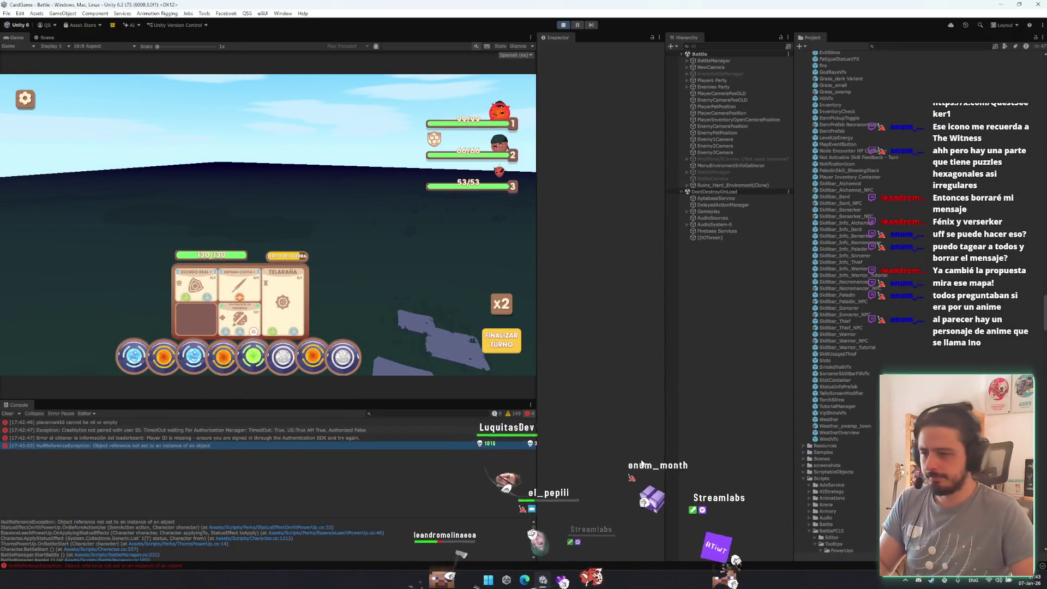
# - Launch the Fork app through Windows search
pyautogui.press('super')
pyautogui.write('fork')
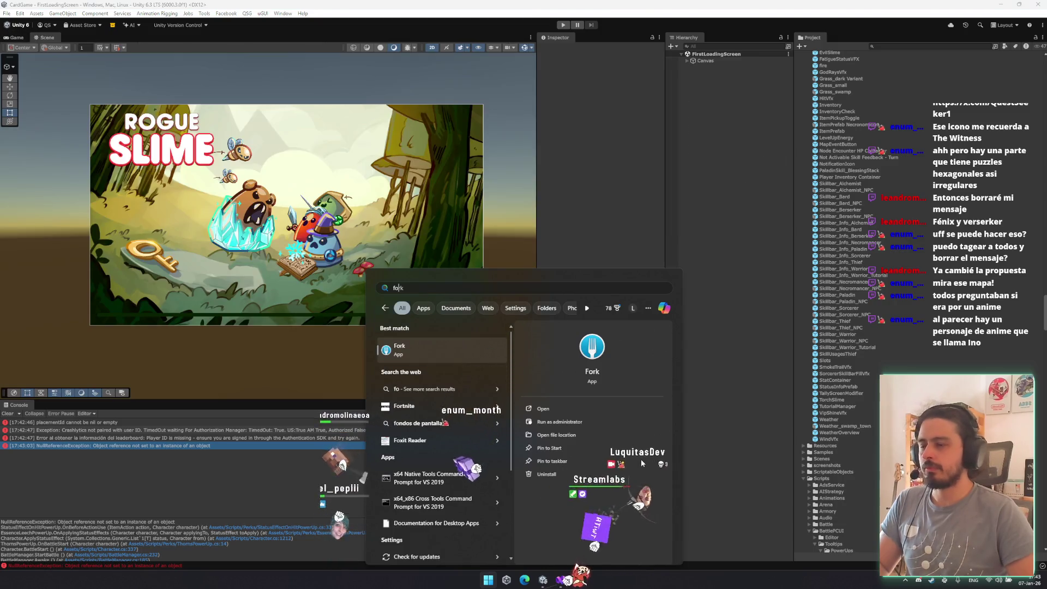
pyautogui.press('Return')
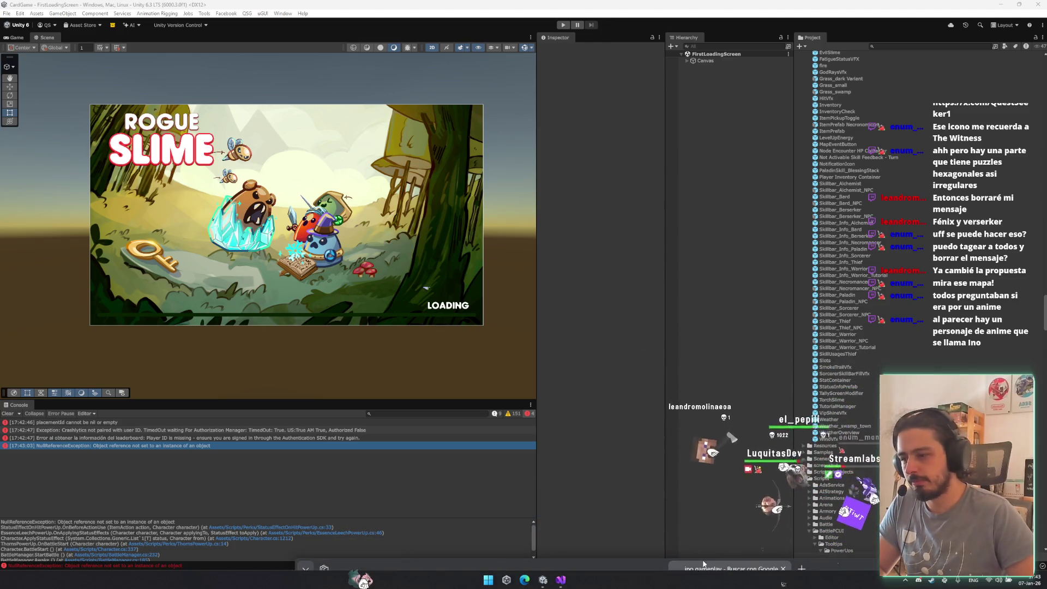
# - Browse image results for 'ino gameplay', then go back to all result types
pyautogui.moveTo(3, 241); pyautogui.dragTo(639, 242)
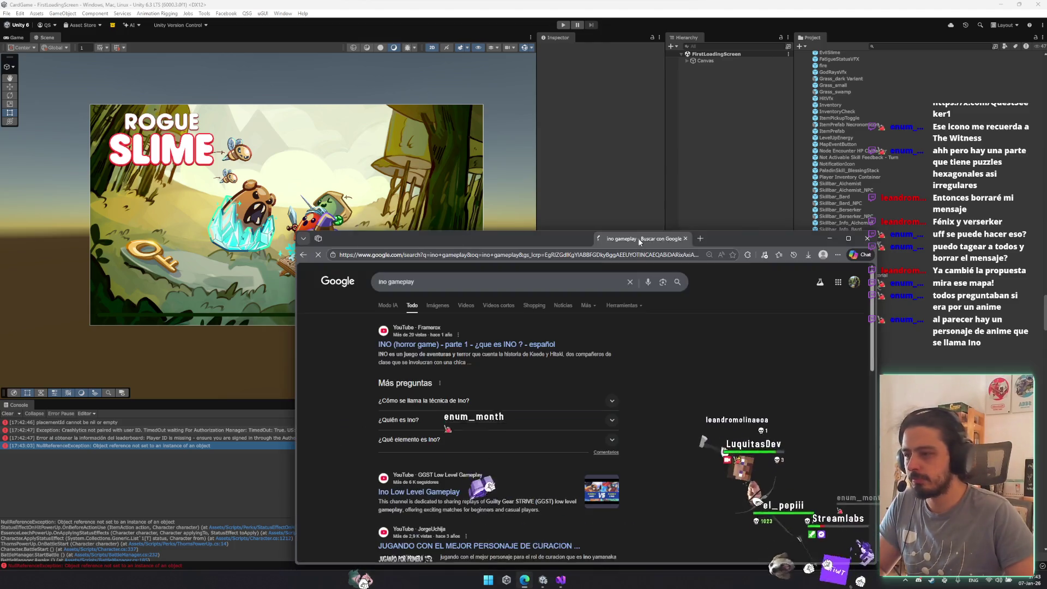
pyautogui.click(434, 309)
pyautogui.click(416, 285)
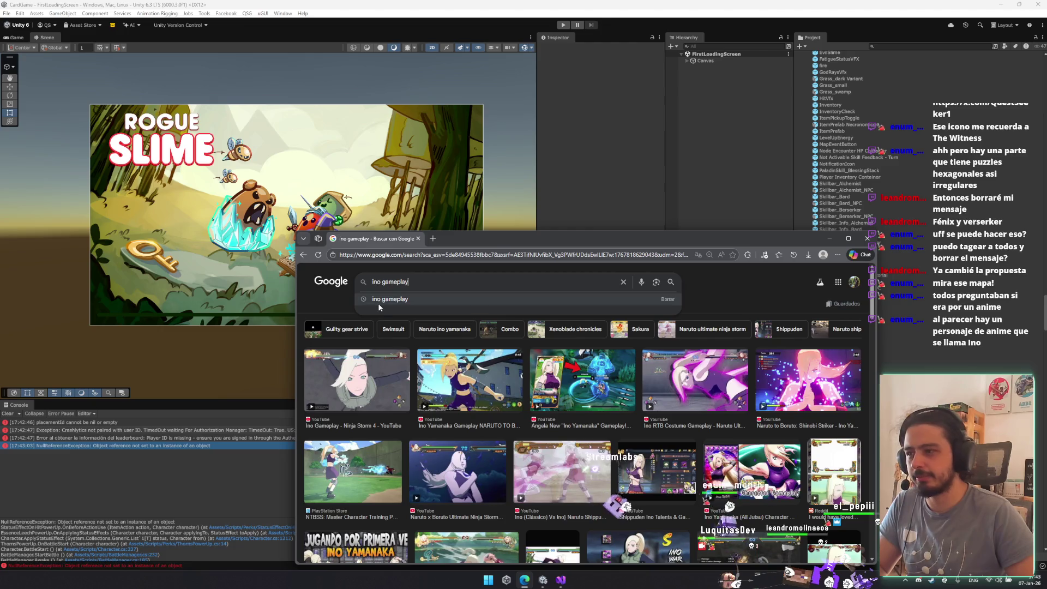
pyautogui.press('BackSpace')
pyautogui.press('BackSpace')
pyautogui.press('BackSpace')
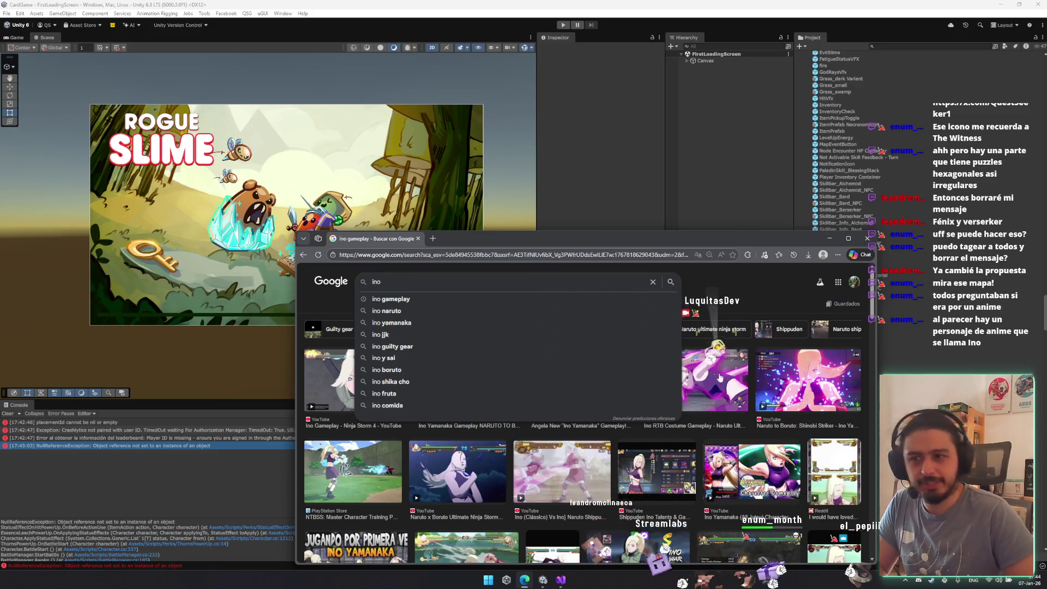
pyautogui.press('Escape')
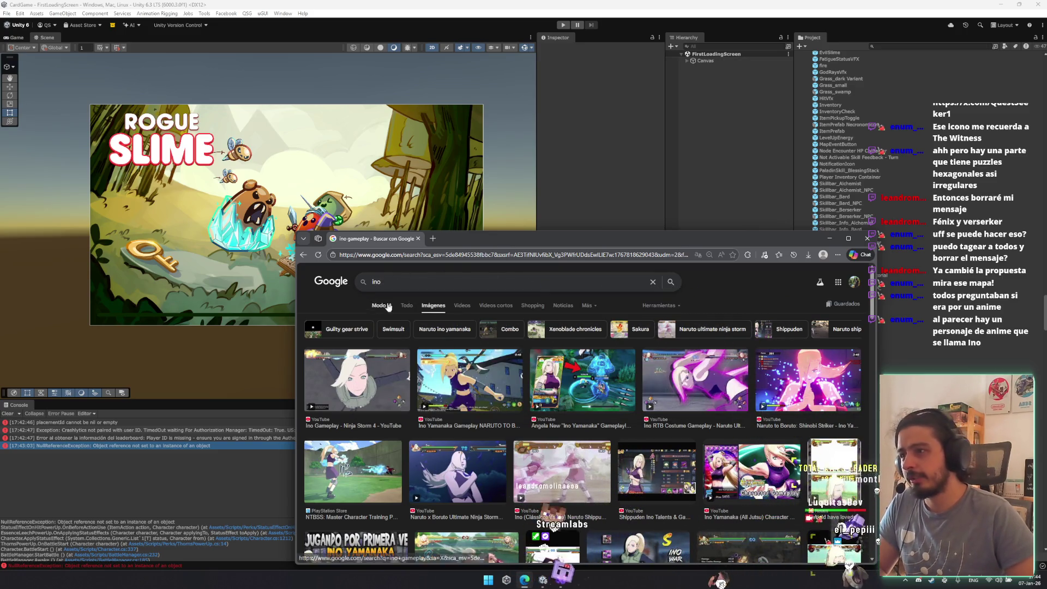
pyautogui.click(410, 305)
# - Replace the search query with 'guardian', then hide the browser and open a new tab
pyautogui.click(423, 282)
pyautogui.write('game')
pyautogui.hotkey('ctrl', 'a')
pyautogui.press('BackSpace')
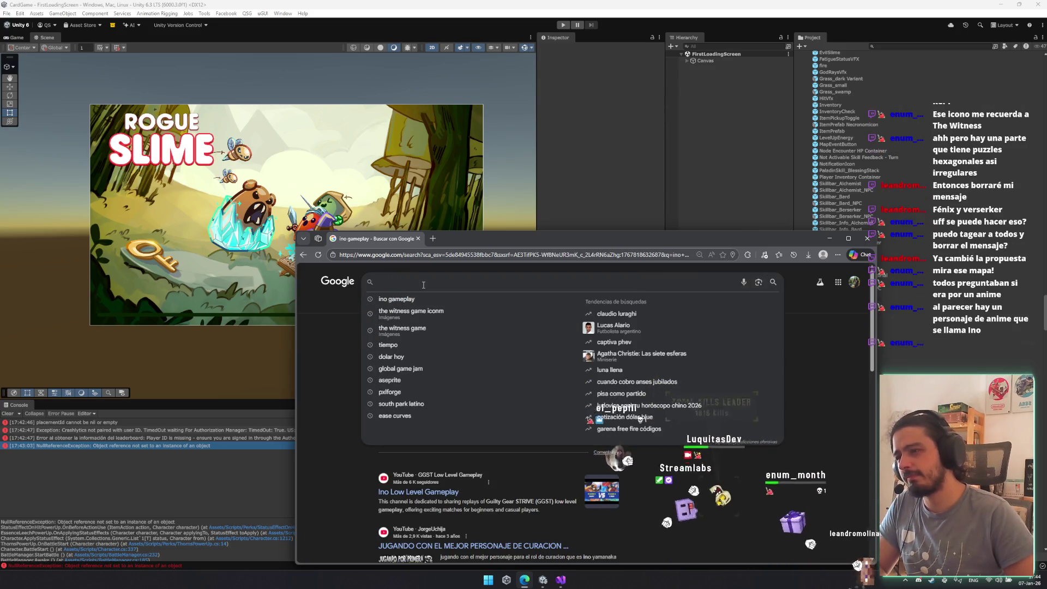
pyautogui.write('guardian')
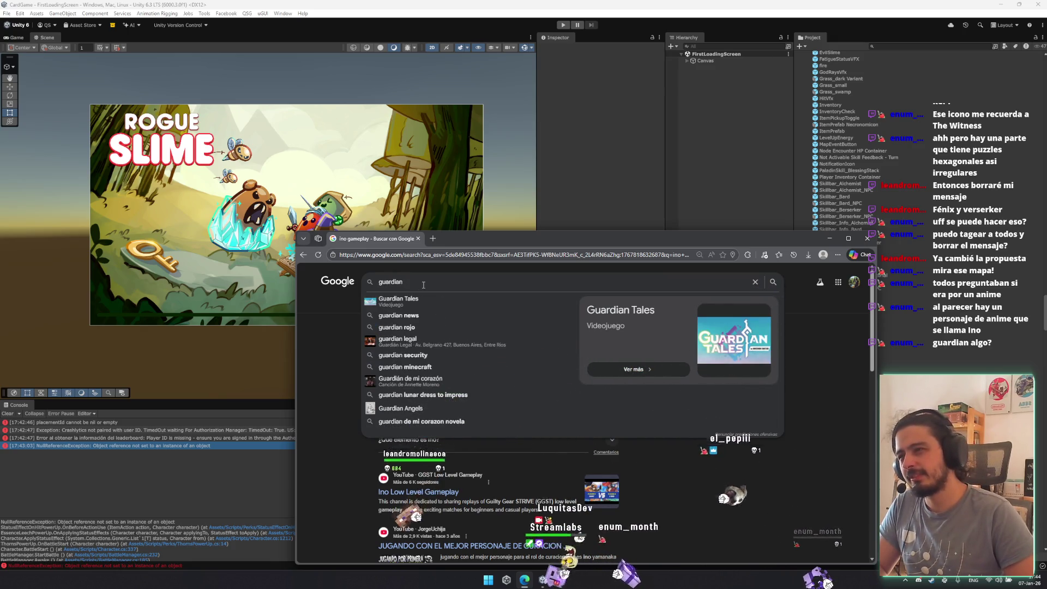
pyautogui.hotkey('alt', 'Tab')
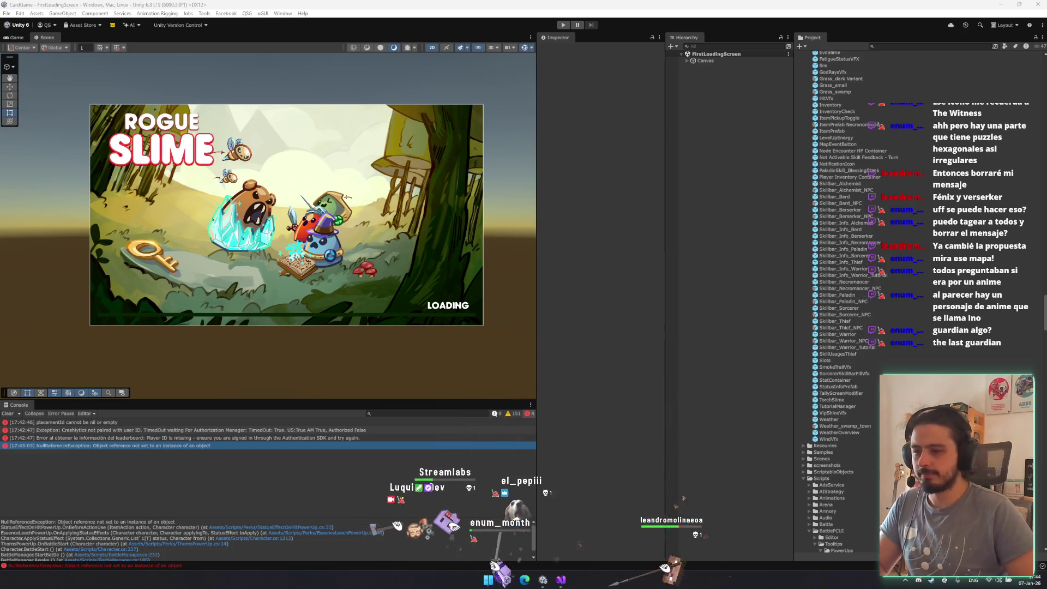
pyautogui.hotkey('alt', 'Tab')
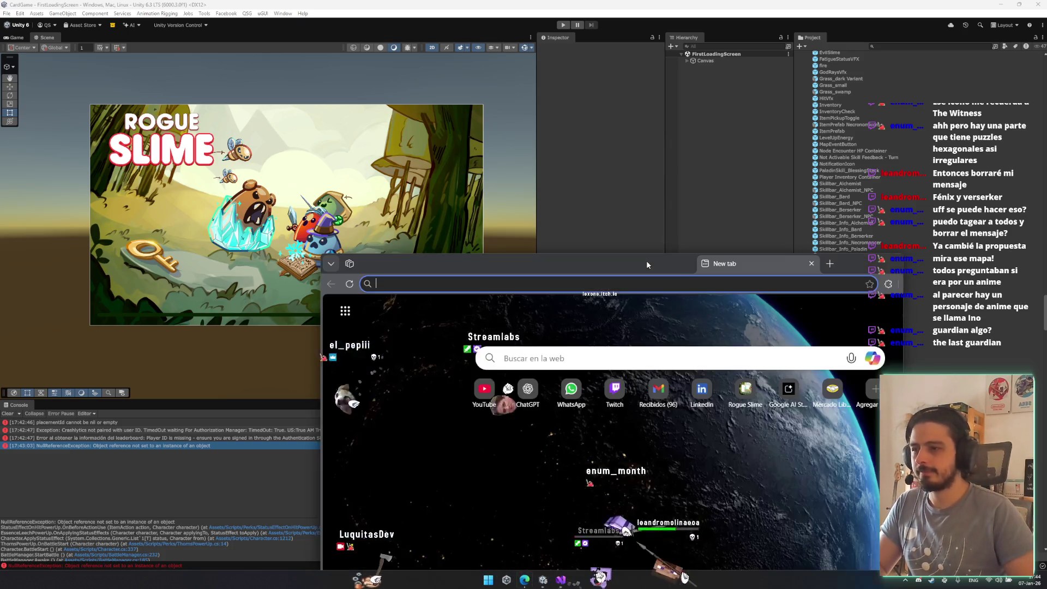
# - Search Google for 'the last guardian', then refine it to 'the last guardian kid name'
pyautogui.write('the last guardian pc')
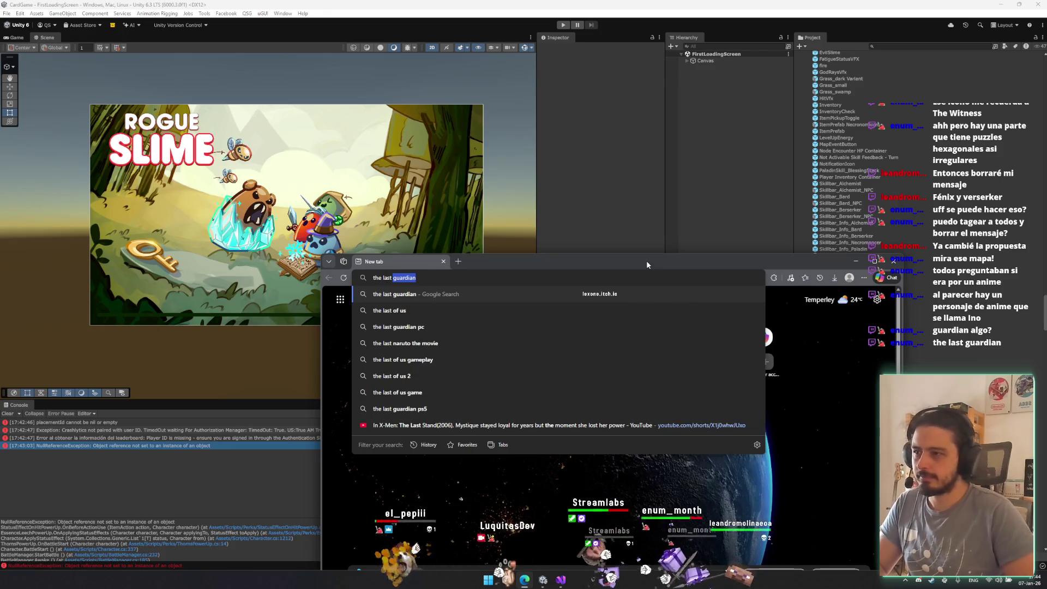
pyautogui.press('BackSpace')
pyautogui.press('BackSpace')
pyautogui.press('BackSpace')
pyautogui.press('Return')
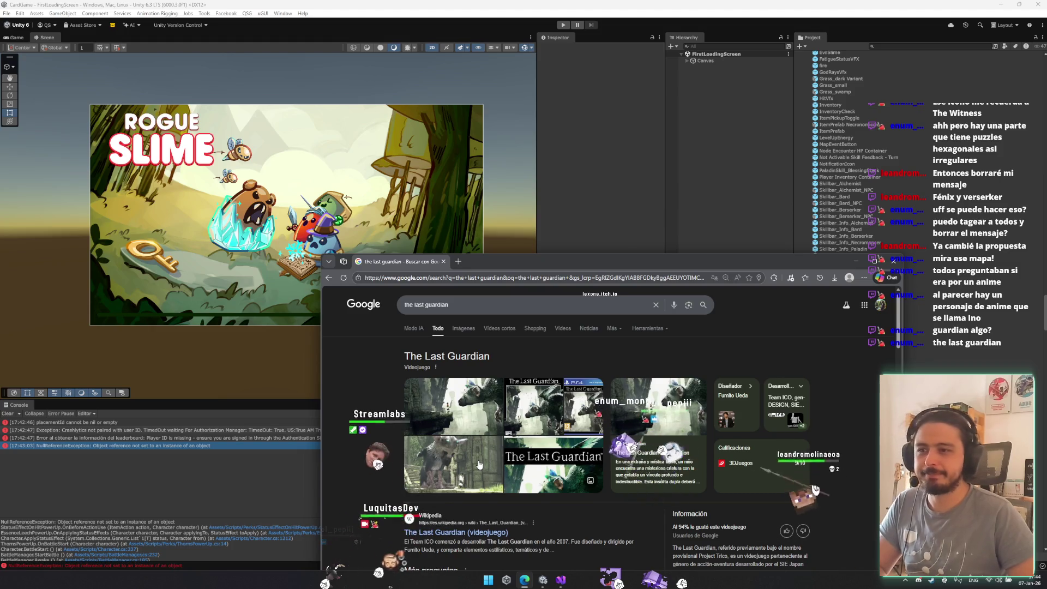
pyautogui.click(561, 304)
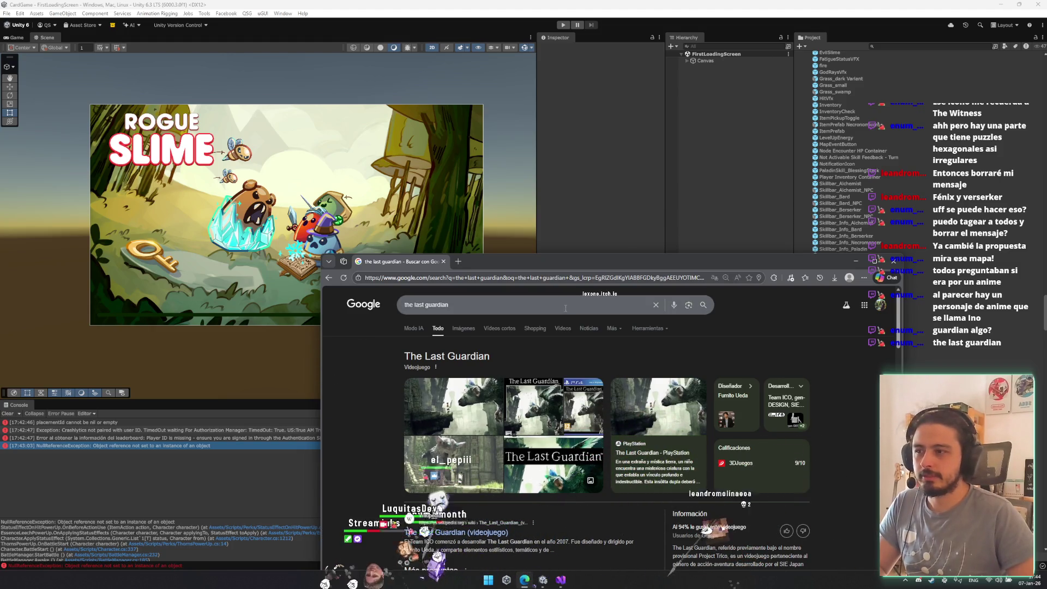
pyautogui.write(' kid name')
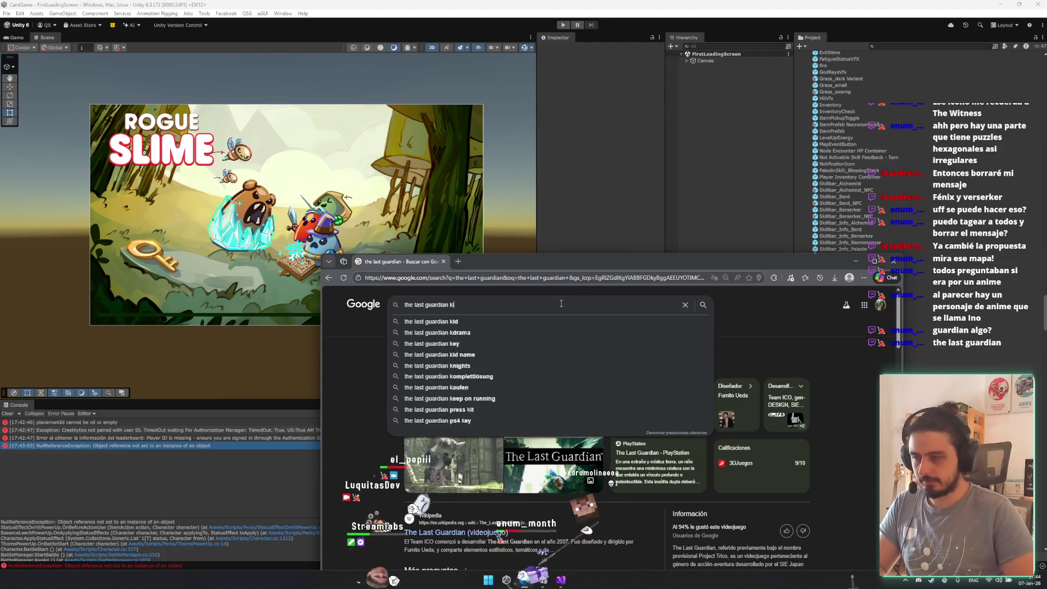
pyautogui.press('Return')
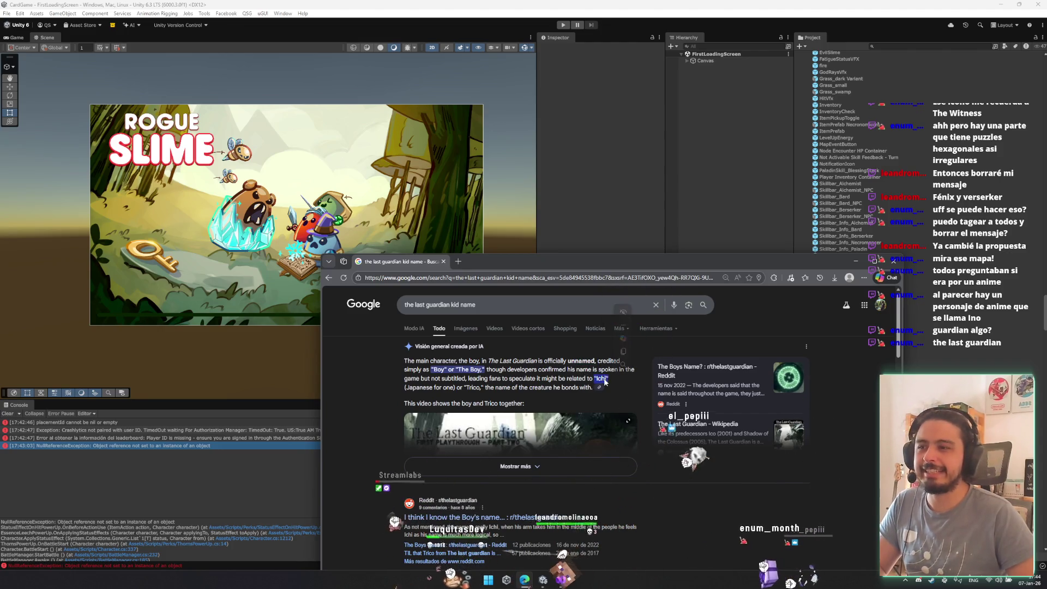
# - Scroll through the results about the boy, then hide the browser
pyautogui.scroll(-4, 574, 359)
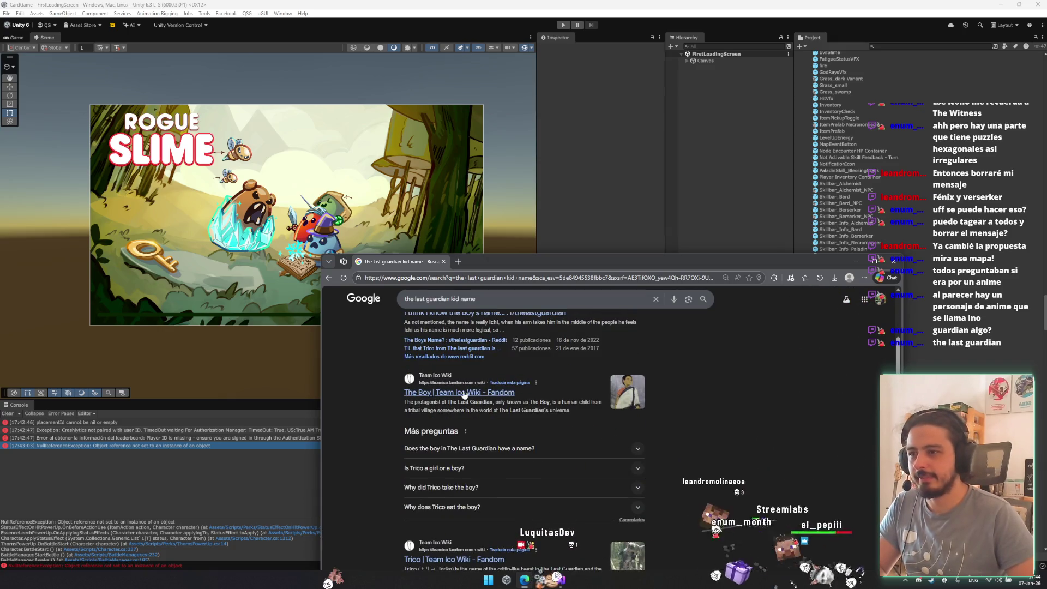
pyautogui.scroll(-3, 480, 387)
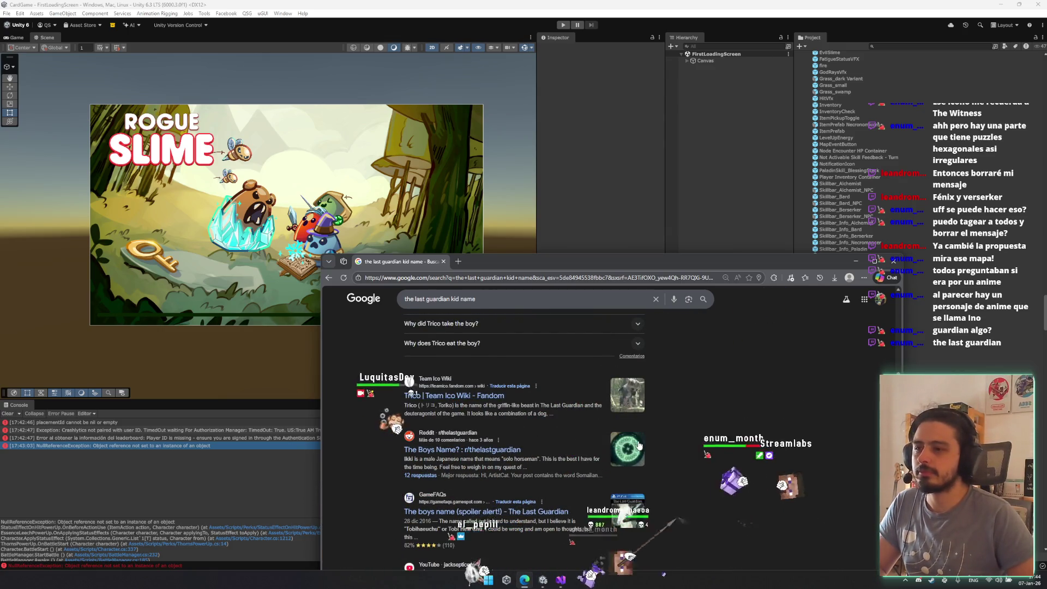
pyautogui.scroll(-2, 484, 421)
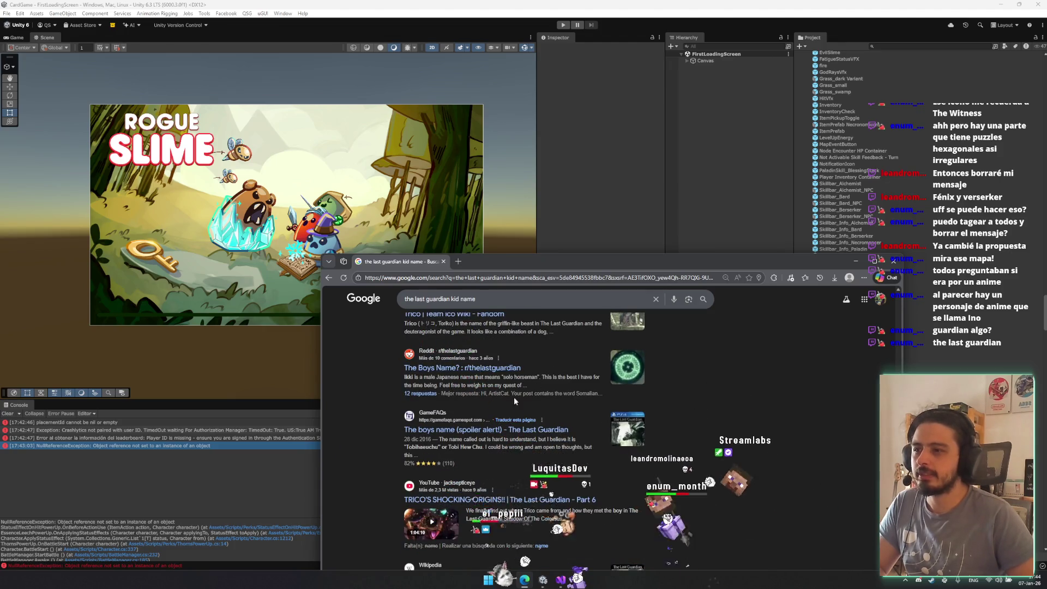
pyautogui.scroll(-6, 514, 401)
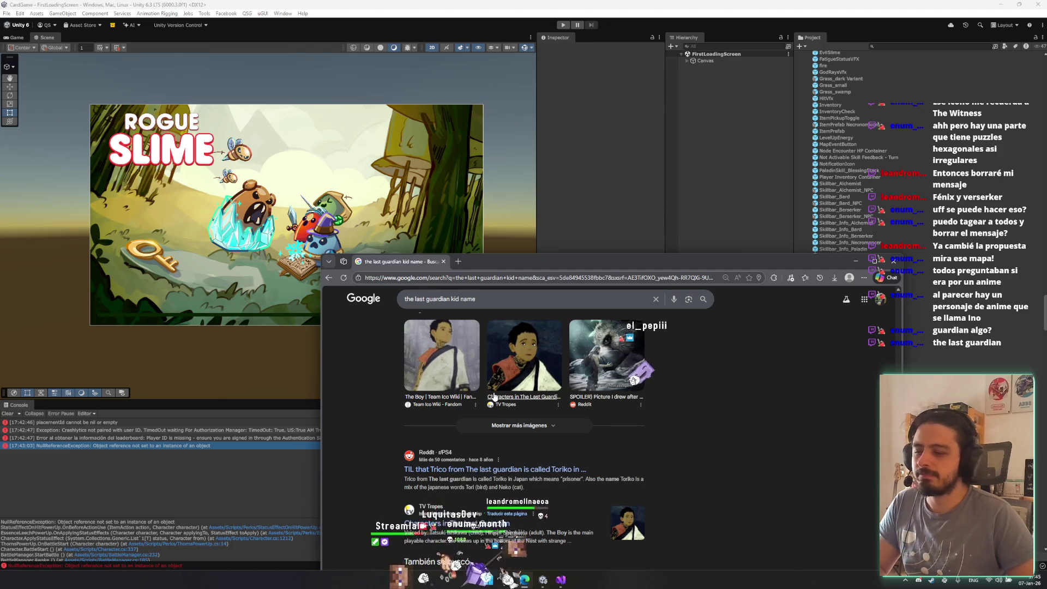
pyautogui.hotkey('alt', 'Tab')
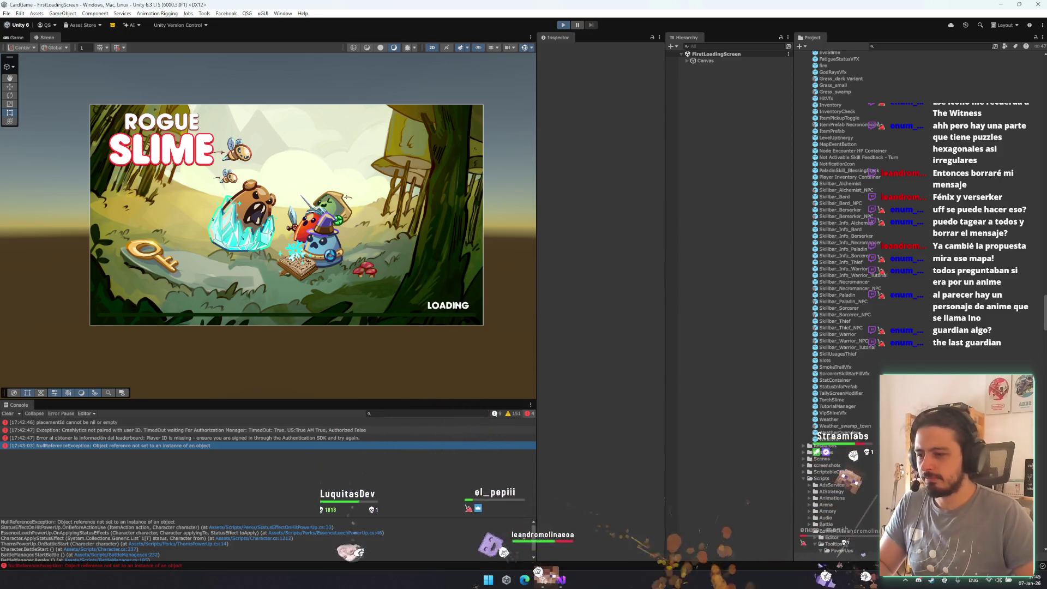
# - Revisit the previous search results, then switch to Unity and start a new Rogue Slime run
pyautogui.hotkey('alt', 'Tab')
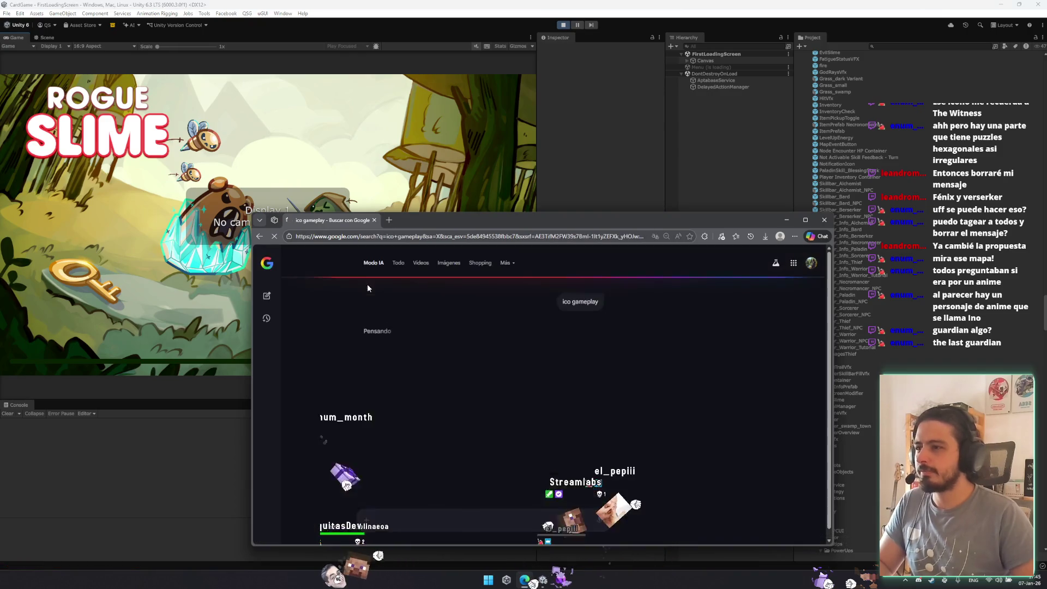
pyautogui.hotkey('alt', 'Left')
pyautogui.click(363, 286)
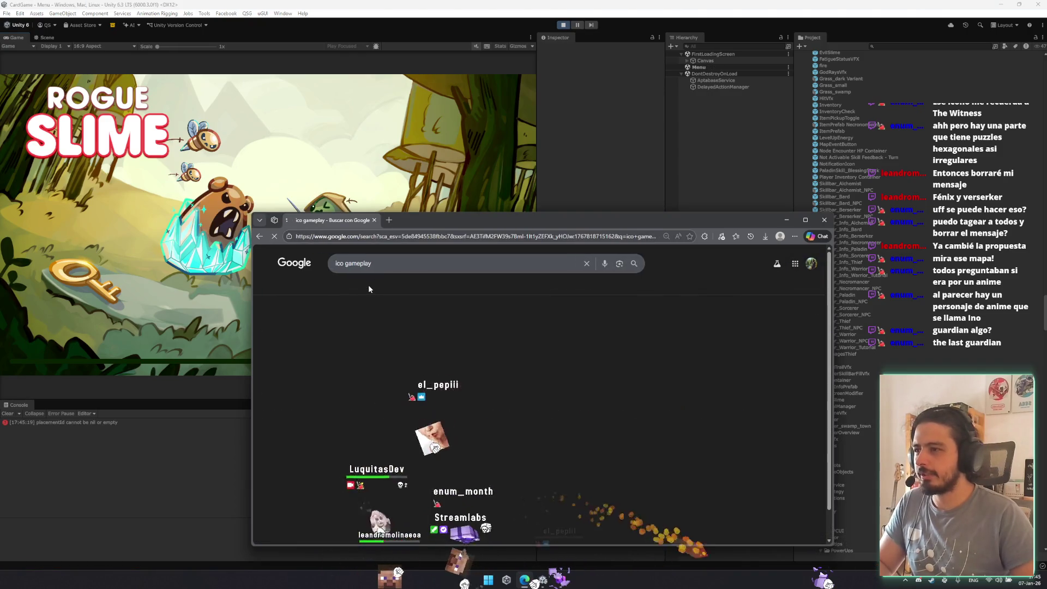
pyautogui.scroll(-1, 418, 364)
pyautogui.scroll(-4, 420, 349)
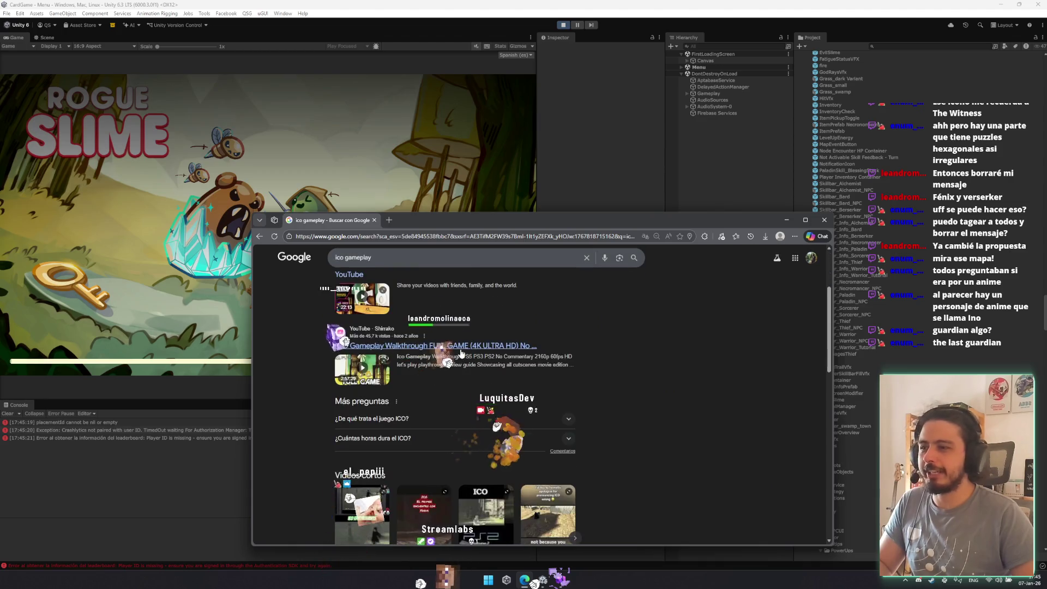
pyautogui.hotkey('alt', 'Tab')
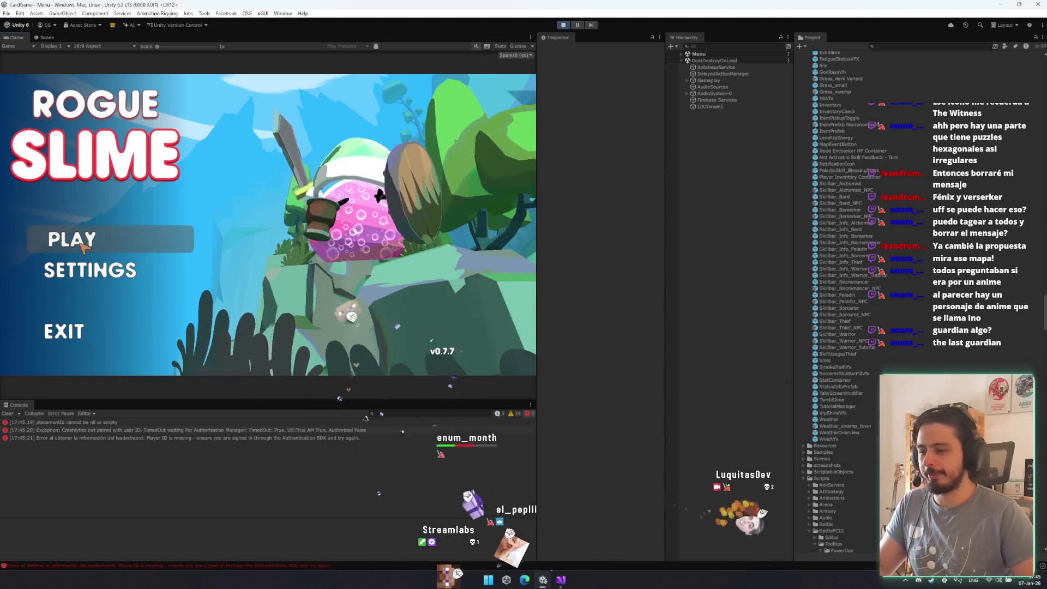
pyautogui.click(81, 251)
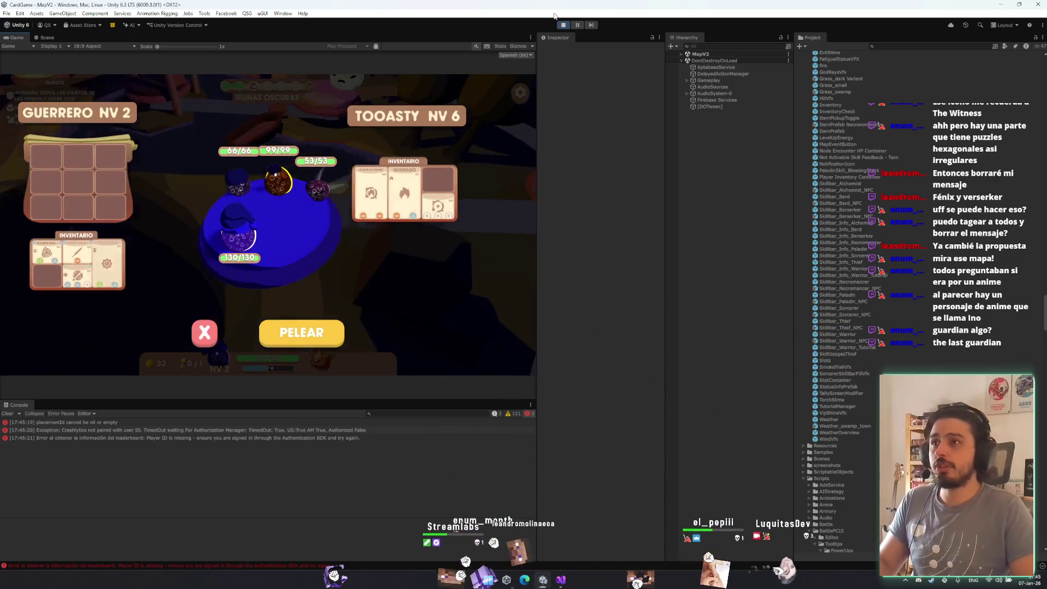
# - Search Windows for 'fork' to stop the game, then switch back to Visual Studio
pyautogui.press('super')
pyautogui.write('fork')
pyautogui.press('Return')
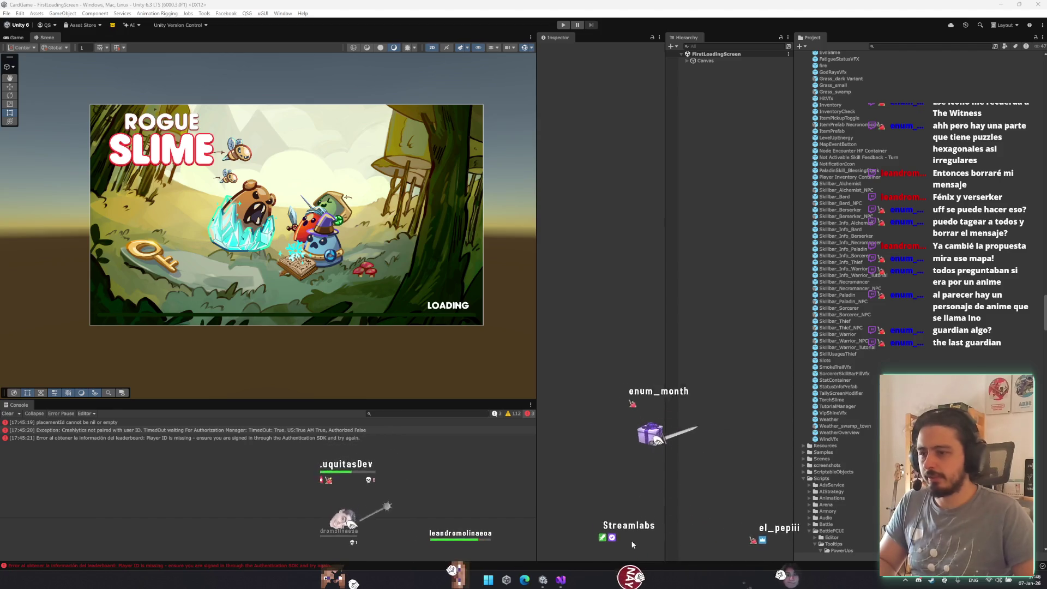
pyautogui.hotkey('alt', 'Tab')
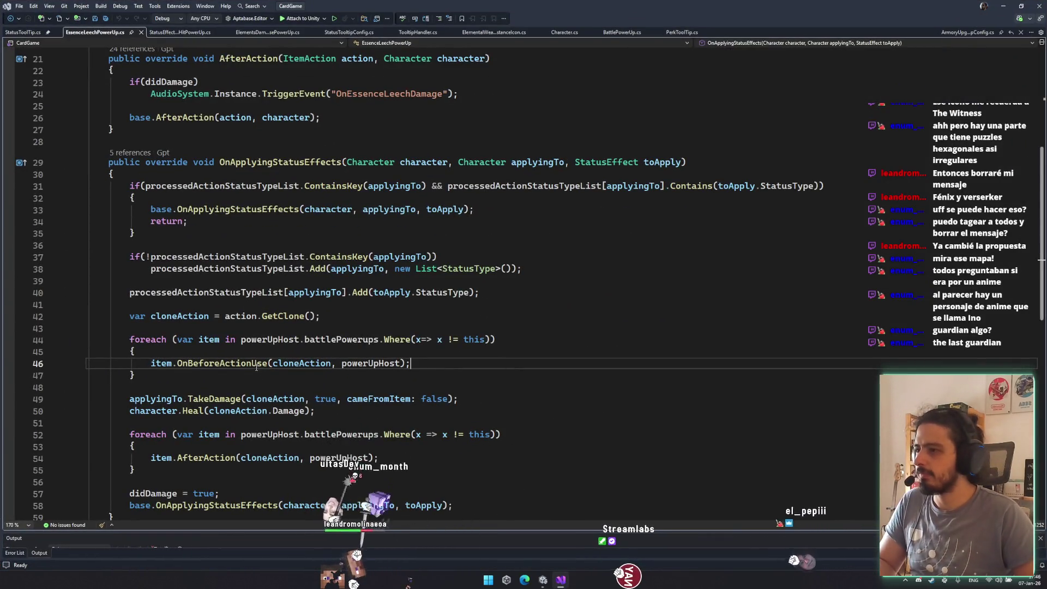
# - Inspect the base OnBeforeActionUse definition called from EssenceLeechPowerUp's line 46
pyautogui.doubleClick(247, 363)
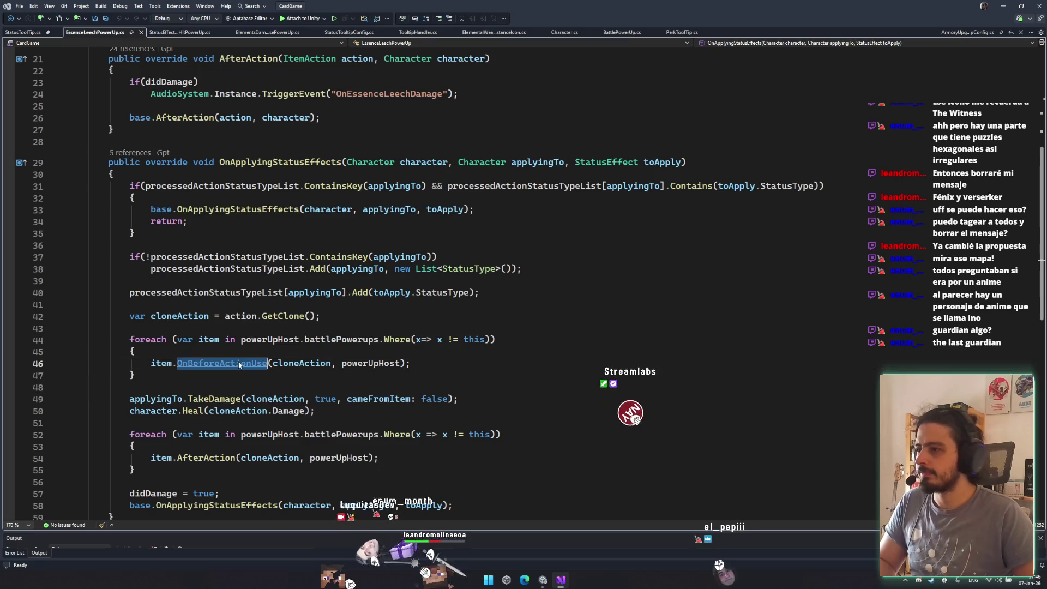
pyautogui.press('F12')
pyautogui.hotkey('ctrl', '-')
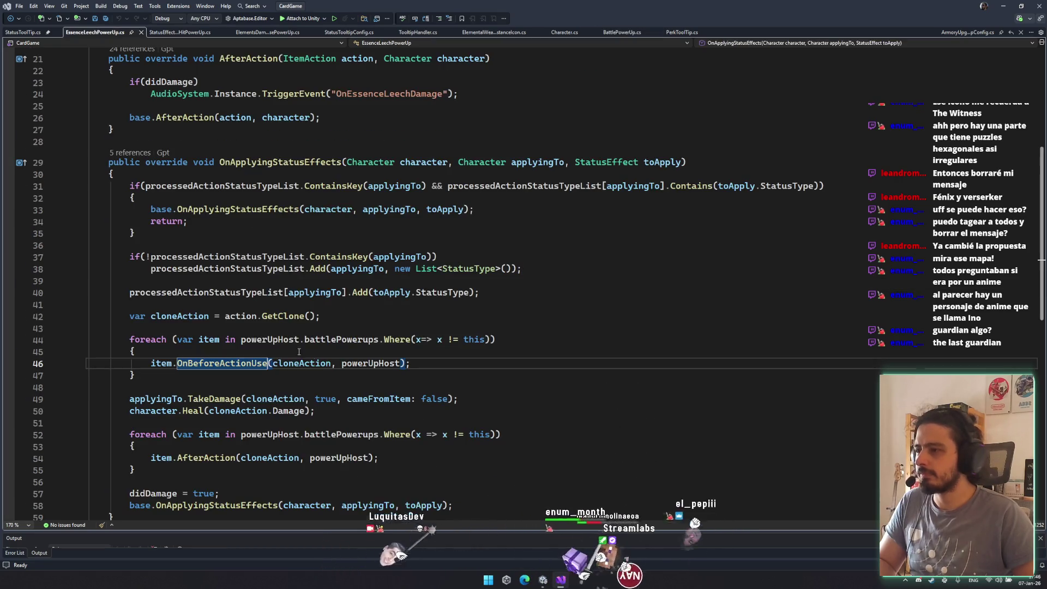
pyautogui.scroll(-3, 392, 355)
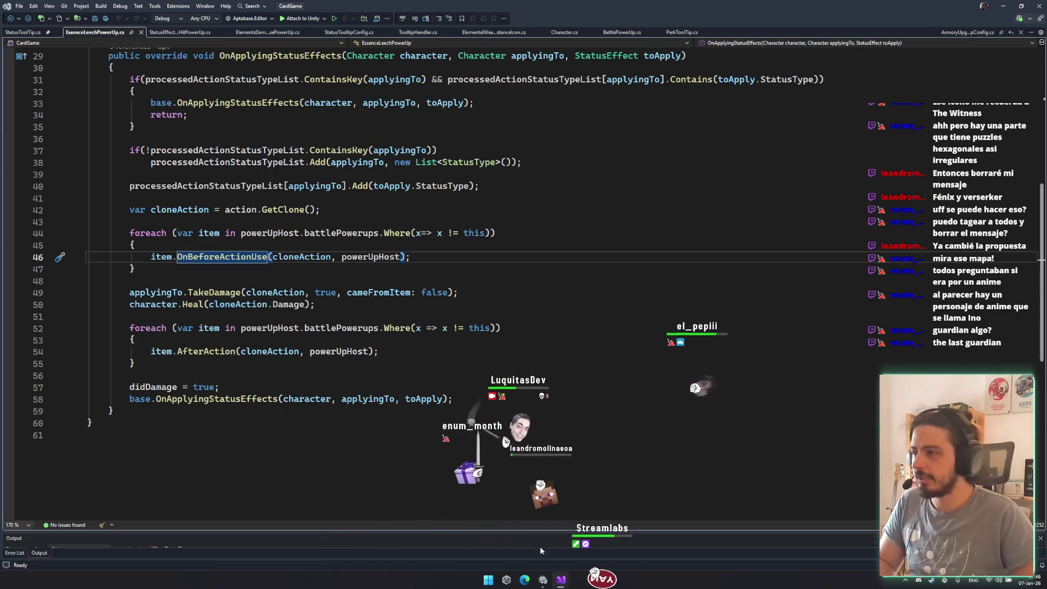
pyautogui.scroll(2, 107, 273)
pyautogui.moveTo(103, 174); pyautogui.dragTo(262, 174)
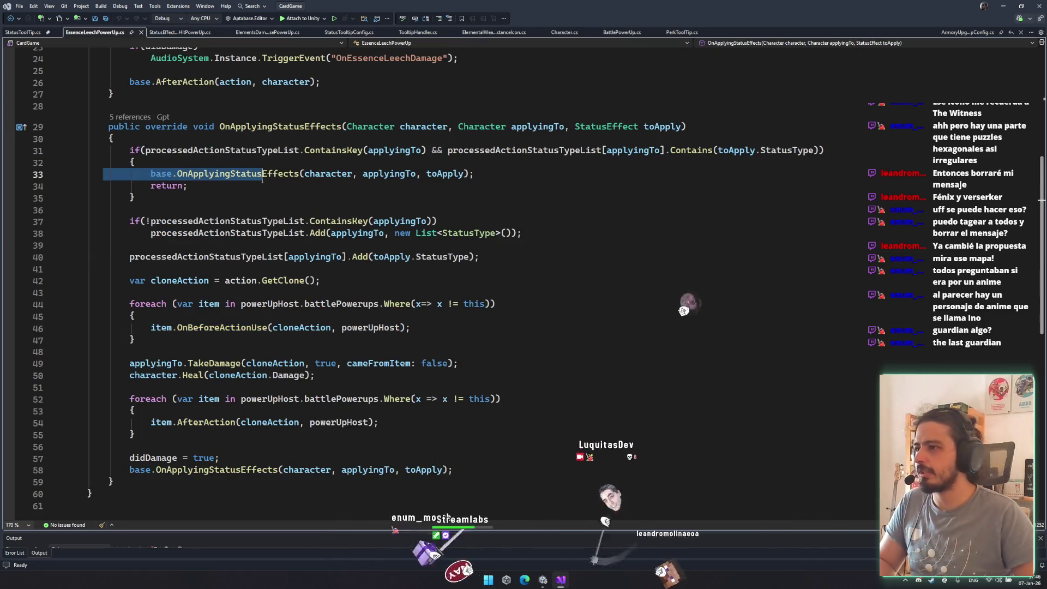
pyautogui.click(277, 201)
pyautogui.scroll(6, 234, 163)
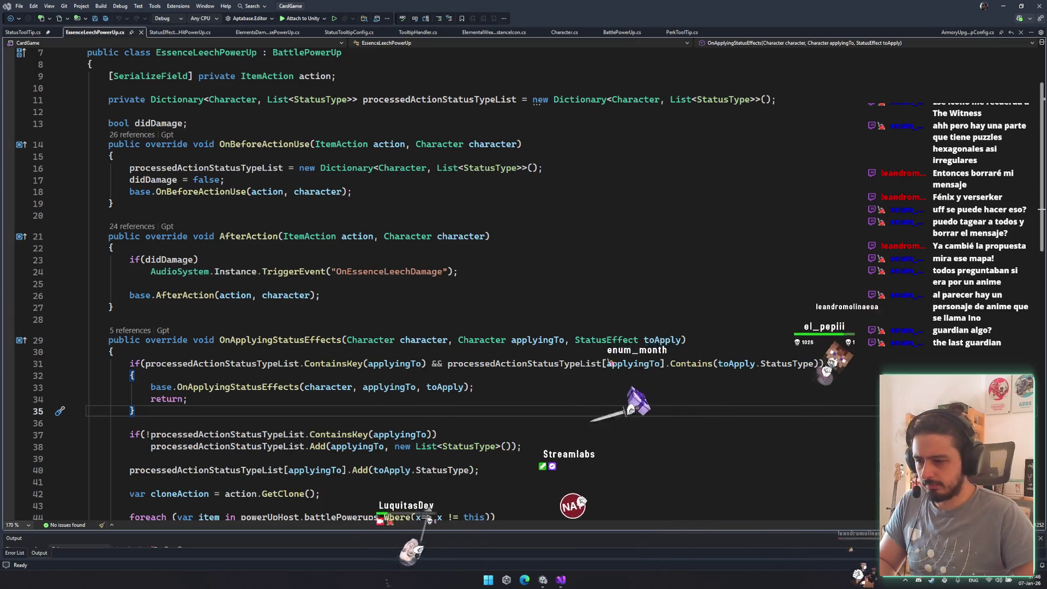
# - In StatusEffectOnHitPowerUp, wrap the Activate() call in a null check and save
pyautogui.click(196, 33)
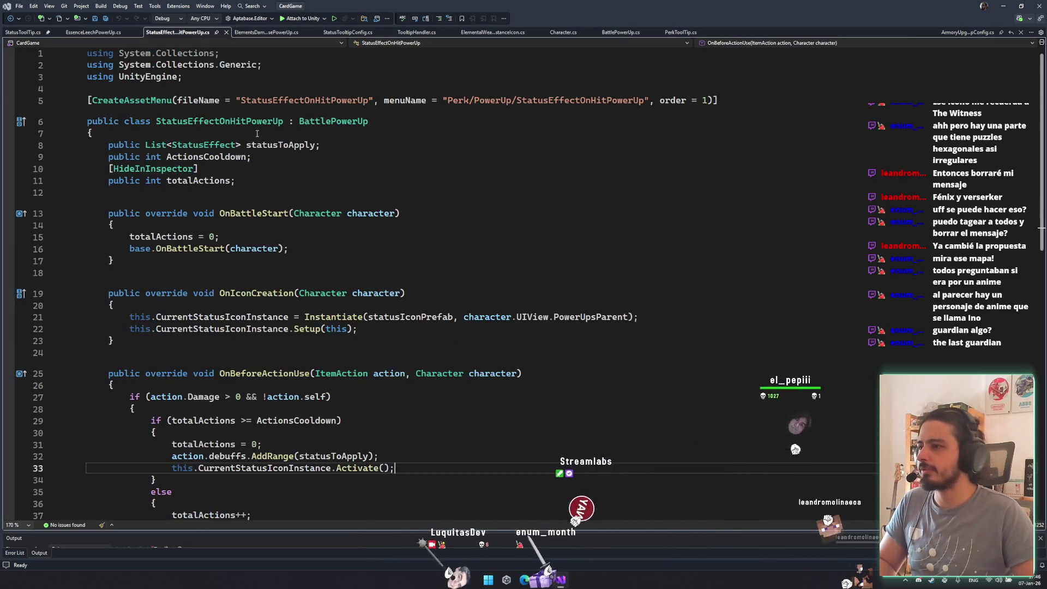
pyautogui.scroll(-4, 445, 334)
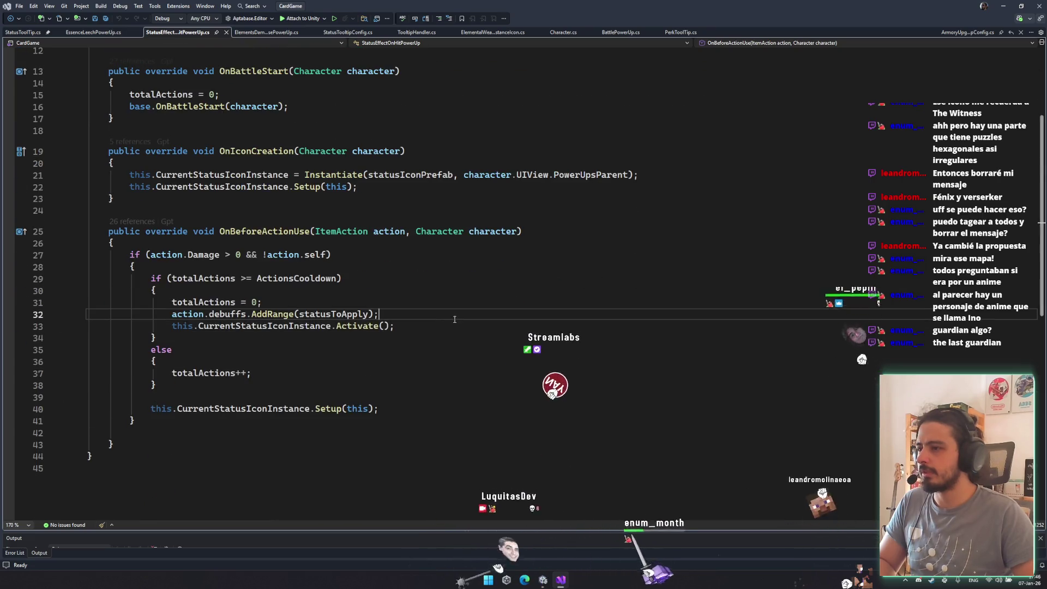
pyautogui.press('Tab')
pyautogui.click(481, 316)
pyautogui.press('Delete')
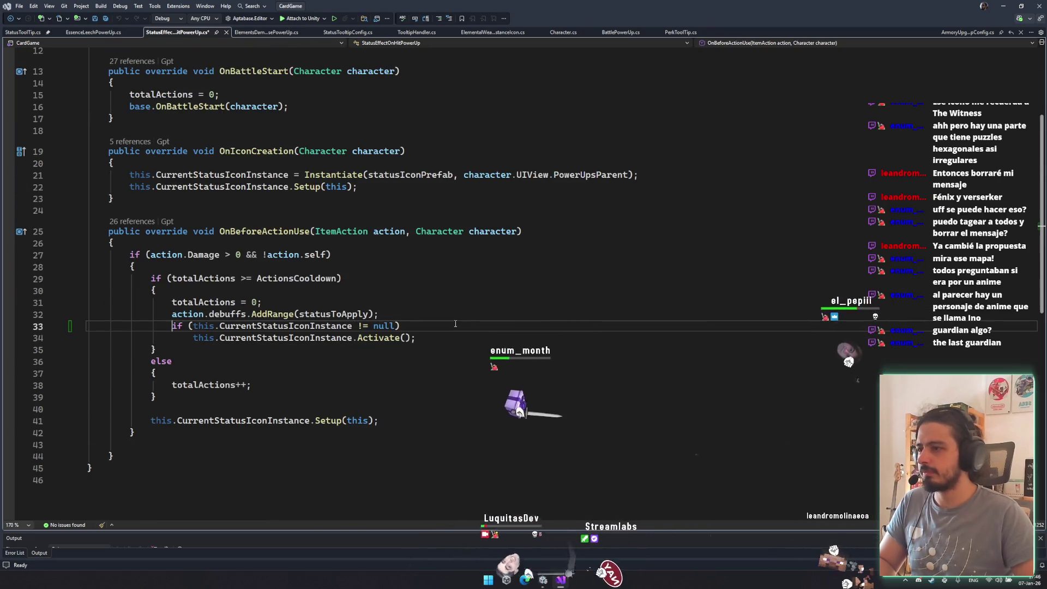
pyautogui.hotkey('ctrl', 's')
pyautogui.click(482, 321)
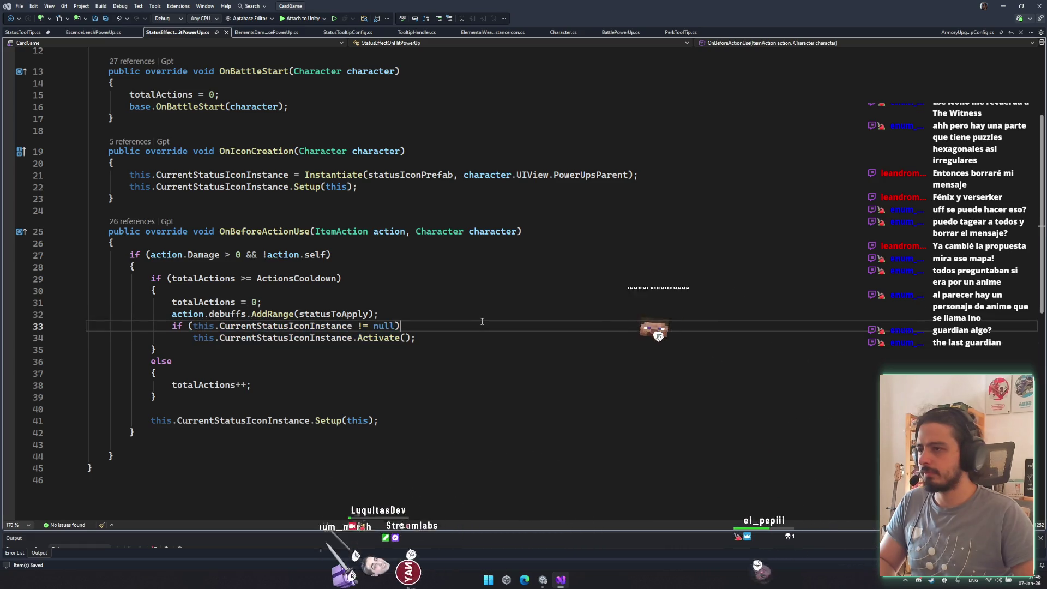
pyautogui.click(551, 314)
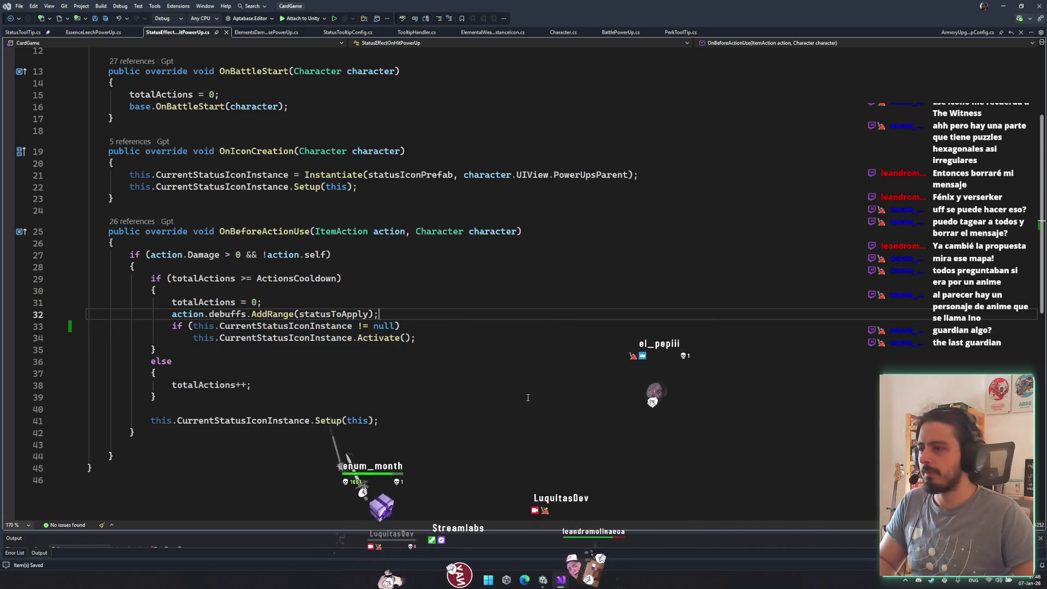
pyautogui.hotkey('alt', 'Tab')
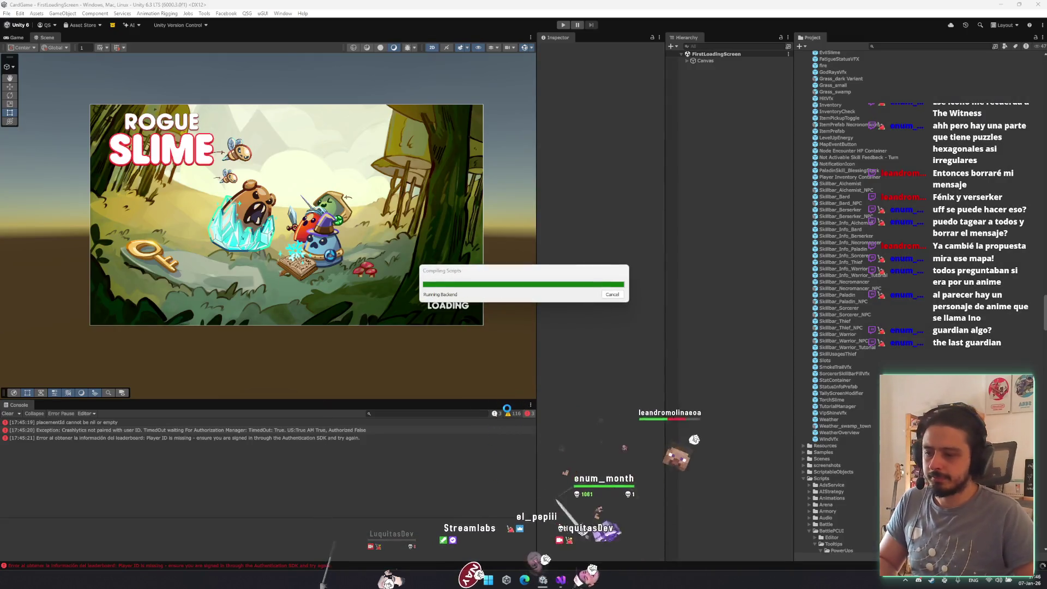
# - Once compiling finishes, enter Play mode to retest the fix
pyautogui.click(565, 576)
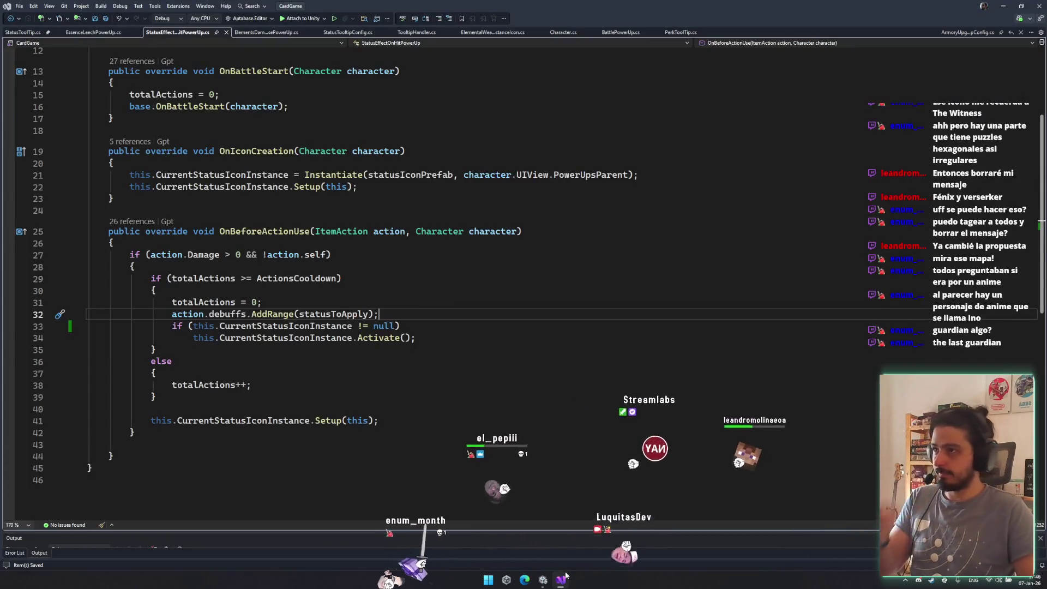
pyautogui.click(562, 574)
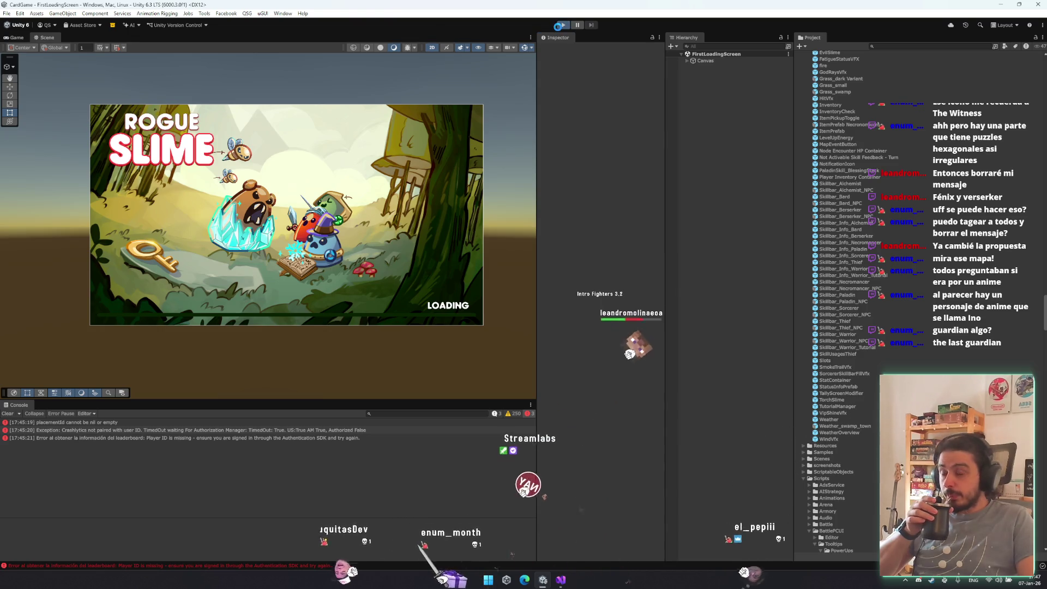
pyautogui.click(562, 26)
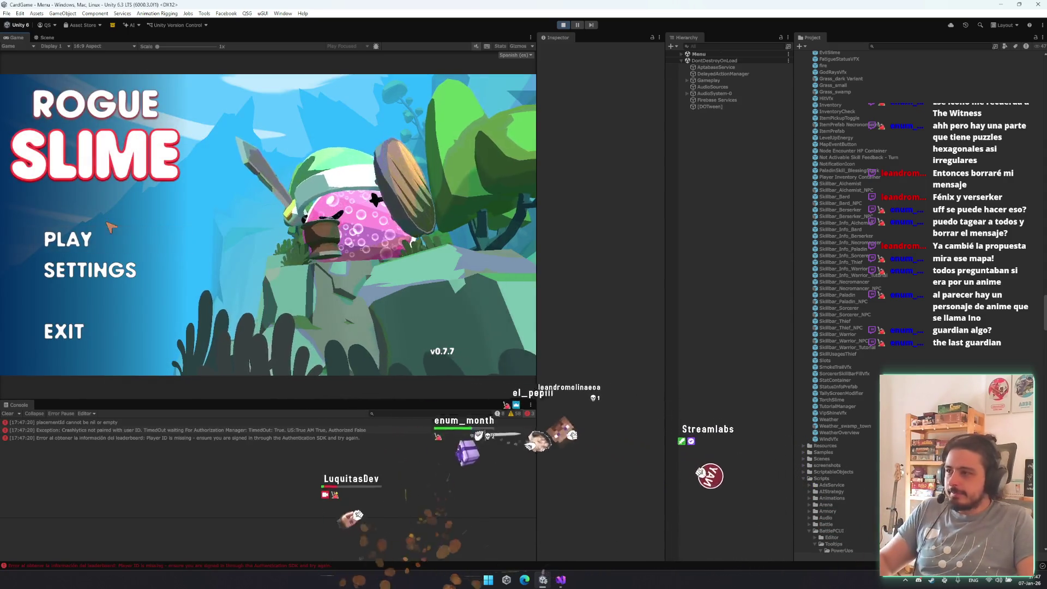
# - Start a run, launch a battle, and open the new NullReferenceException's failing script line
pyautogui.click(117, 239)
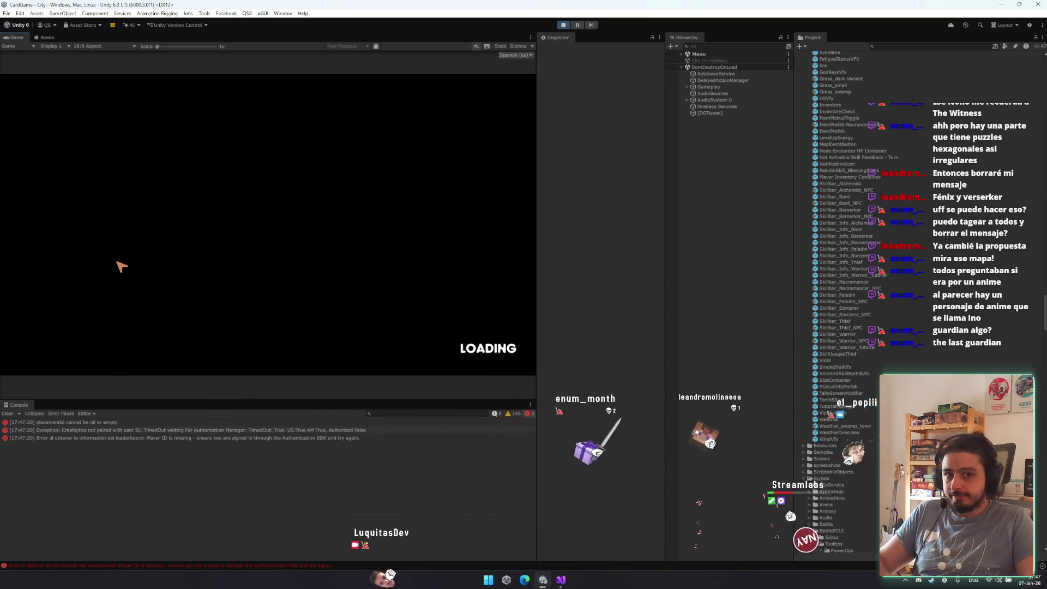
pyautogui.click(455, 331)
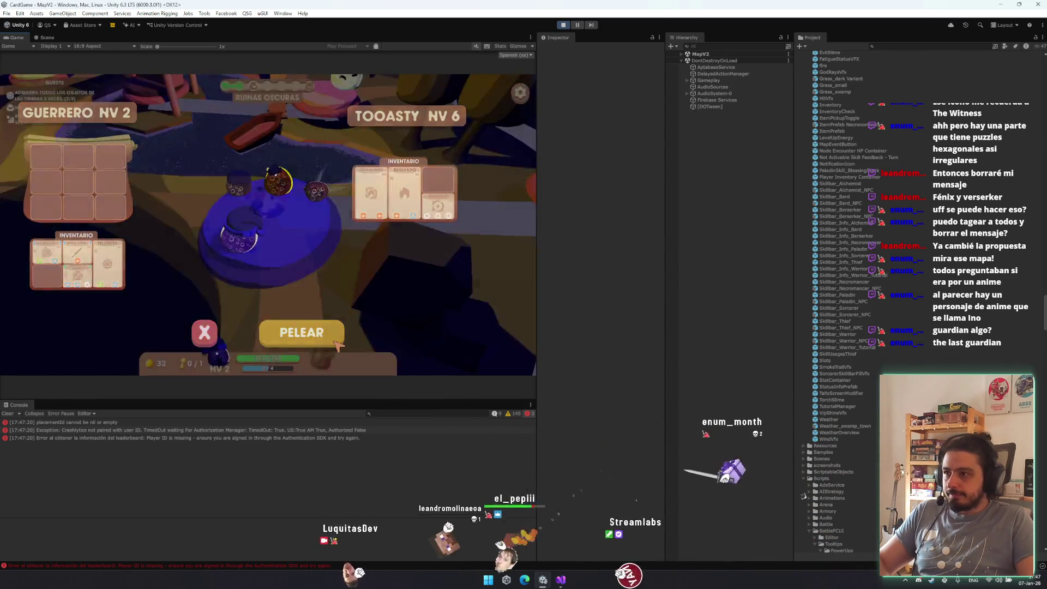
pyautogui.click(334, 341)
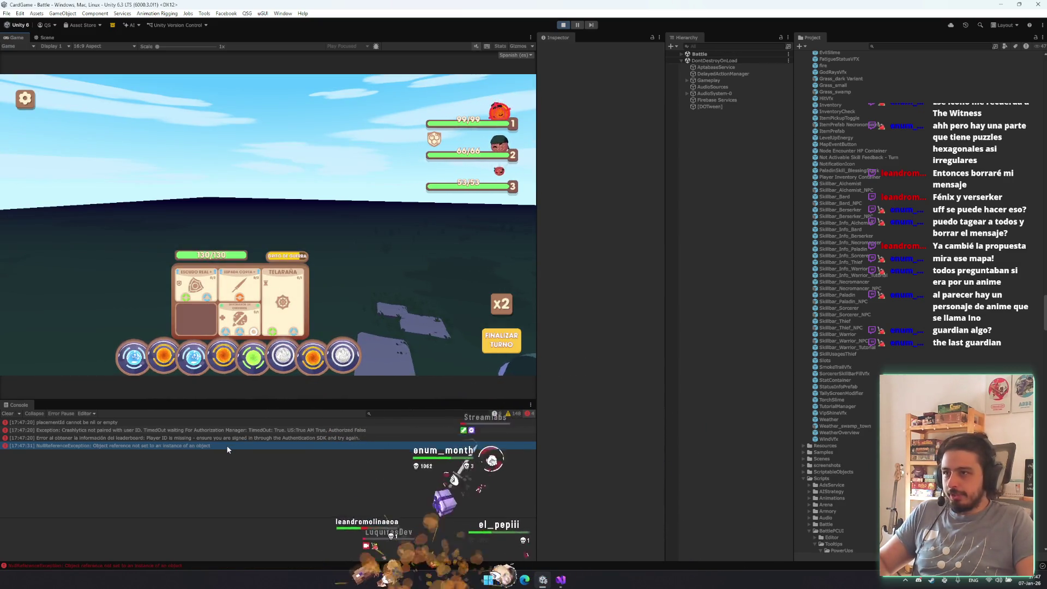
pyautogui.moveTo(436, 145)
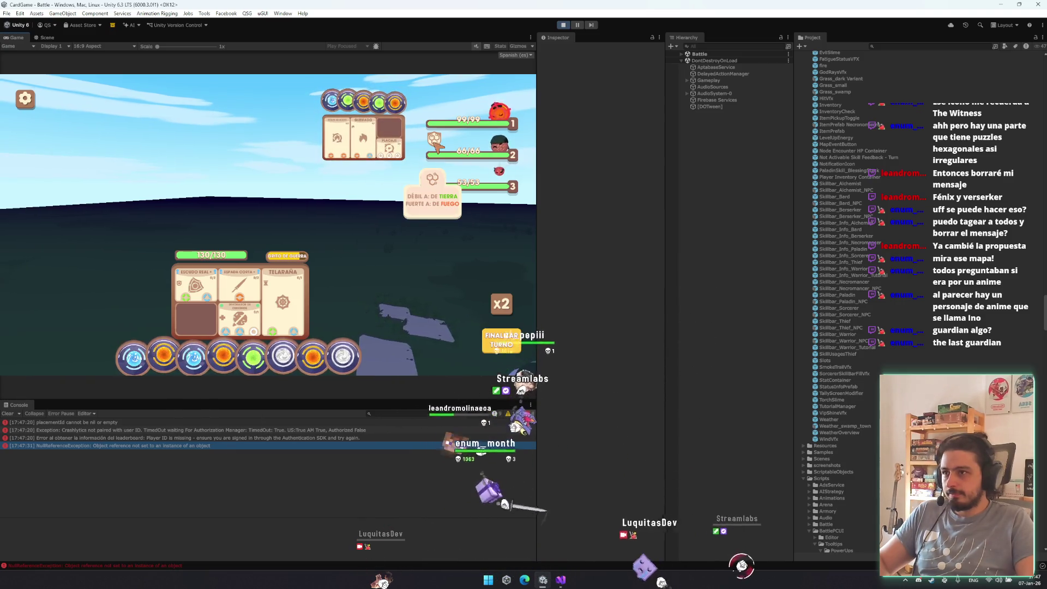
pyautogui.click(283, 448)
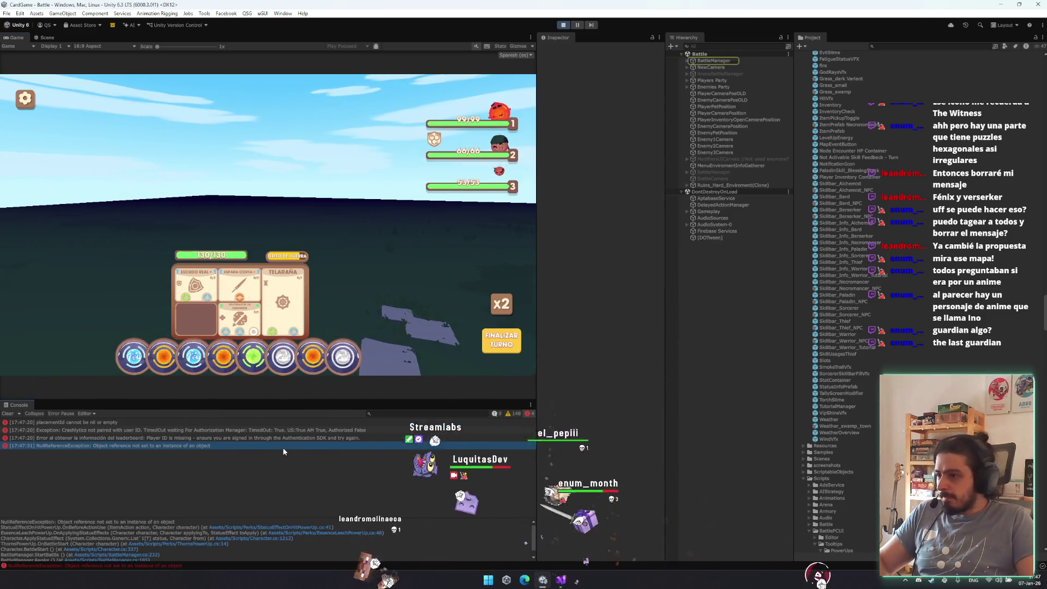
pyautogui.click(314, 527)
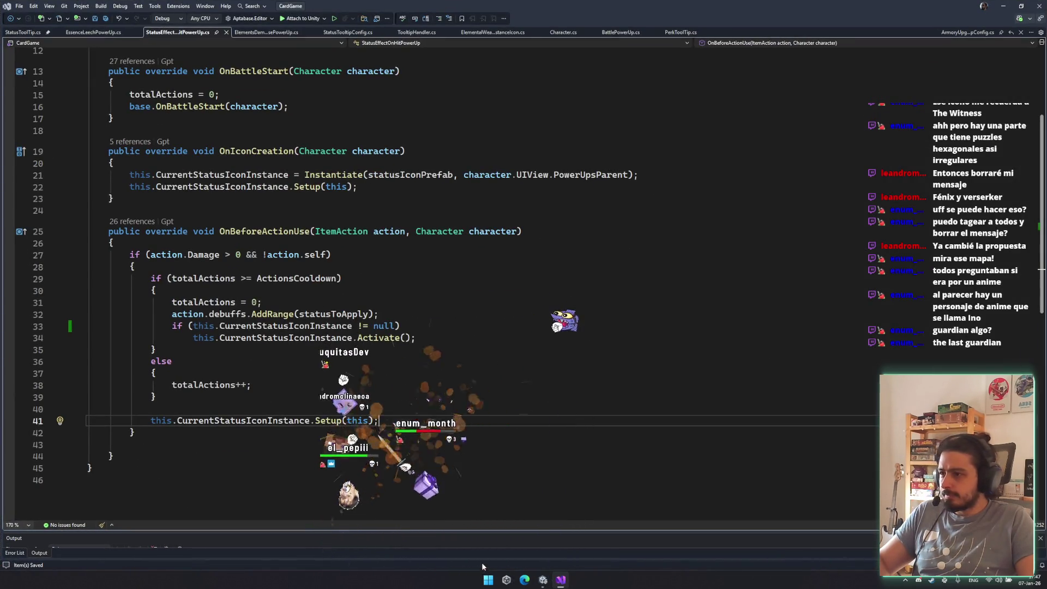
# - Put Setup(this) under an 'if (this.CurrentStatusIconInstance != null)' check, then return to Unity
pyautogui.write('if (this.CurrentStatusIconInstance != null)')
pyautogui.press('Return')
pyautogui.press('Delete')
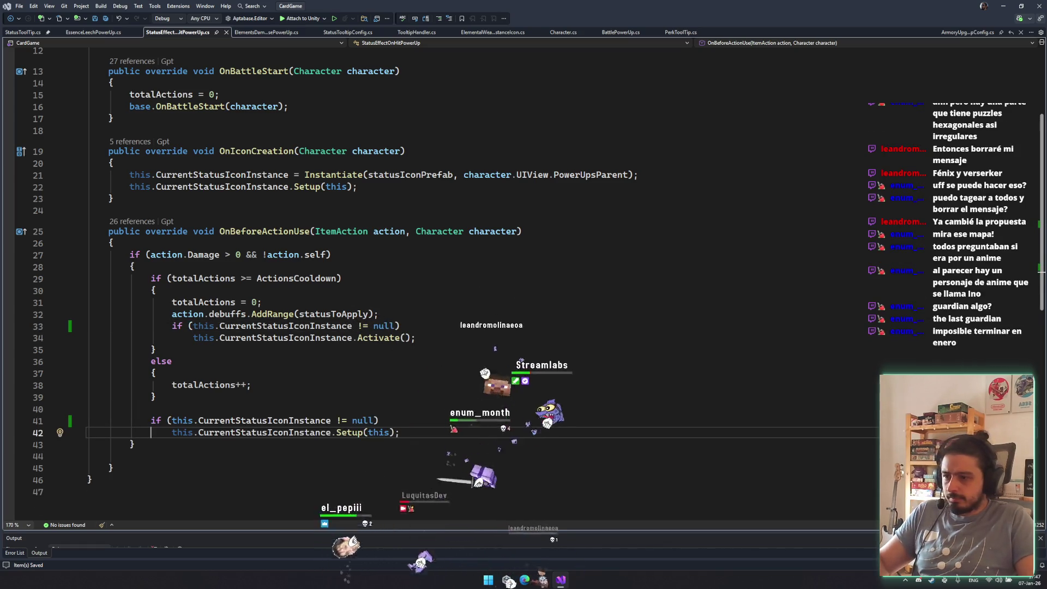
pyautogui.click(556, 584)
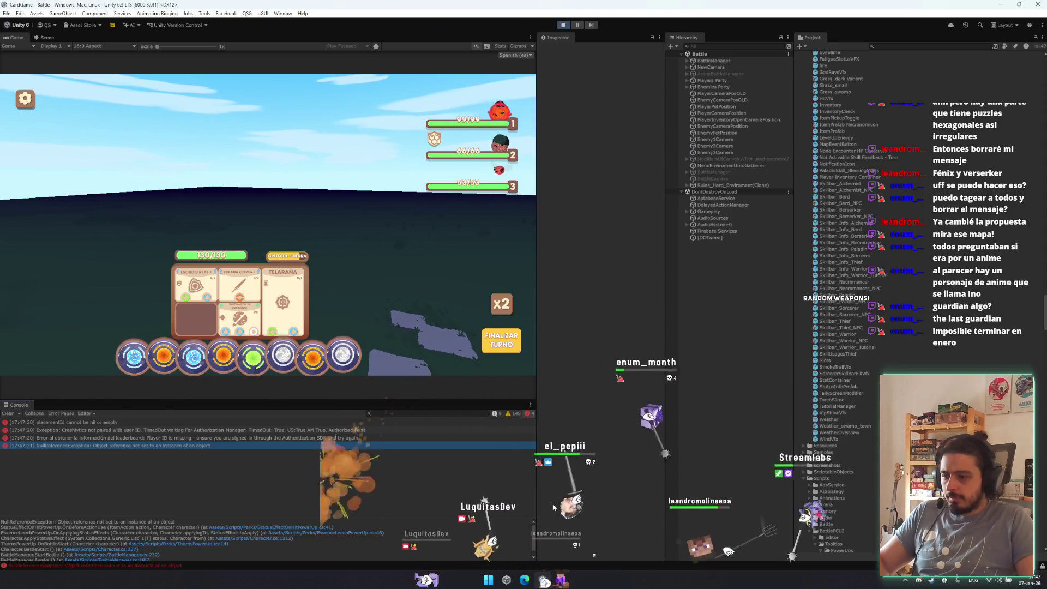
# - Restart play mode and go from the main menu through the city into a battle
pyautogui.click(564, 25)
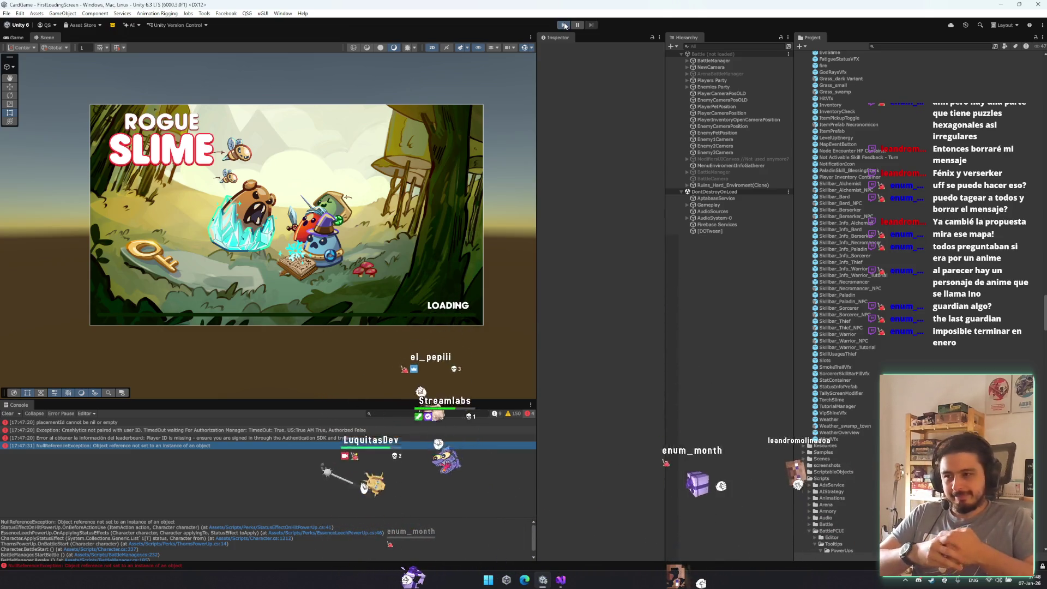
pyautogui.click(564, 25)
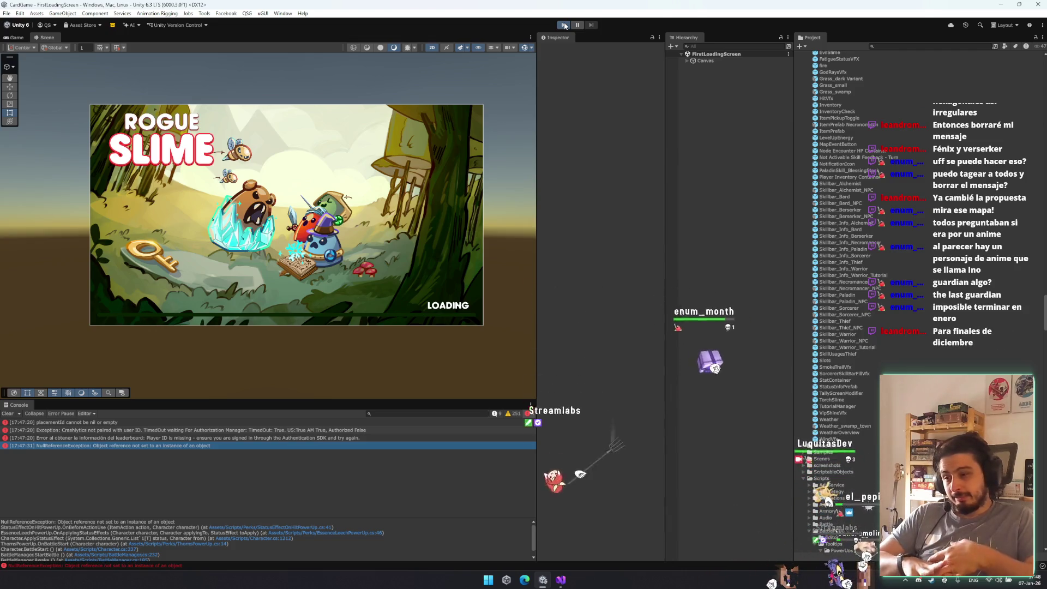
pyautogui.click(564, 26)
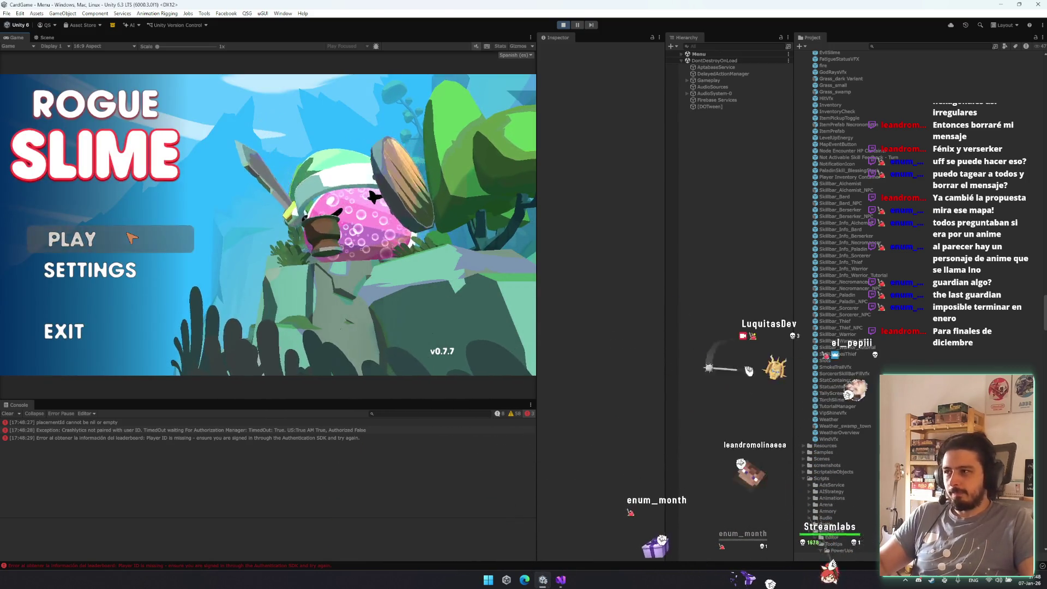
pyautogui.click(130, 236)
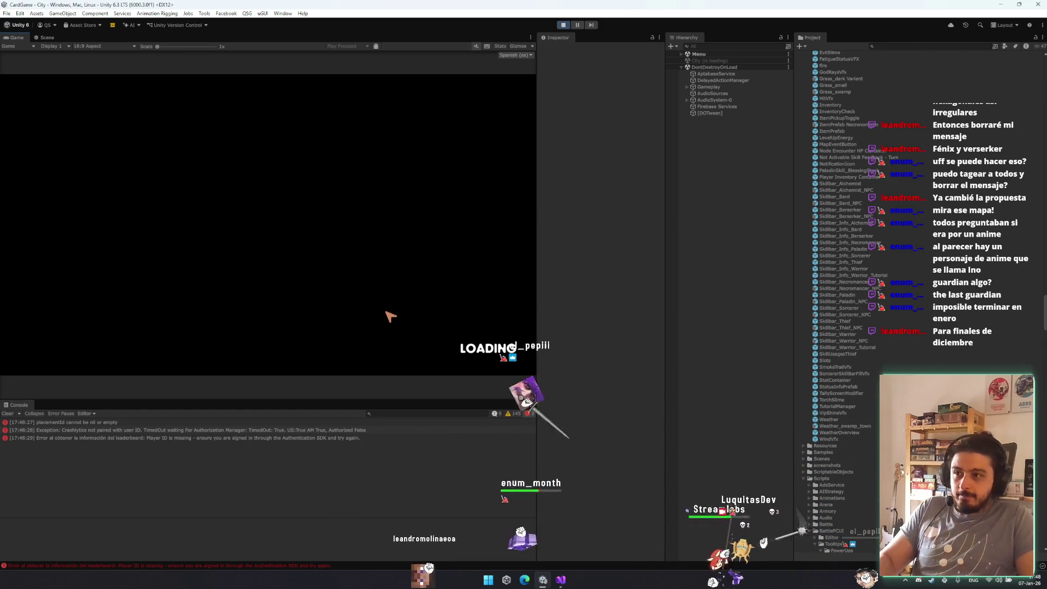
pyautogui.click(467, 339)
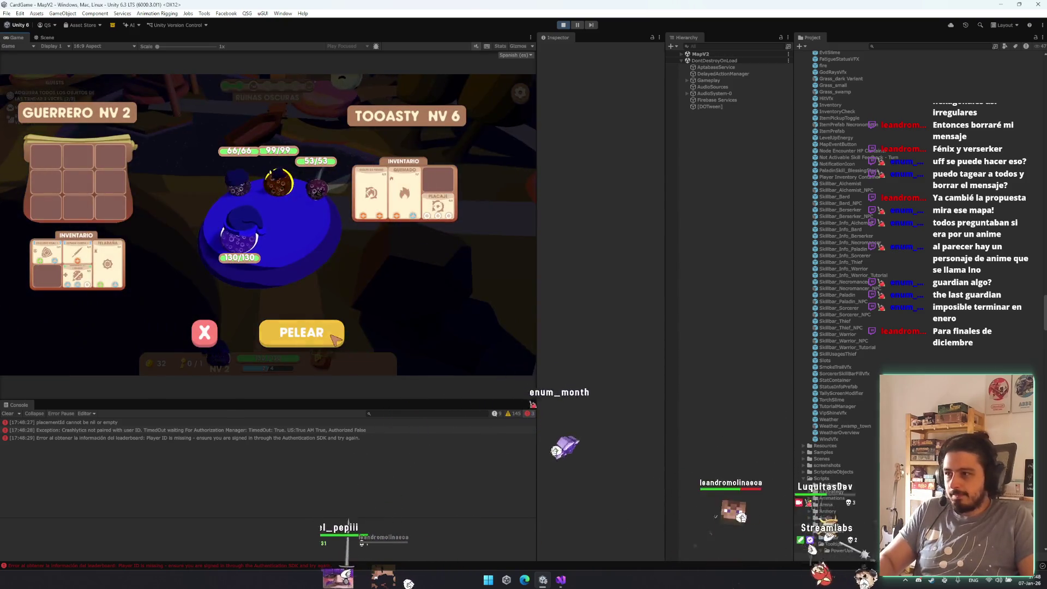
pyautogui.click(331, 336)
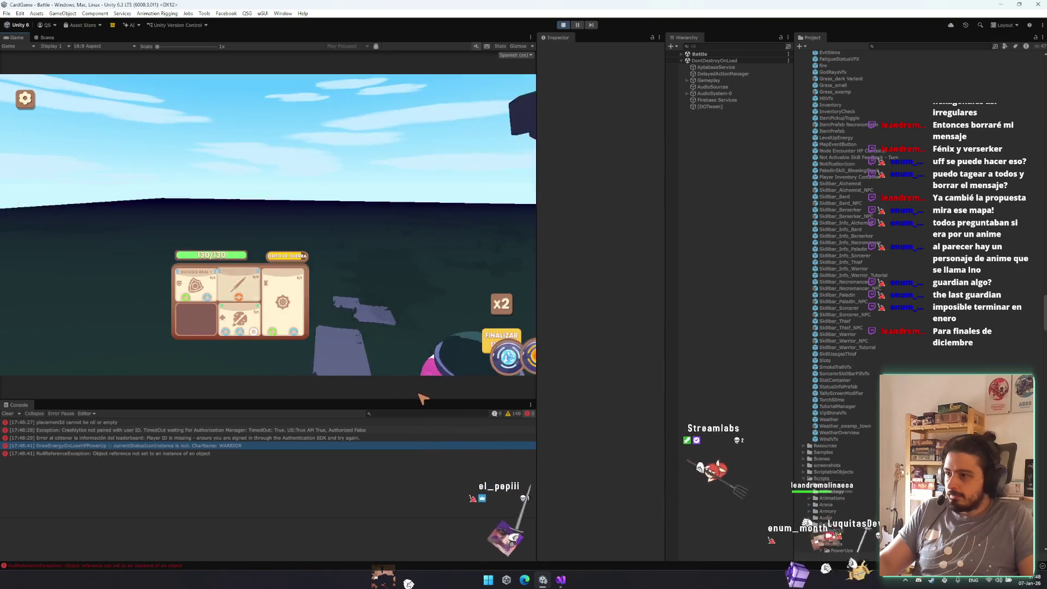
# - Read the NullReferenceException stack traces and open FlourishingPowerUp at the failing OnTakeDamage line
pyautogui.click(246, 450)
pyautogui.click(246, 445)
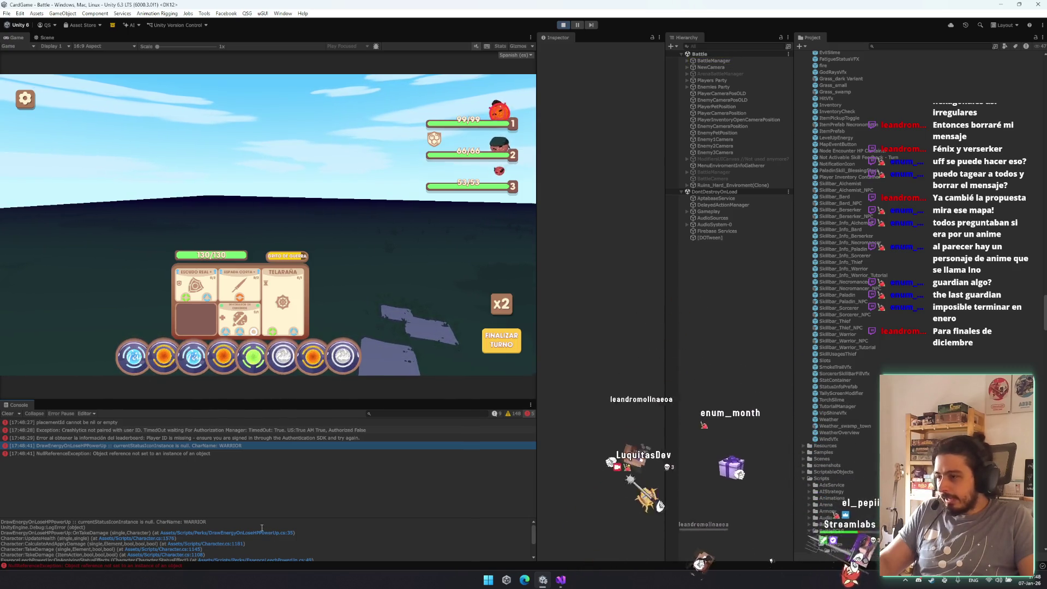
pyautogui.press('Down')
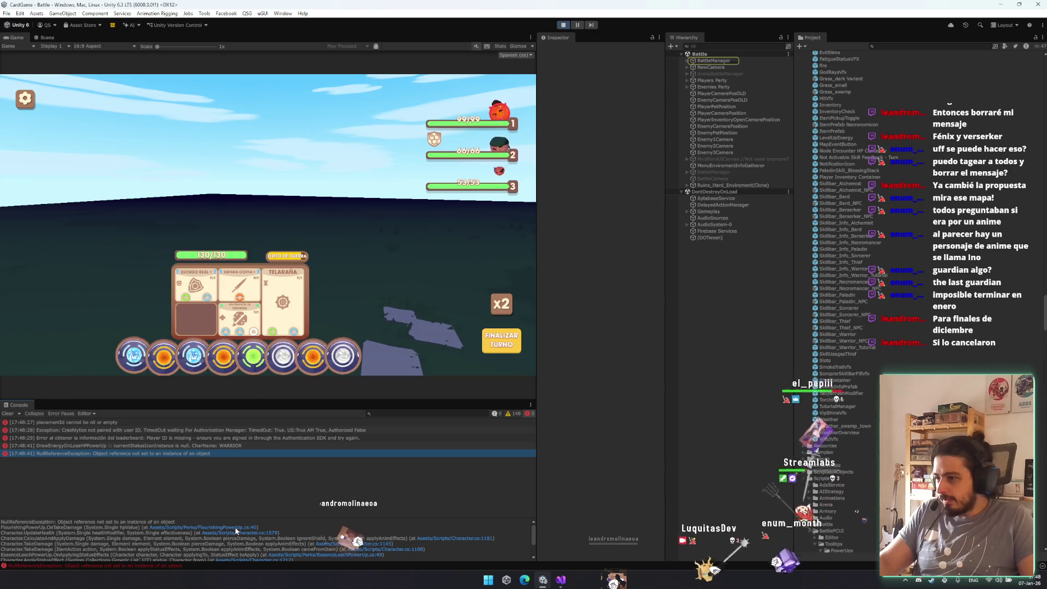
pyautogui.click(236, 528)
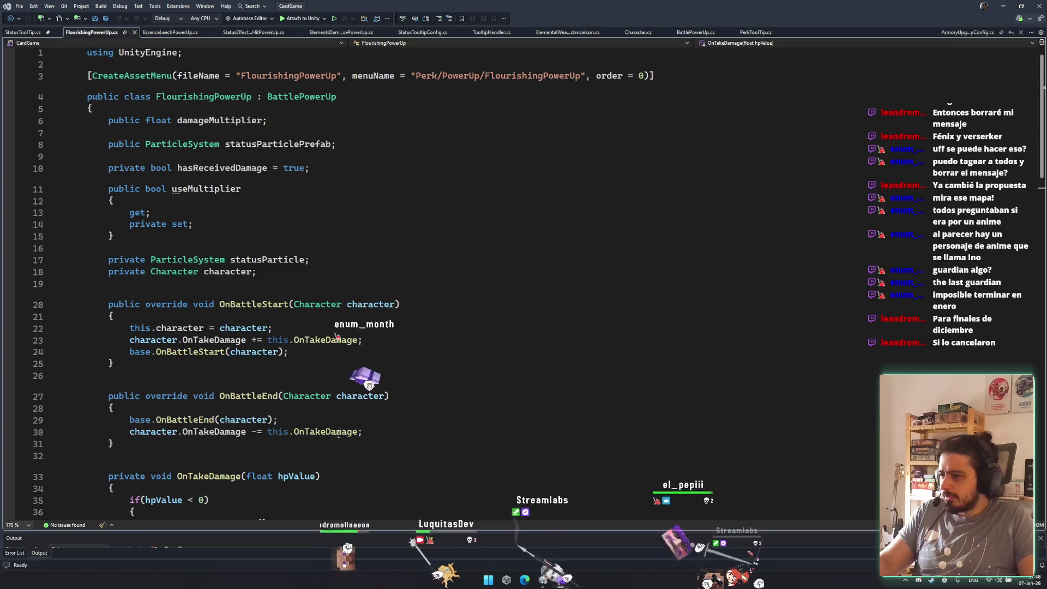
# - Add 'if(this.CurrentStatusIconInstance != null)' before the first Activate call and save
pyautogui.doubleClick(284, 418)
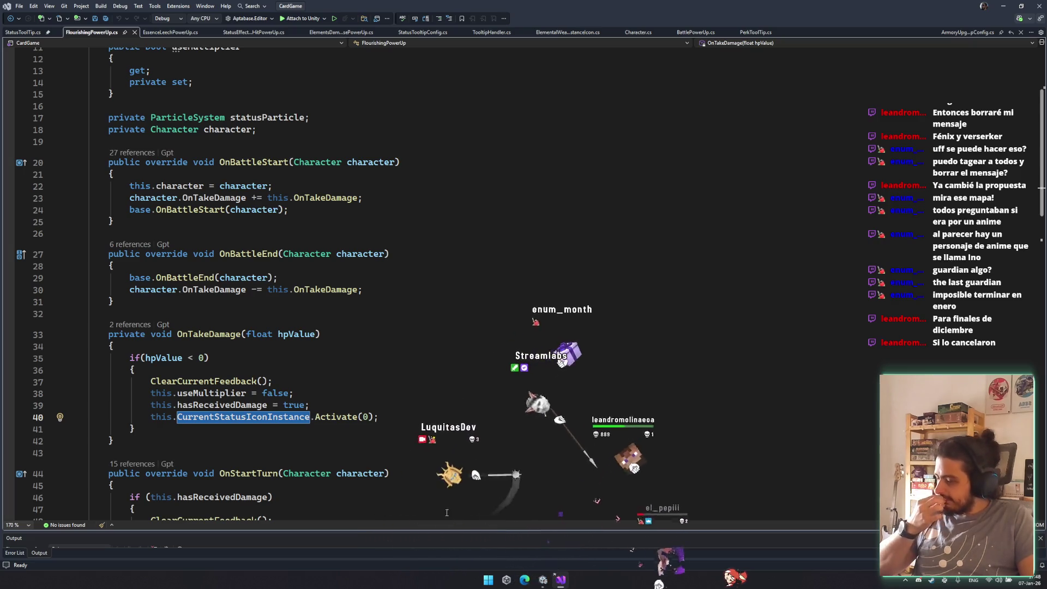
pyautogui.click(393, 408)
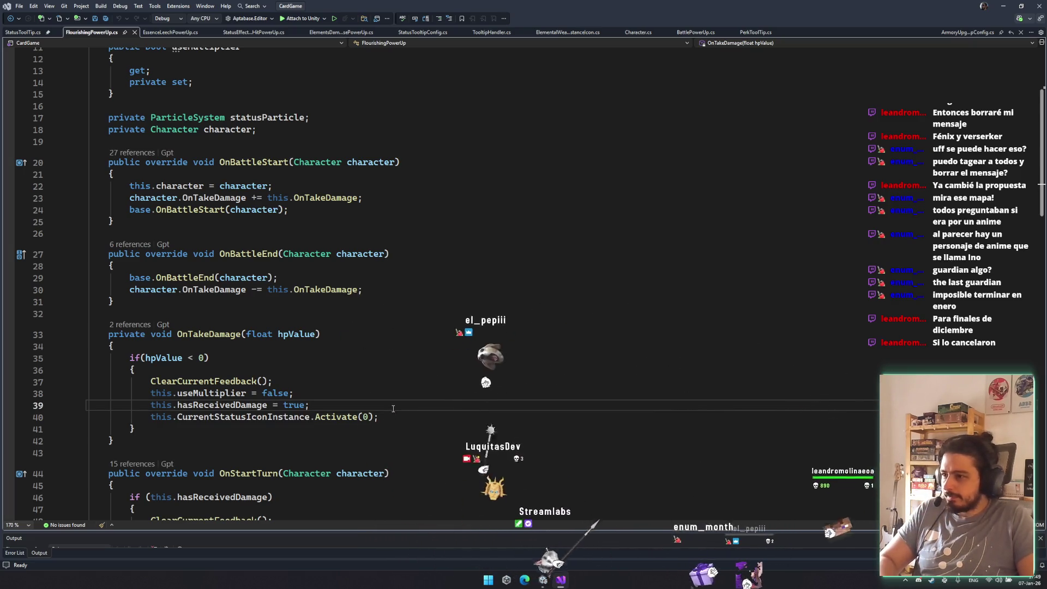
pyautogui.press('Return')
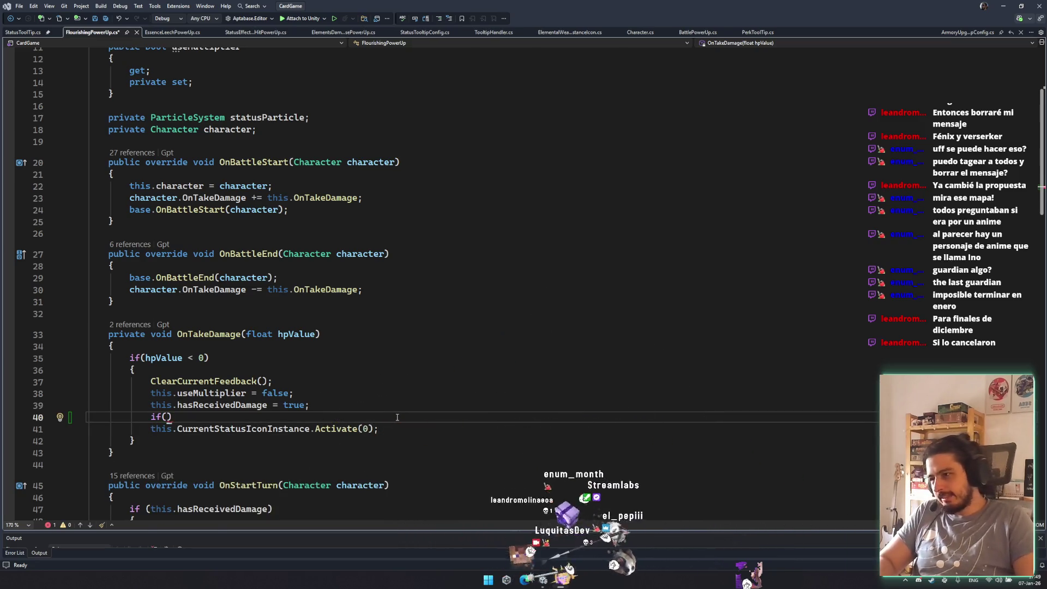
pyautogui.moveTo(151, 429); pyautogui.dragTo(310, 429)
pyautogui.click(168, 417)
pyautogui.write('tr')
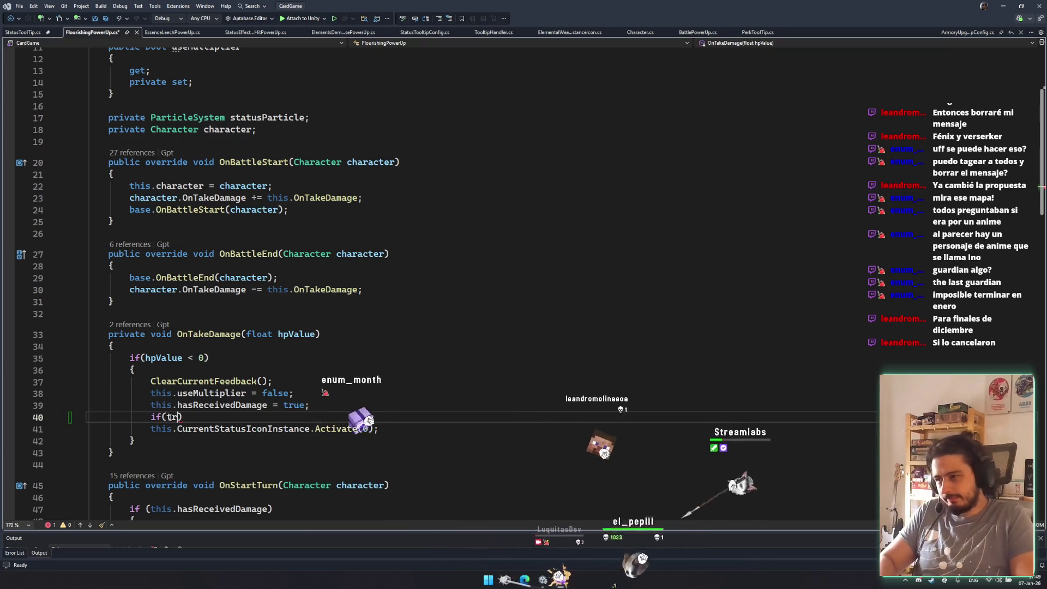
pyautogui.press('BackSpace')
pyautogui.write('hi')
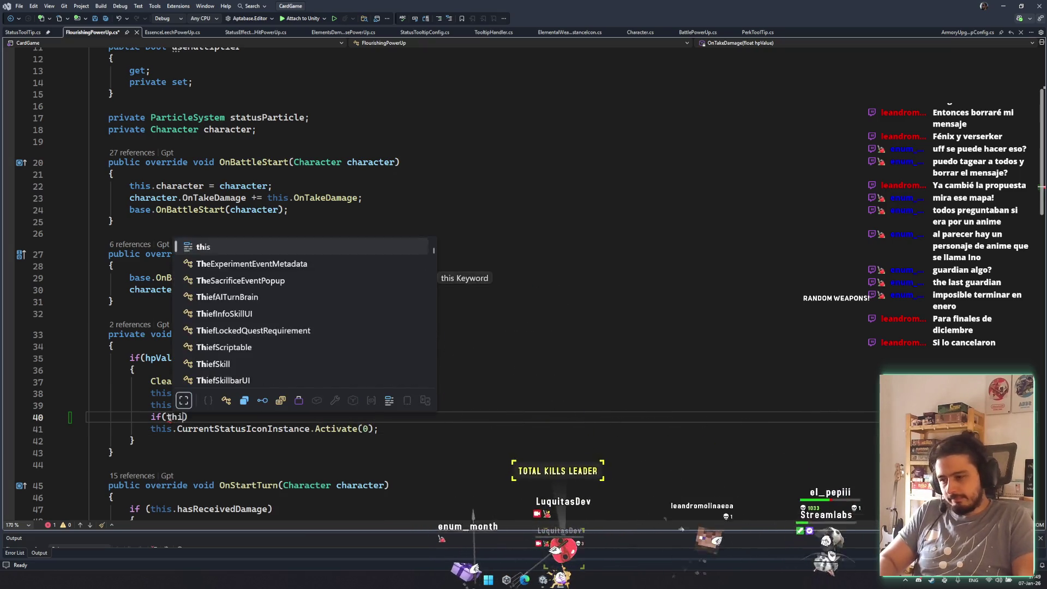
pyautogui.write('s.CurrentStatusIconInstance != n')
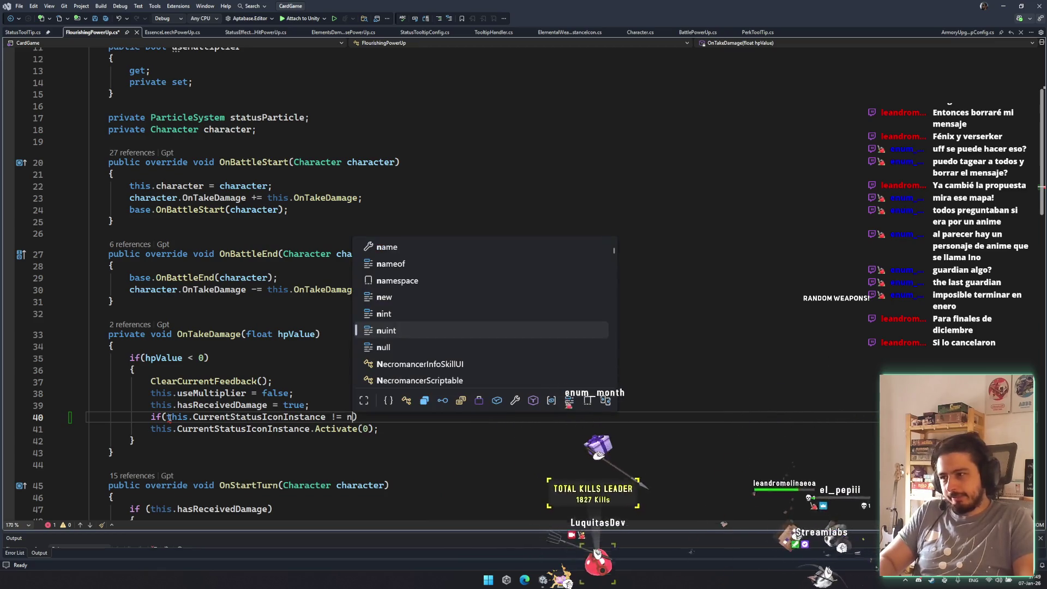
pyautogui.write('ull')
pyautogui.hotkey('ctrl', 's')
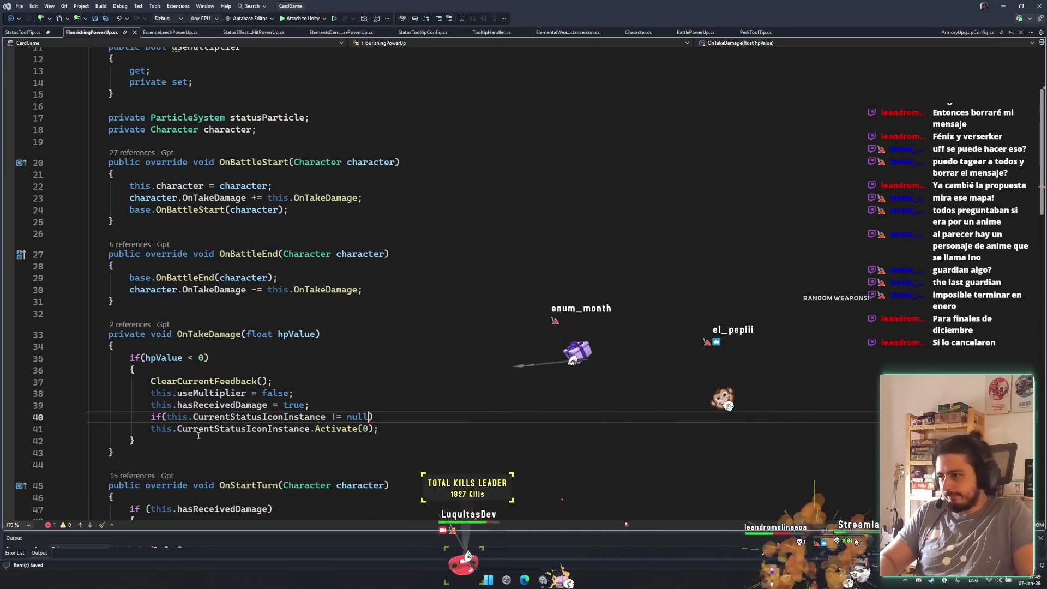
pyautogui.write(')')
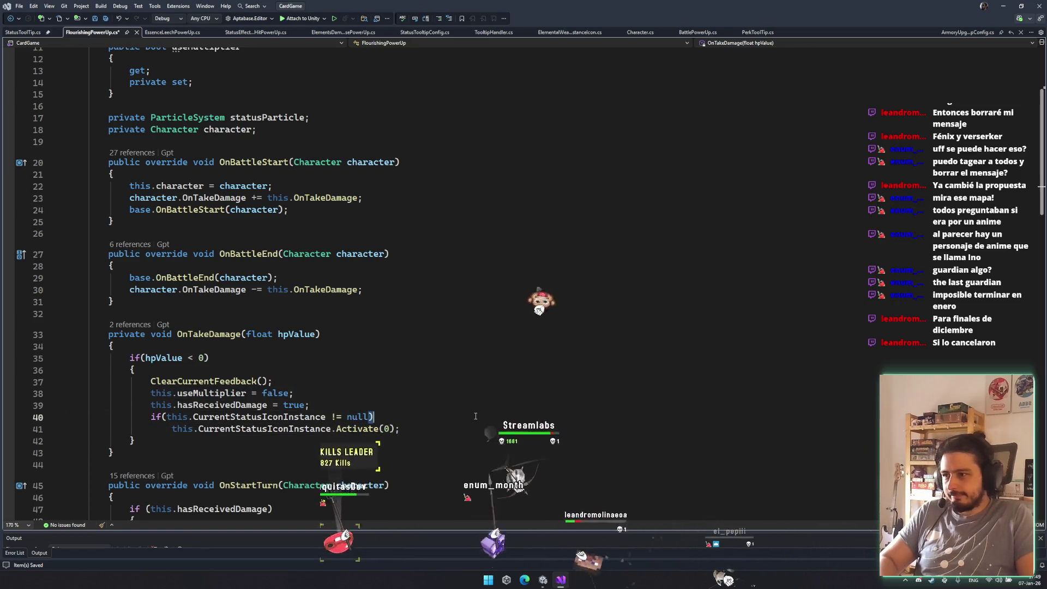
# - Paste the same null check before the second Activate(0, true) call
pyautogui.scroll(-5, 439, 405)
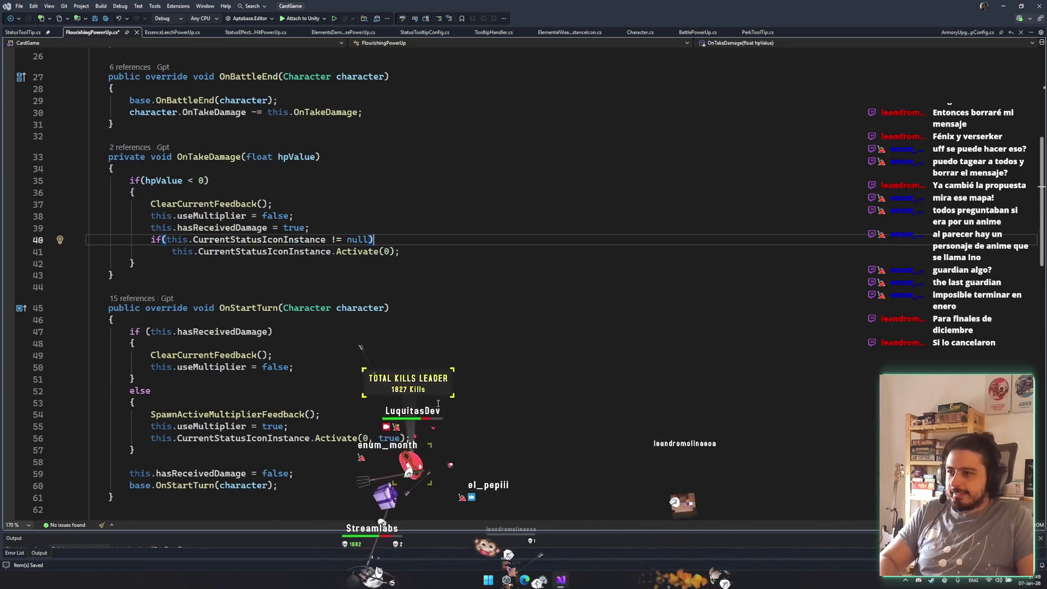
pyautogui.scroll(-1, 438, 405)
pyautogui.click(386, 403)
pyautogui.write('if (this.CurrentStatusIconInstance != null)')
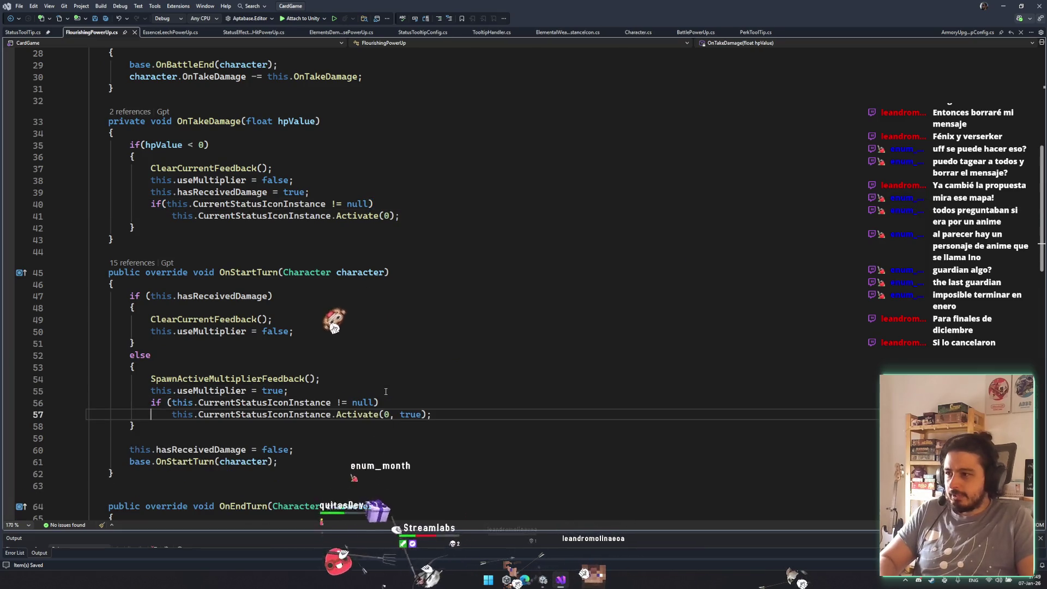
pyautogui.scroll(-7, 385, 391)
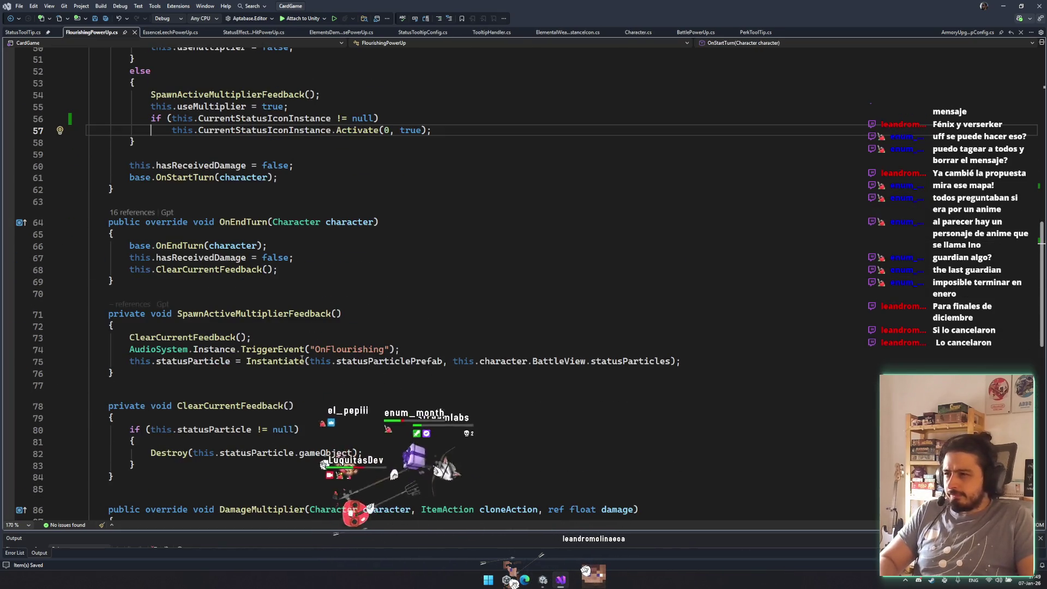
pyautogui.scroll(-5, 307, 360)
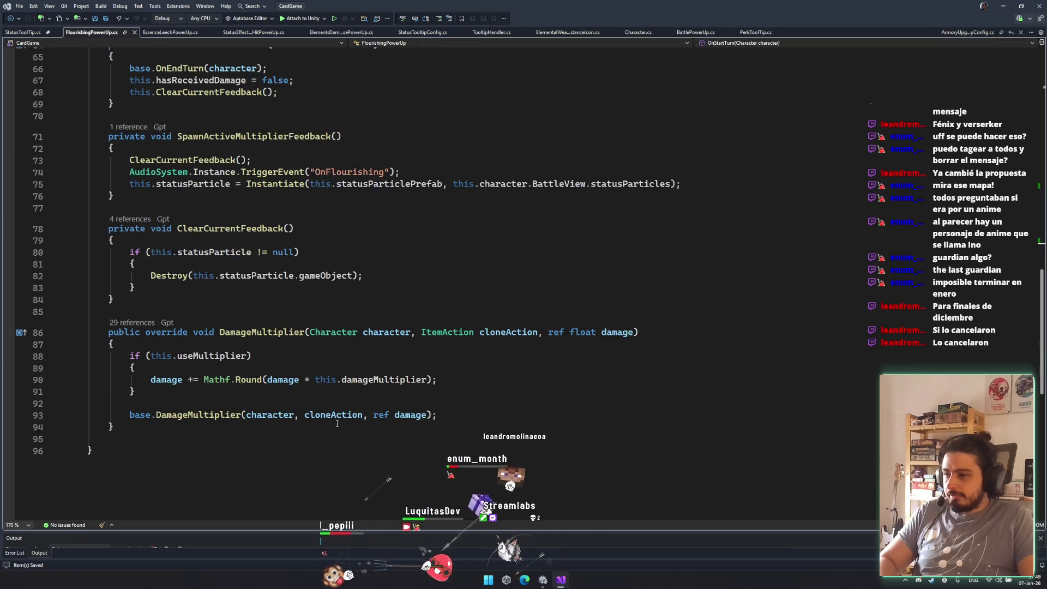
pyautogui.click(327, 403)
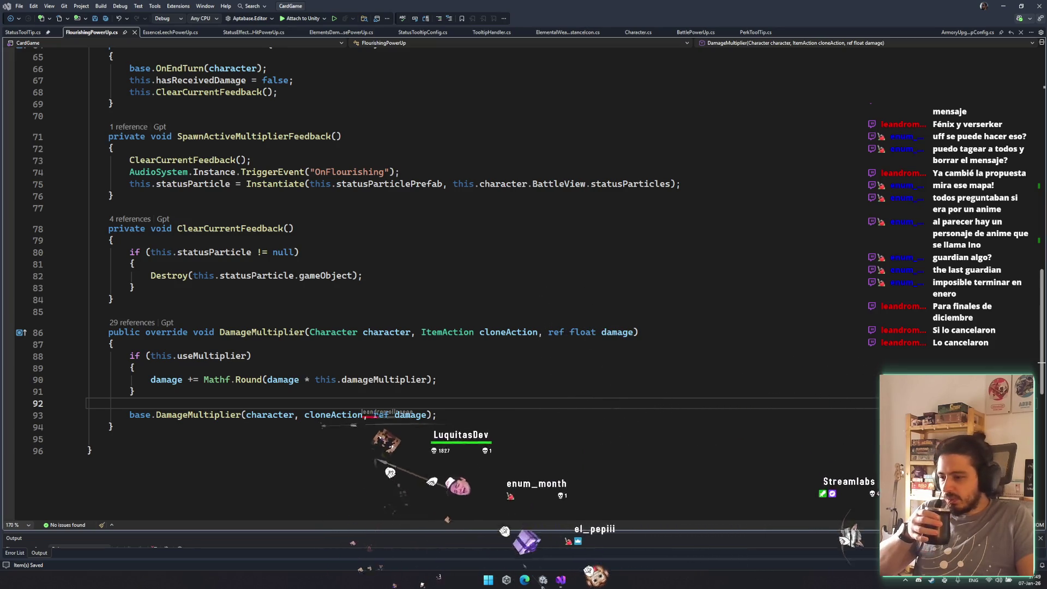
# - Return to Unity and stop play mode so the fixed script reloads
pyautogui.click(584, 467)
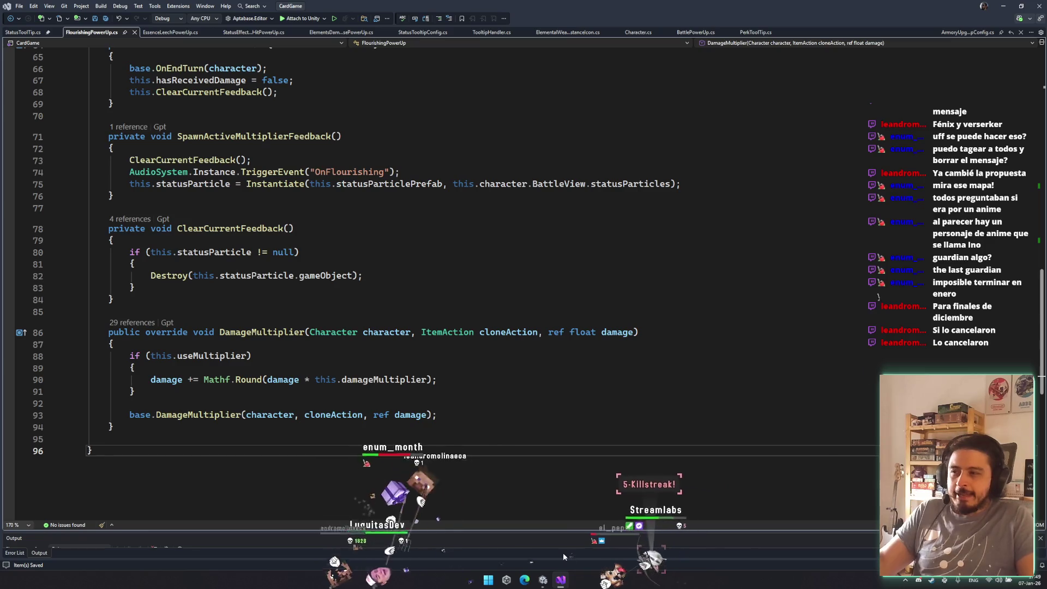
pyautogui.scroll(6, 554, 448)
pyautogui.scroll(-3, 555, 449)
pyautogui.hotkey('alt', 'Tab')
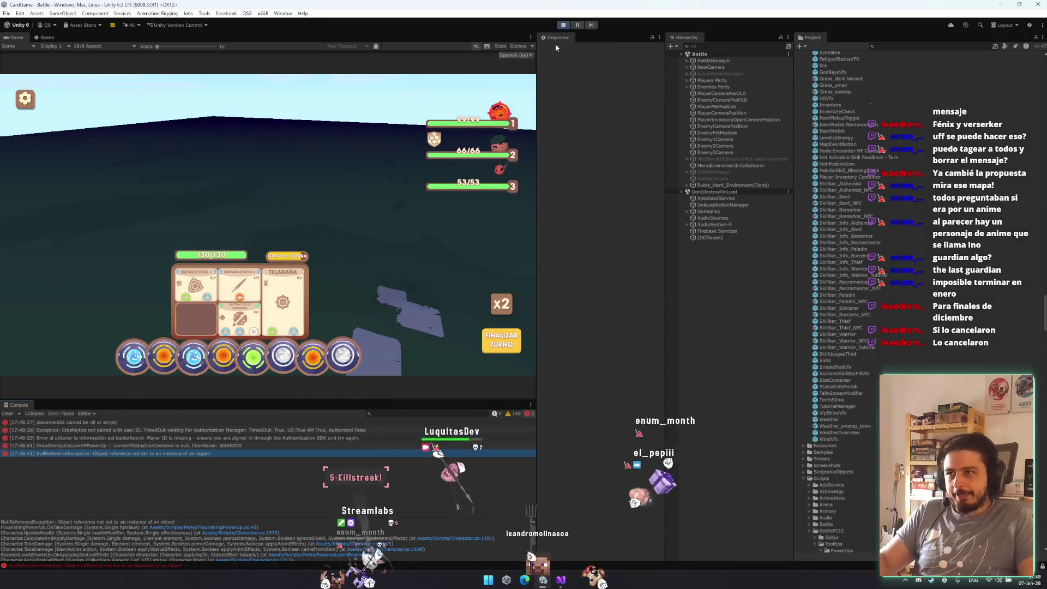
pyautogui.click(563, 25)
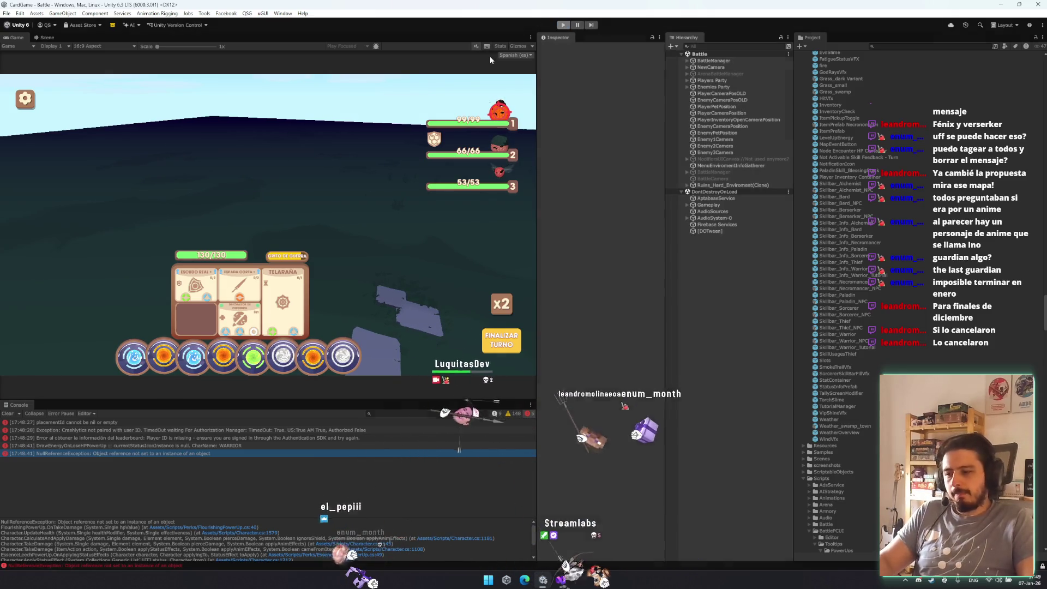
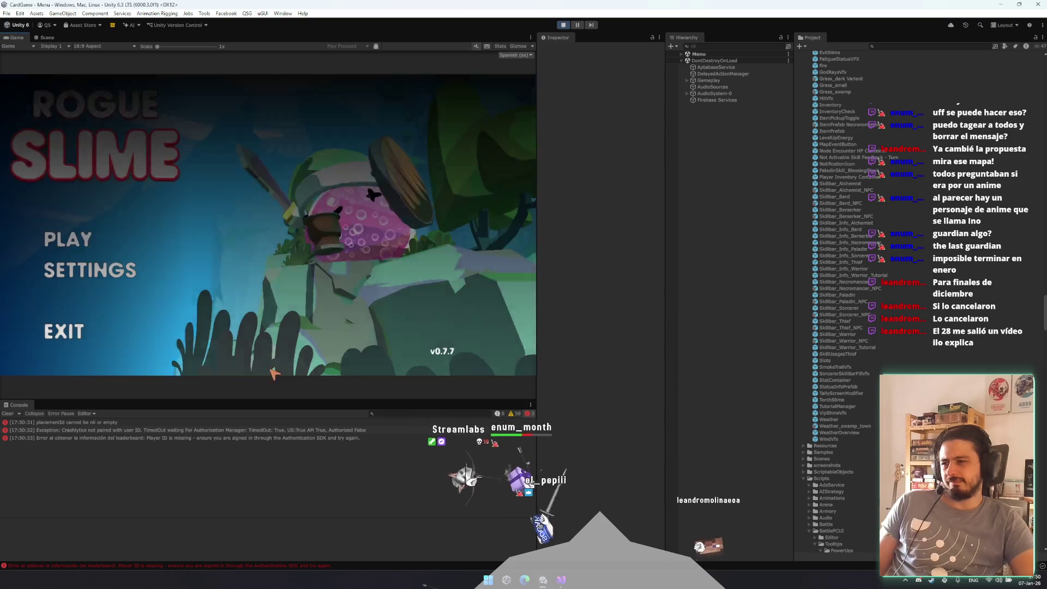
# - Play from the main menu through the city hub into a battle
pyautogui.click(87, 244)
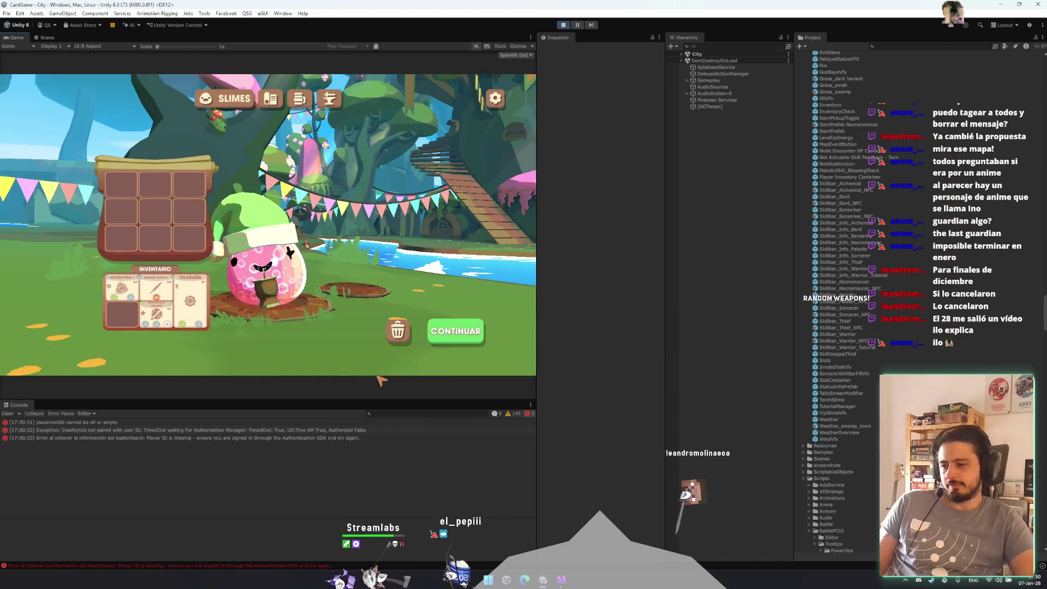
pyautogui.click(473, 332)
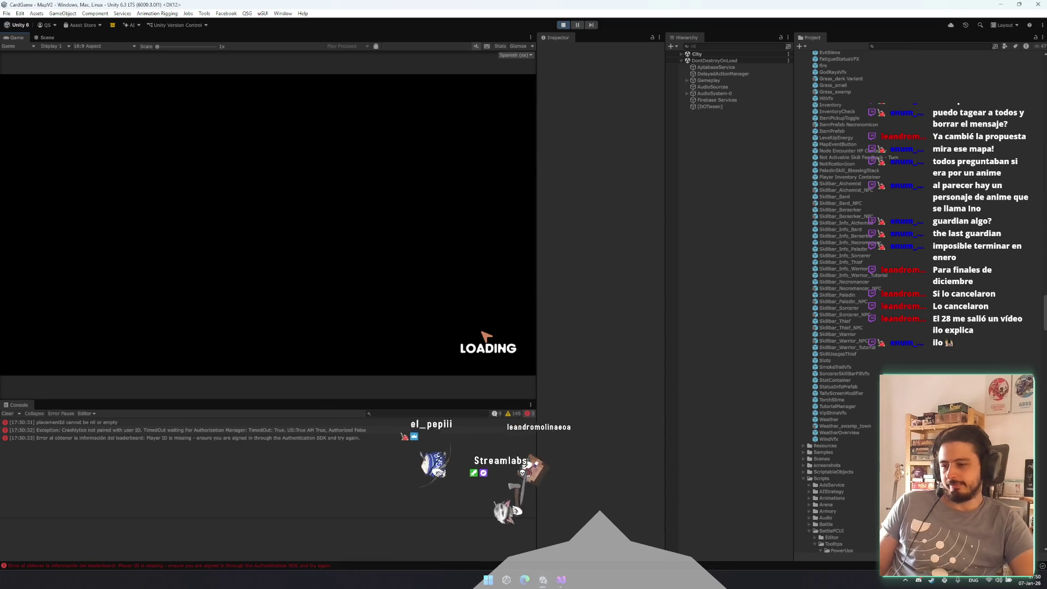
pyautogui.click(336, 329)
# - Review the NullReferenceException, StatusEffectOnGetHitPowerUp and DrawEnergyOnLoseHPPowerUp errors in the Console
pyautogui.click(336, 454)
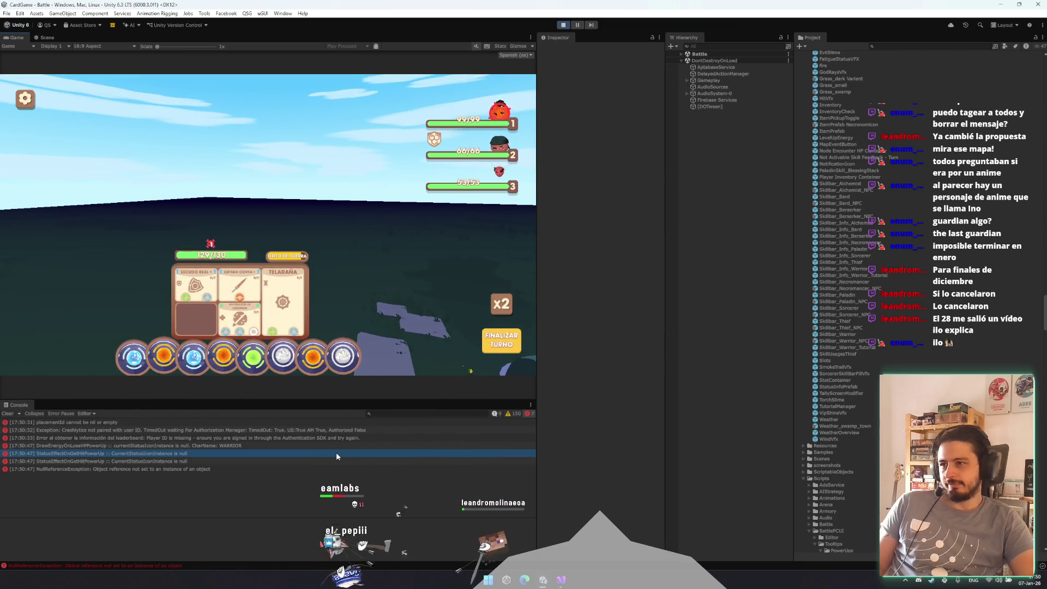
pyautogui.moveTo(211, 245)
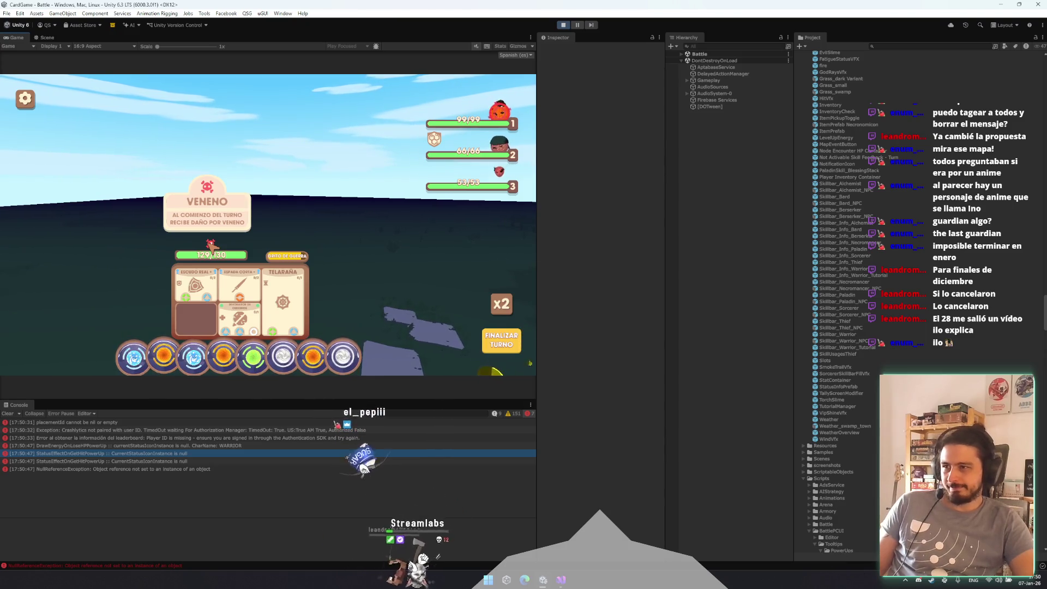
pyautogui.click(163, 467)
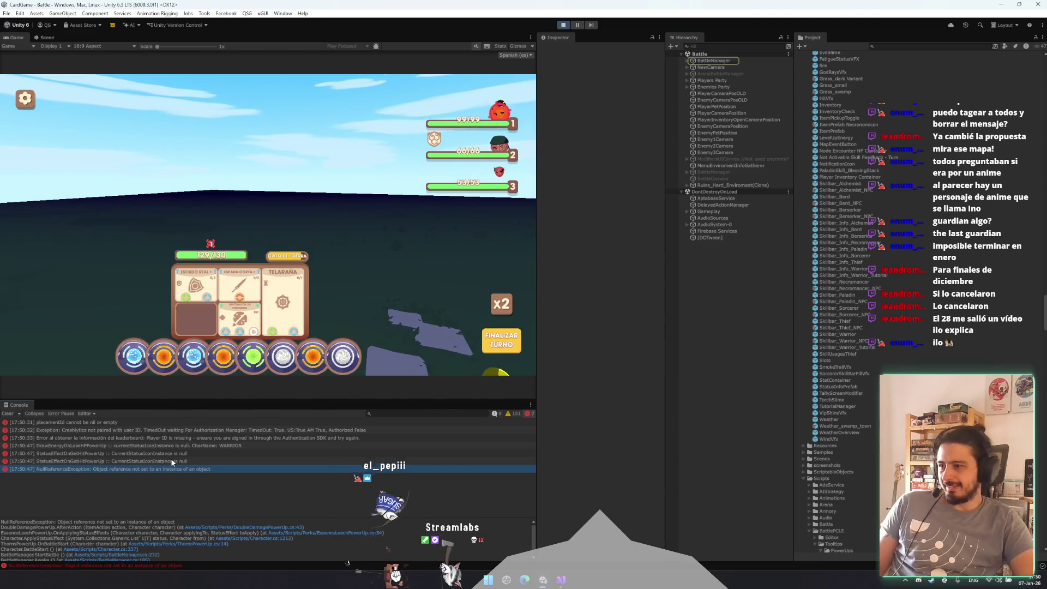
pyautogui.click(179, 452)
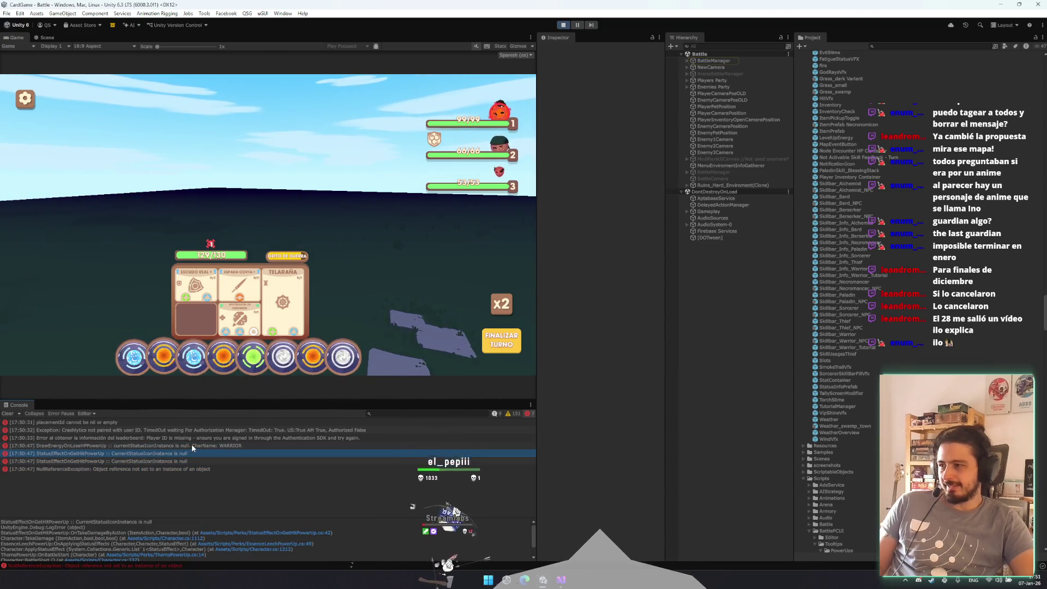
pyautogui.click(191, 445)
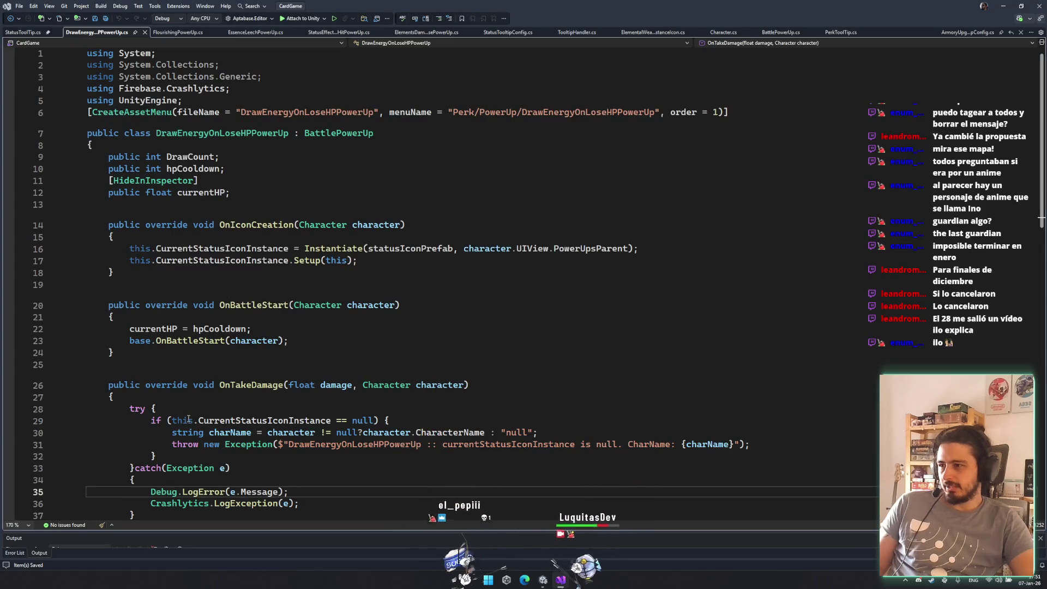
pyautogui.scroll(-3, 251, 449)
pyautogui.scroll(-6, 345, 449)
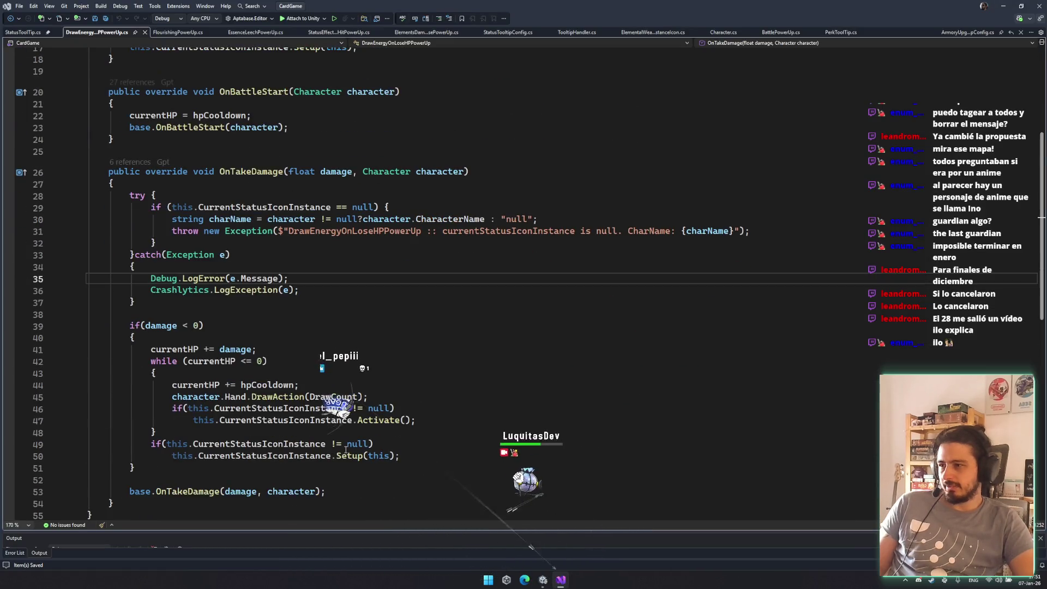
pyautogui.hotkey('alt', 'Tab')
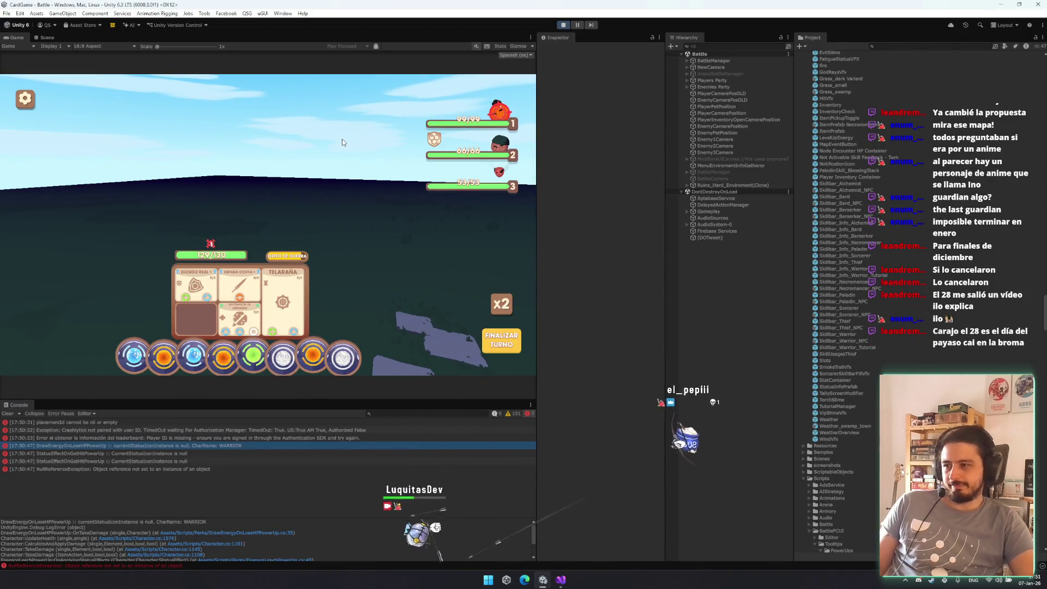
# - Restart play mode and go from the main menu into the RUINAS level
pyautogui.hotkey('ctrl', 'p')
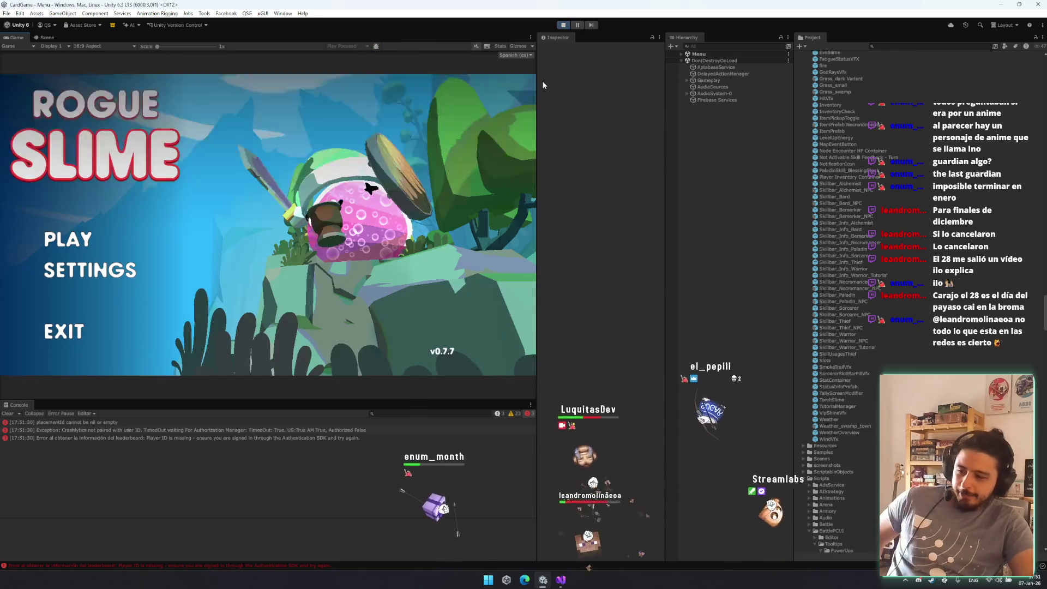
pyautogui.click(118, 251)
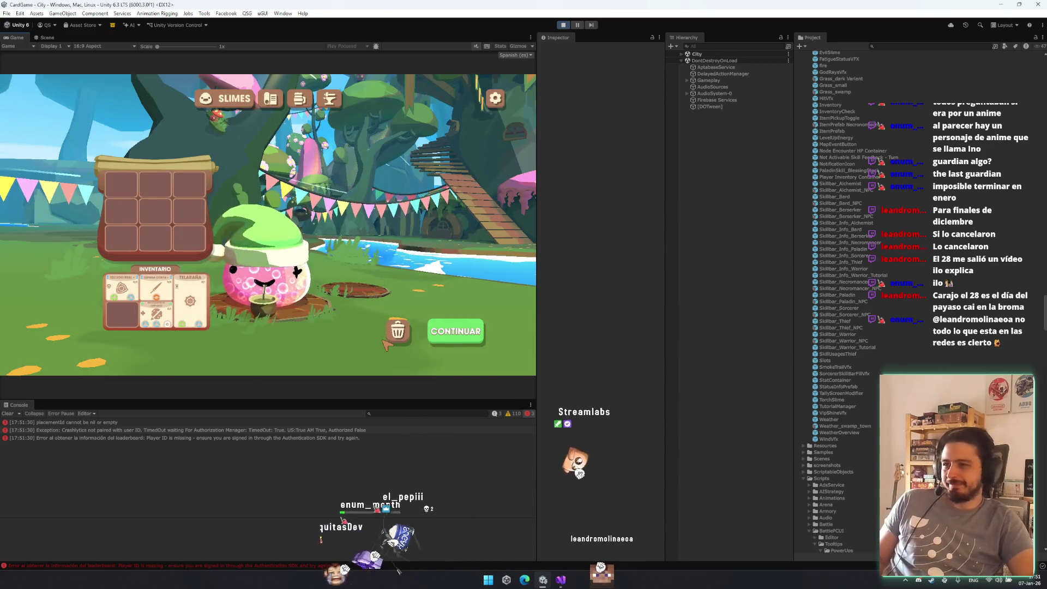
pyautogui.click(326, 274)
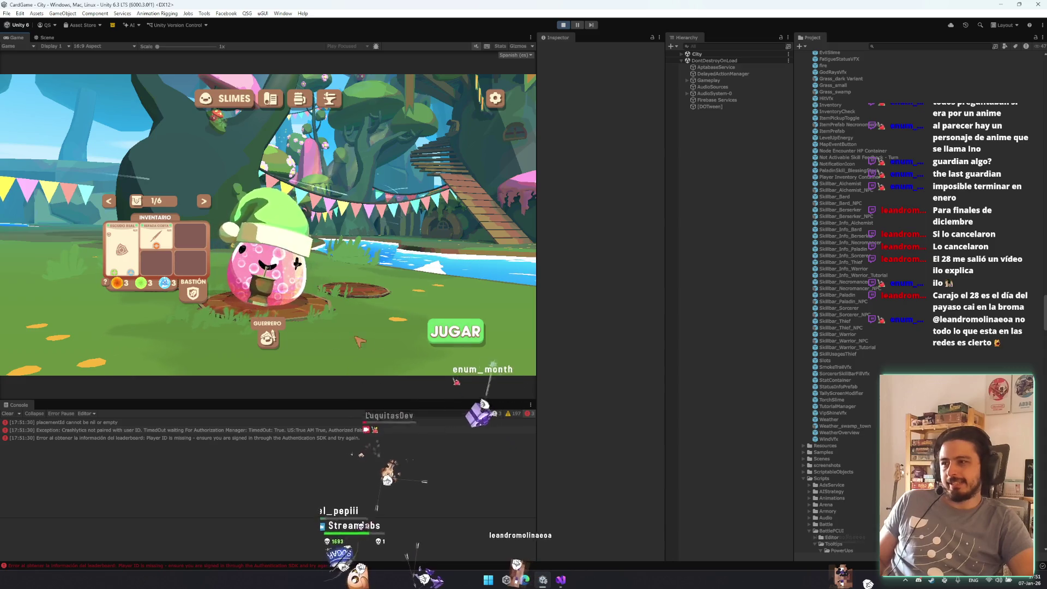
pyautogui.click(473, 334)
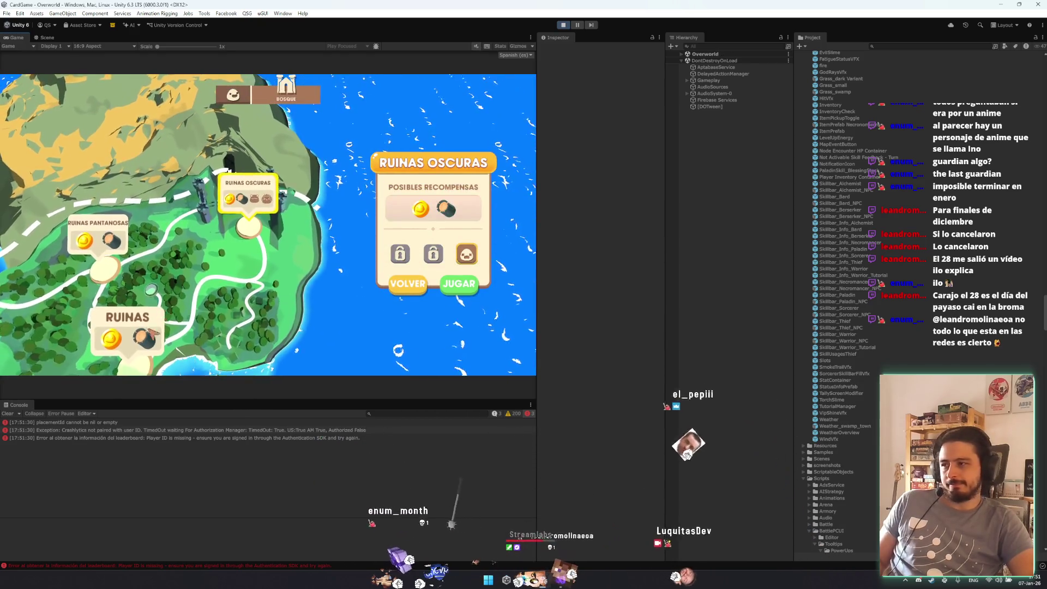
pyautogui.click(153, 327)
pyautogui.click(456, 289)
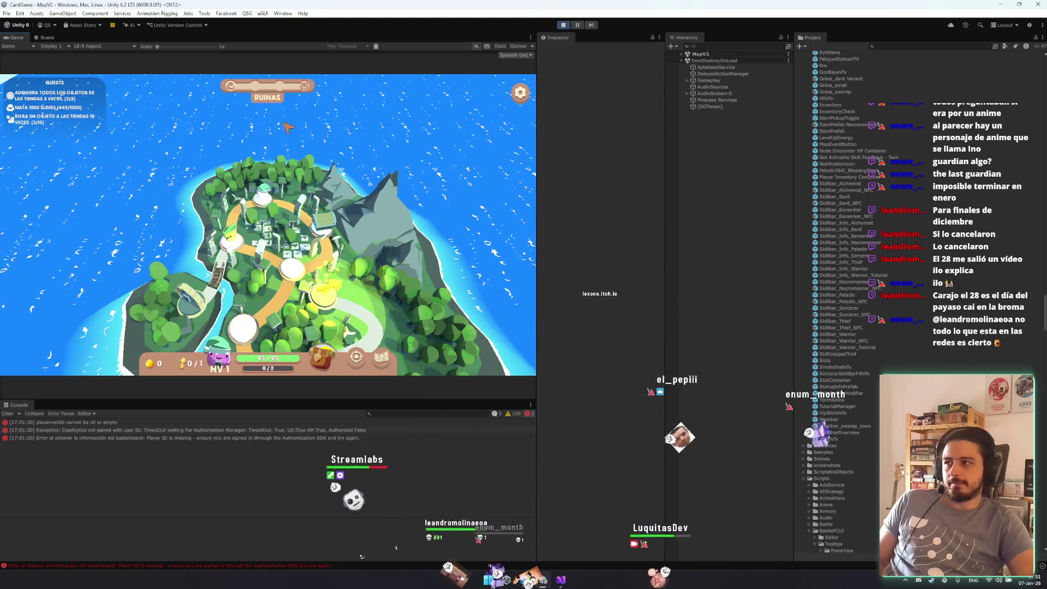
# - Search the Hierarchy for 'deb' and activate the DebugManager object
pyautogui.click(721, 47)
pyautogui.write('deb')
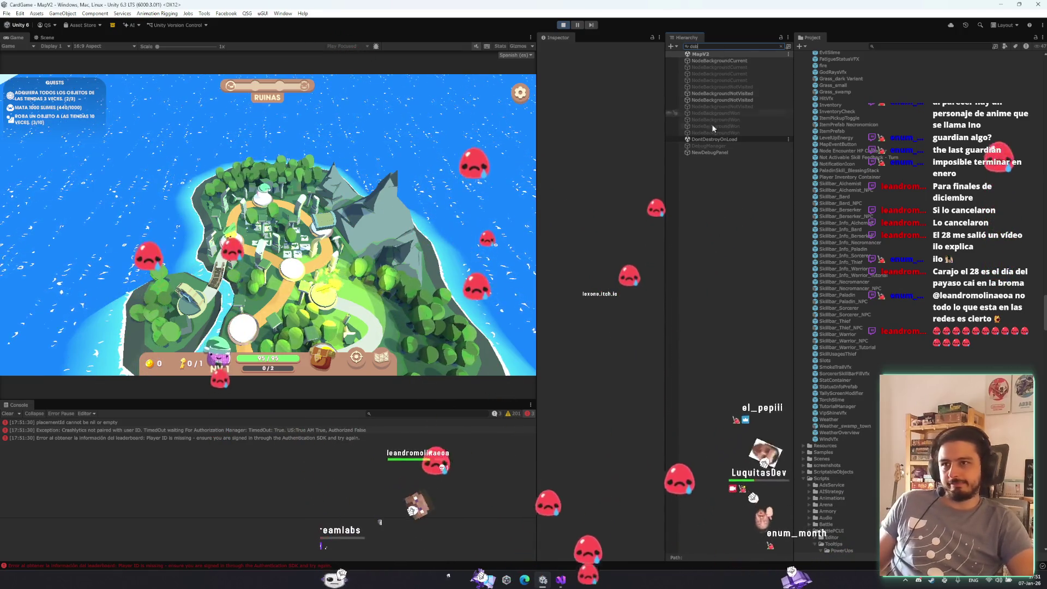
pyautogui.click(711, 146)
pyautogui.click(559, 50)
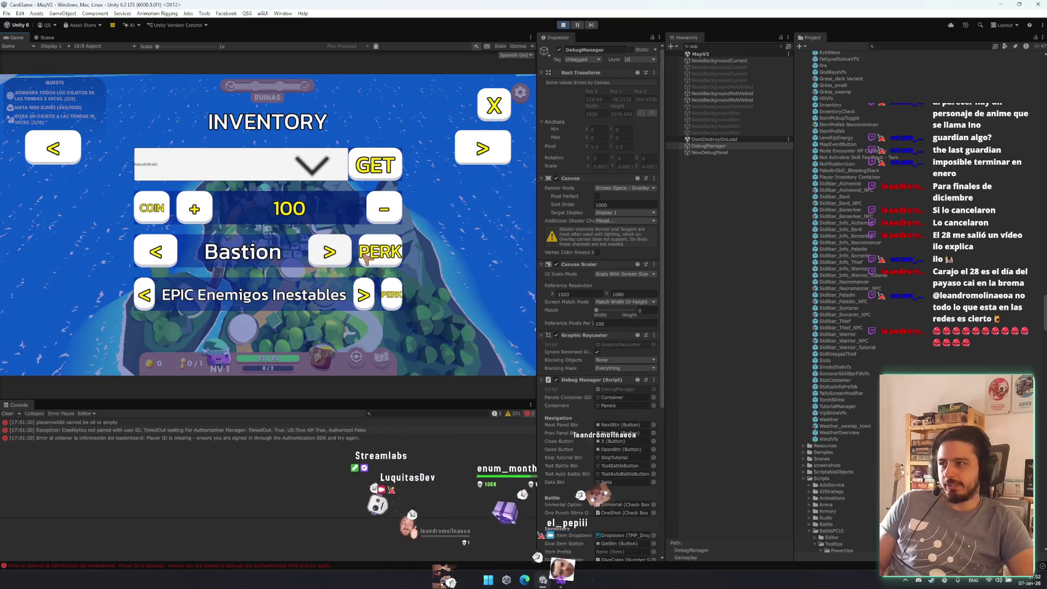
# - Close the debug inventory panel, start the fight and bring up the power-up tooltip
pyautogui.click(494, 107)
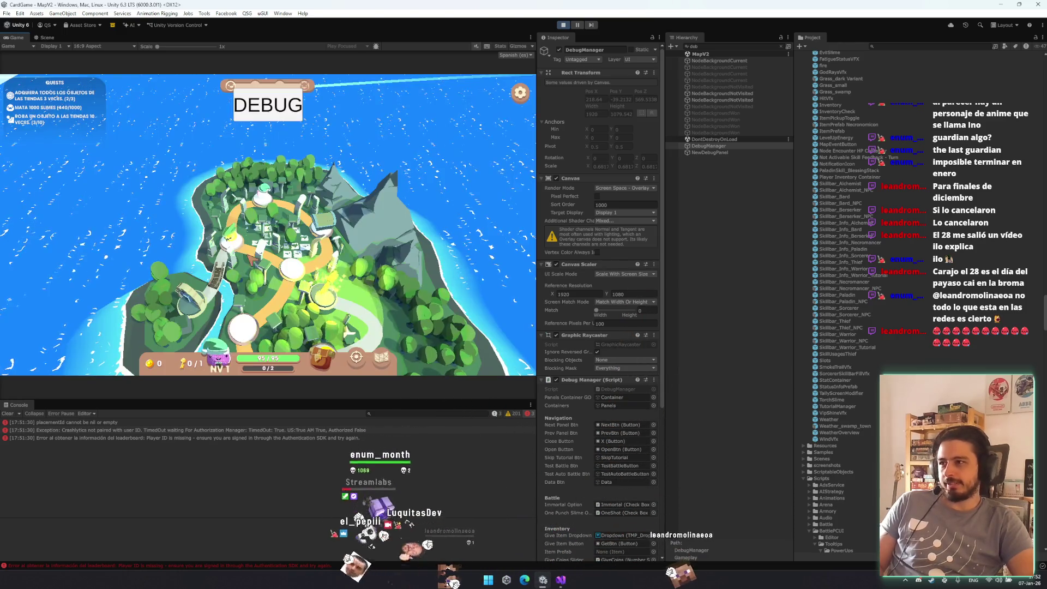
pyautogui.click(283, 245)
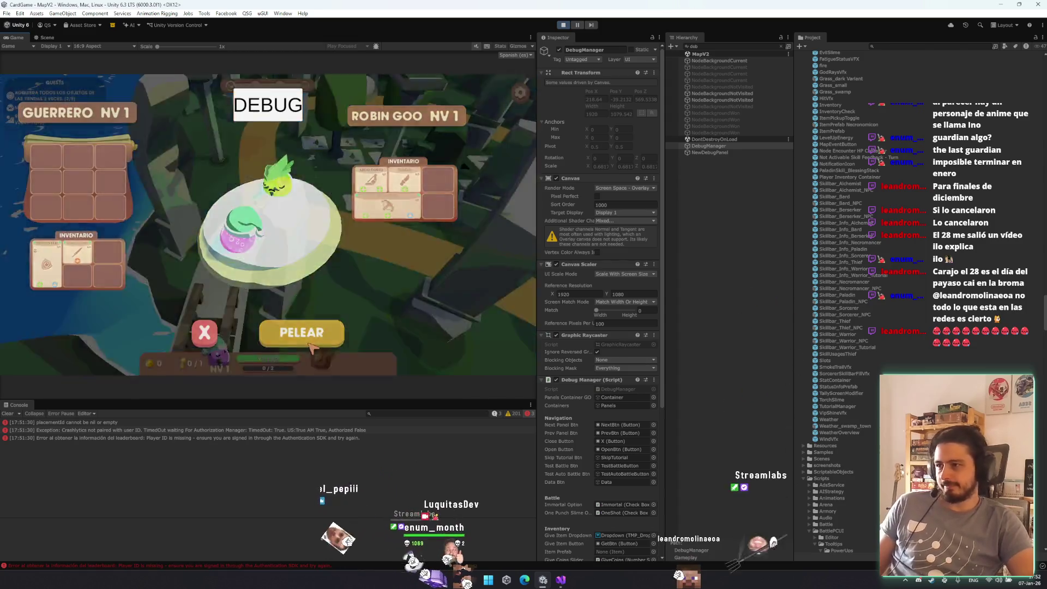
pyautogui.click(309, 342)
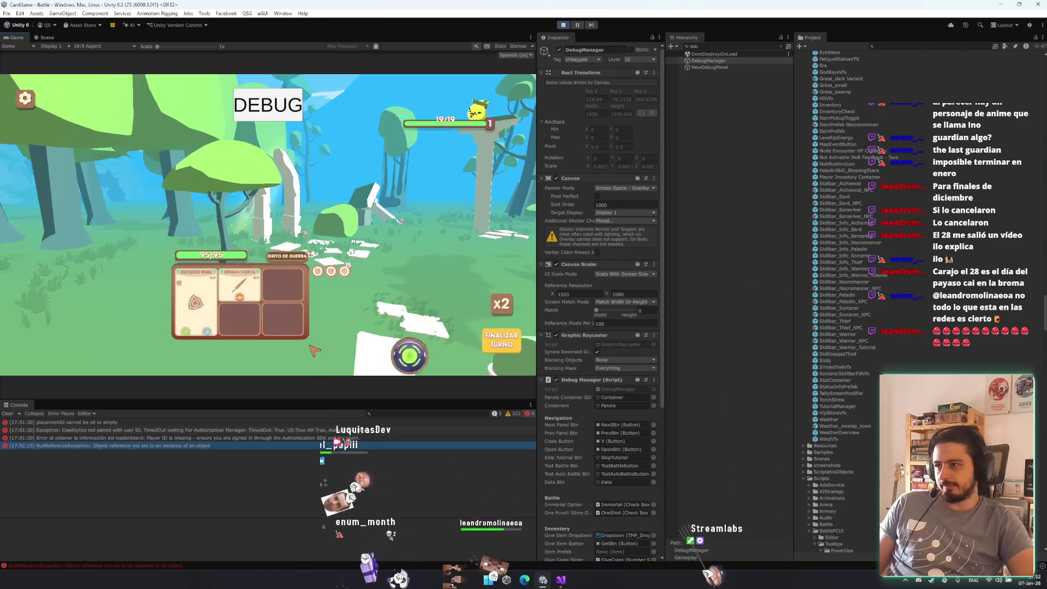
pyautogui.moveTo(322, 279)
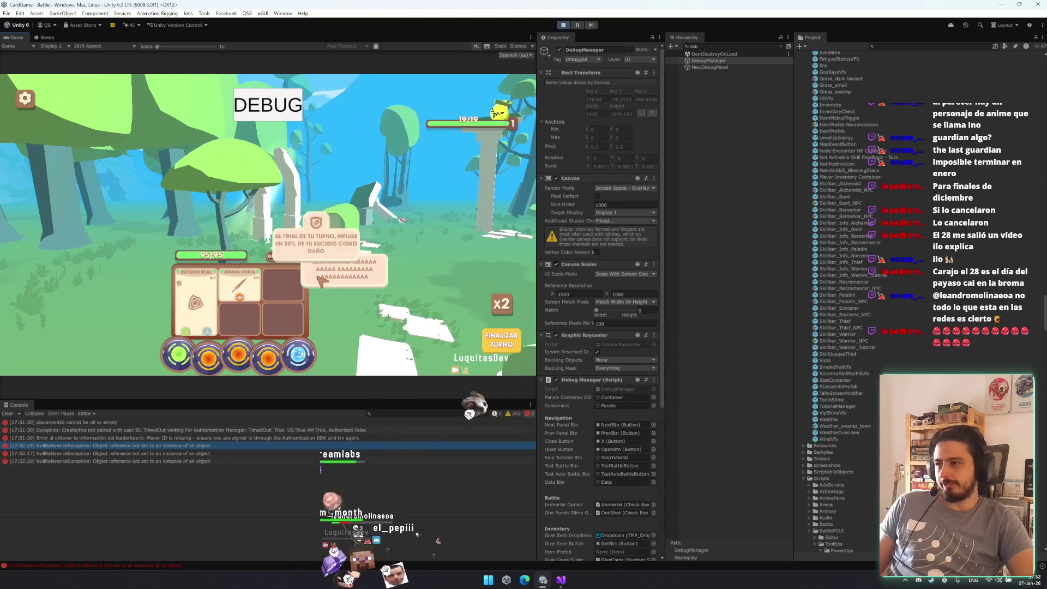
# - From the NullReferenceException stack trace, open DefaultPowerUpToolTip.cs at line 23
pyautogui.click(178, 446)
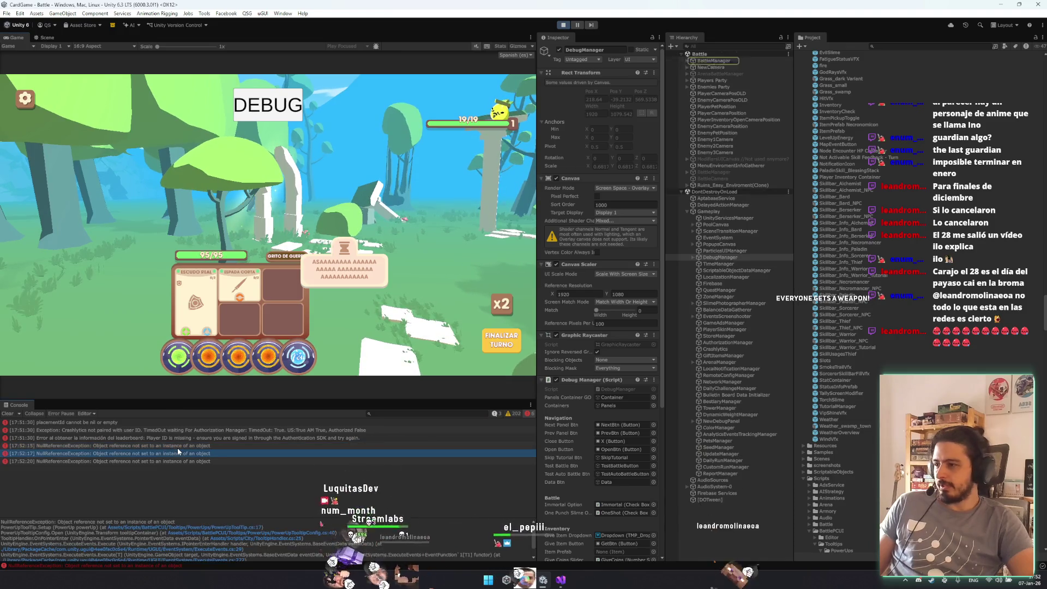
pyautogui.click(235, 529)
pyautogui.hotkey('ctrl', 'a')
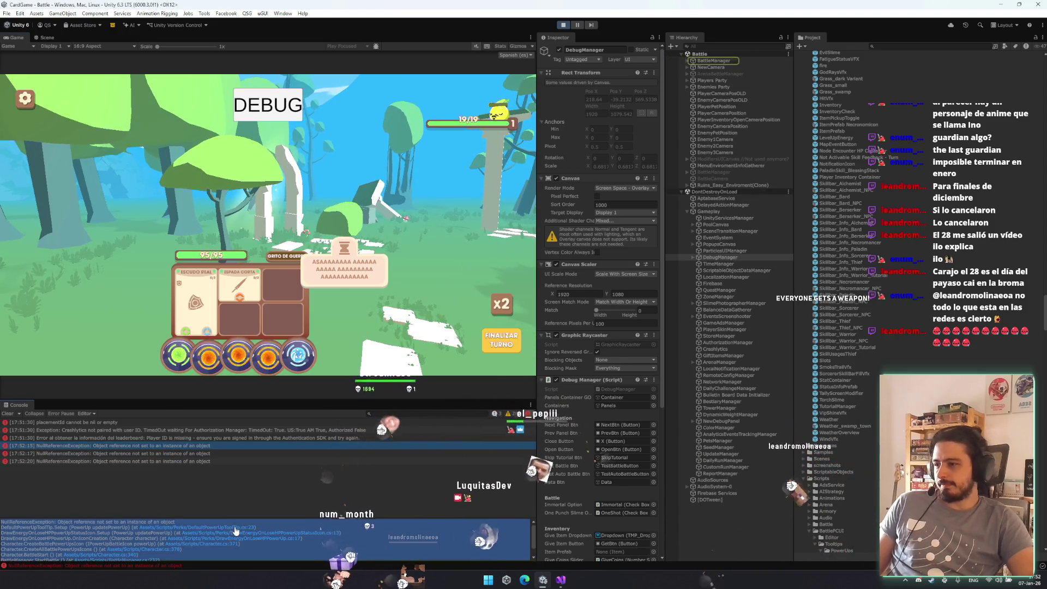
pyautogui.click(238, 528)
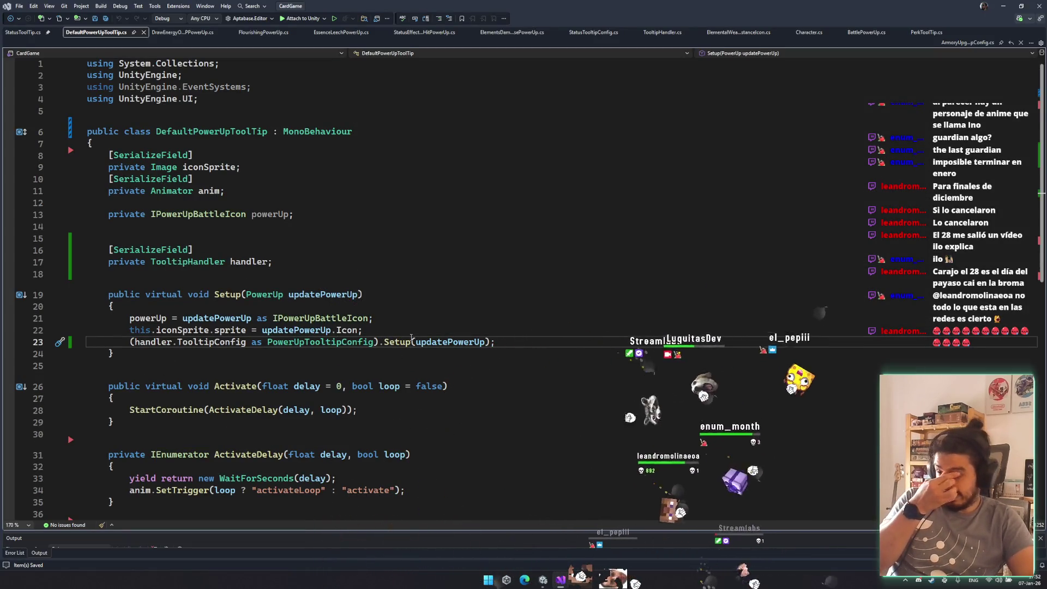
# - In Setup, add a line assigning the handler through GetComponent<TooltipHandler>()
pyautogui.moveTo(136, 342); pyautogui.dragTo(432, 342)
pyautogui.click(496, 342)
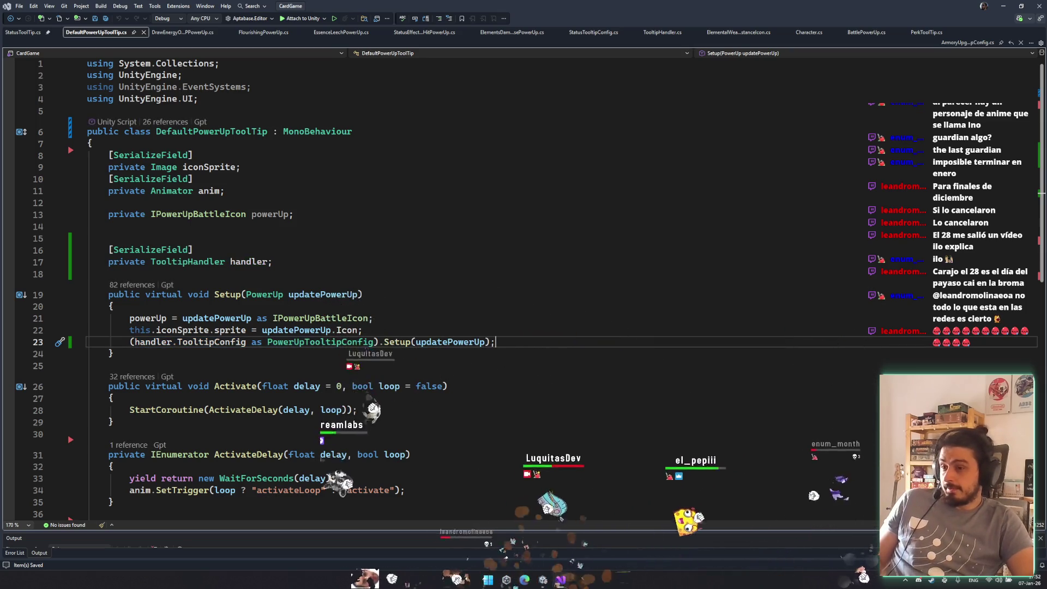
pyautogui.moveTo(246, 341); pyautogui.dragTo(136, 342)
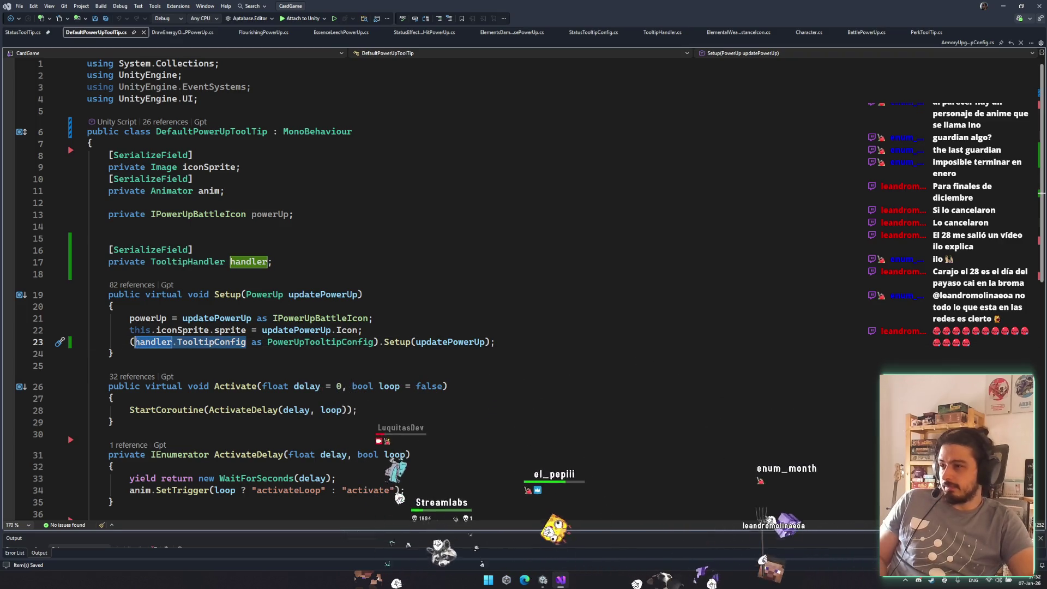
pyautogui.click(428, 334)
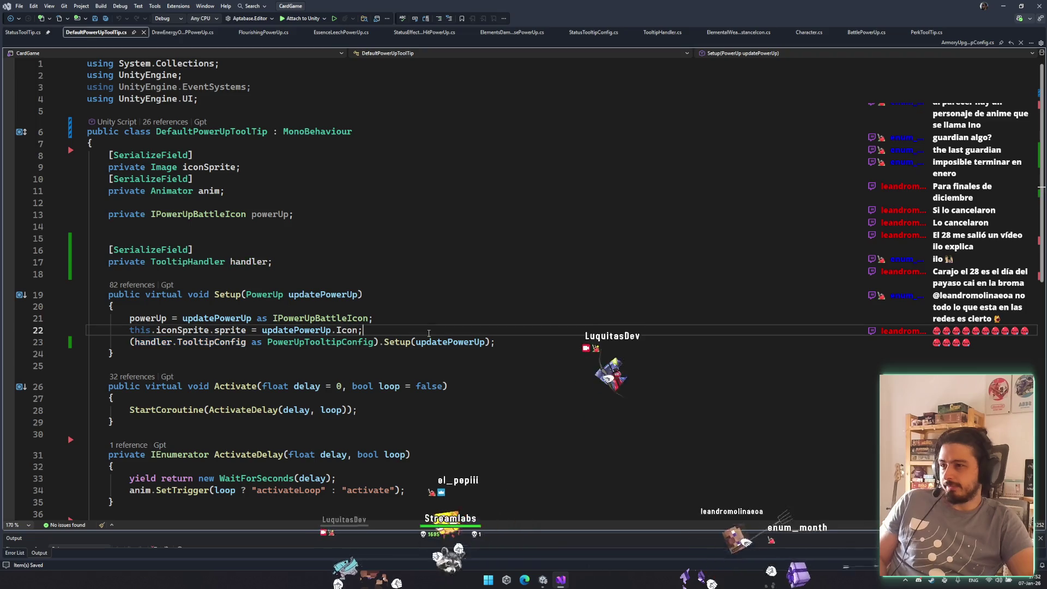
pyautogui.press('Return')
pyautogui.press('Return')
pyautogui.press('Up')
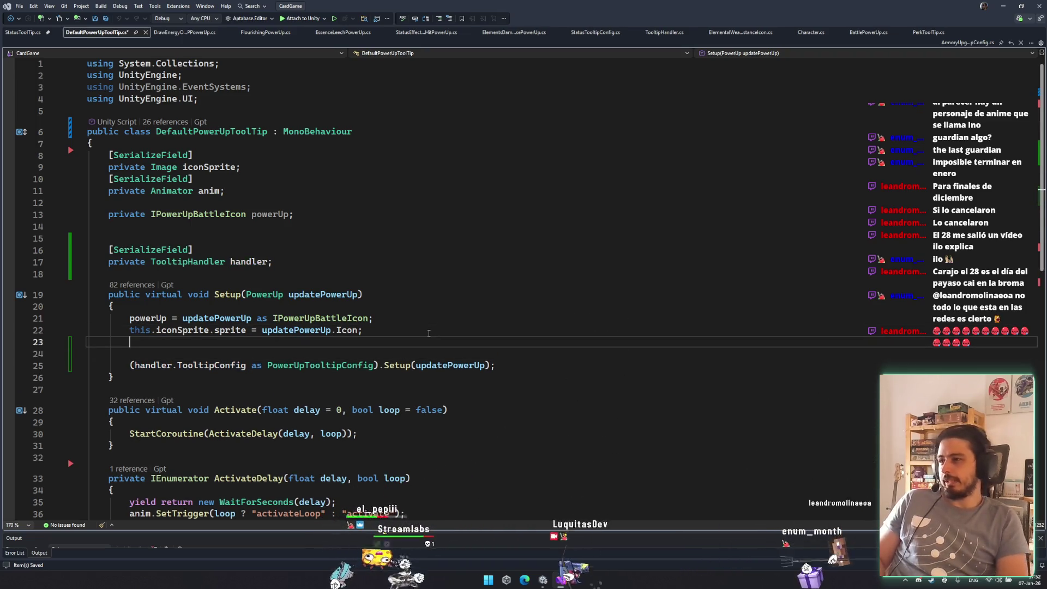
pyautogui.press('Return')
pyautogui.write('handler.TooltipConfig = g')
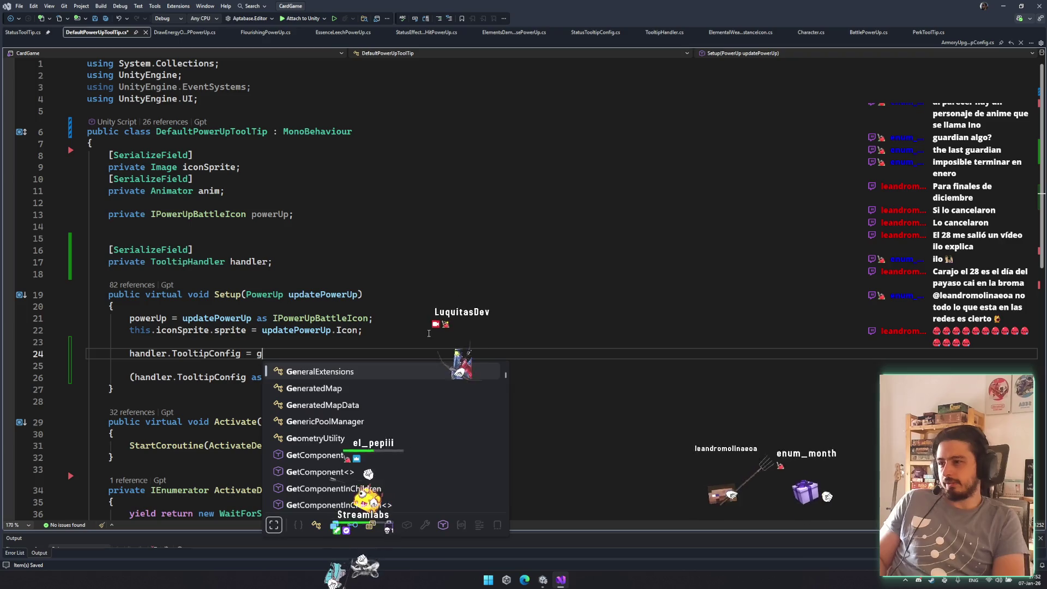
pyautogui.write('etcomp')
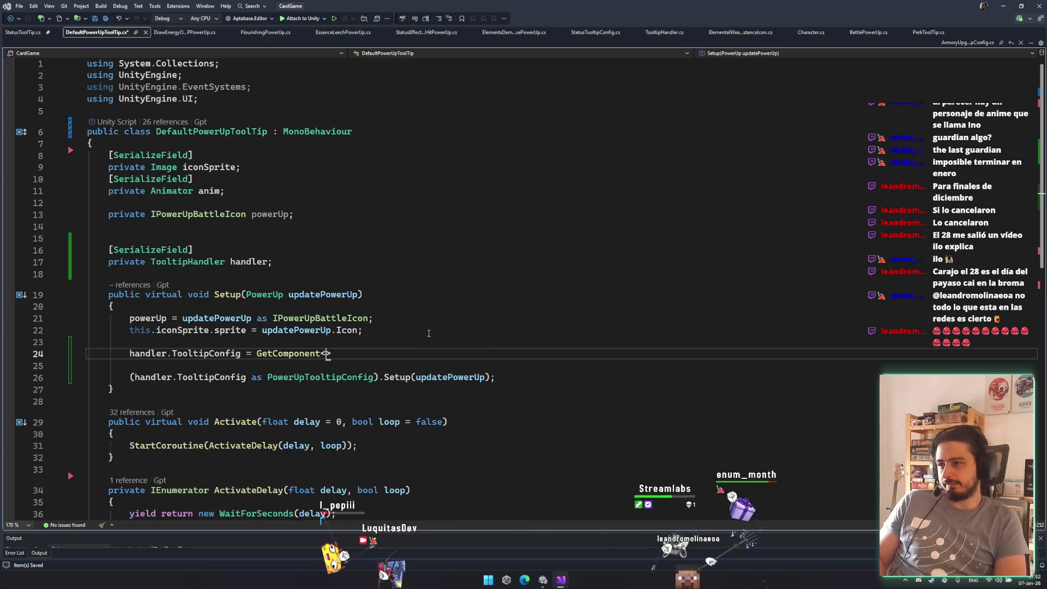
pyautogui.write('TooltipHandler')
pyautogui.hotkey('ctrl', 's')
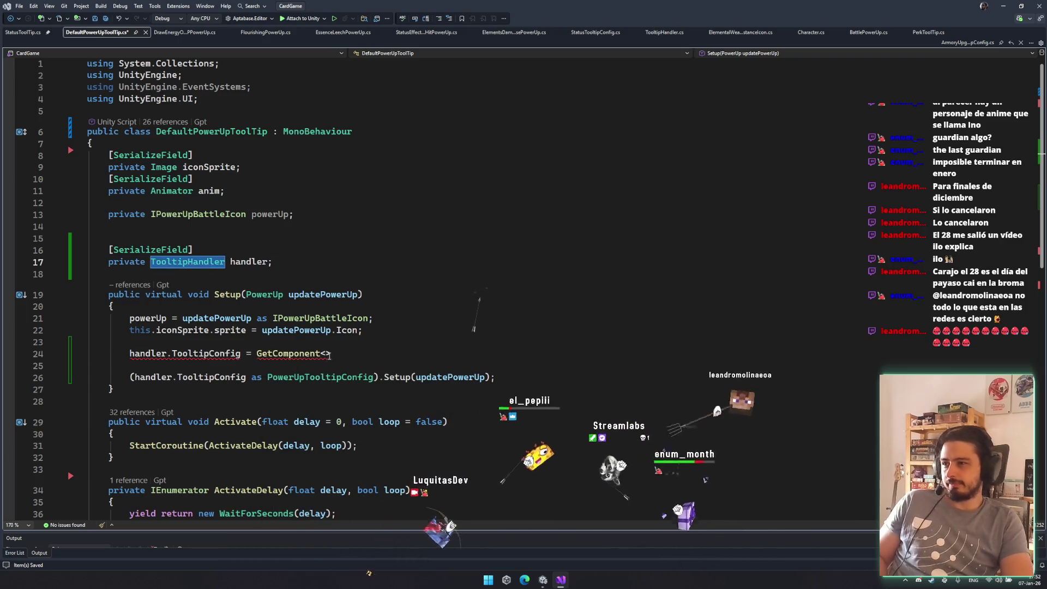
pyautogui.write('();')
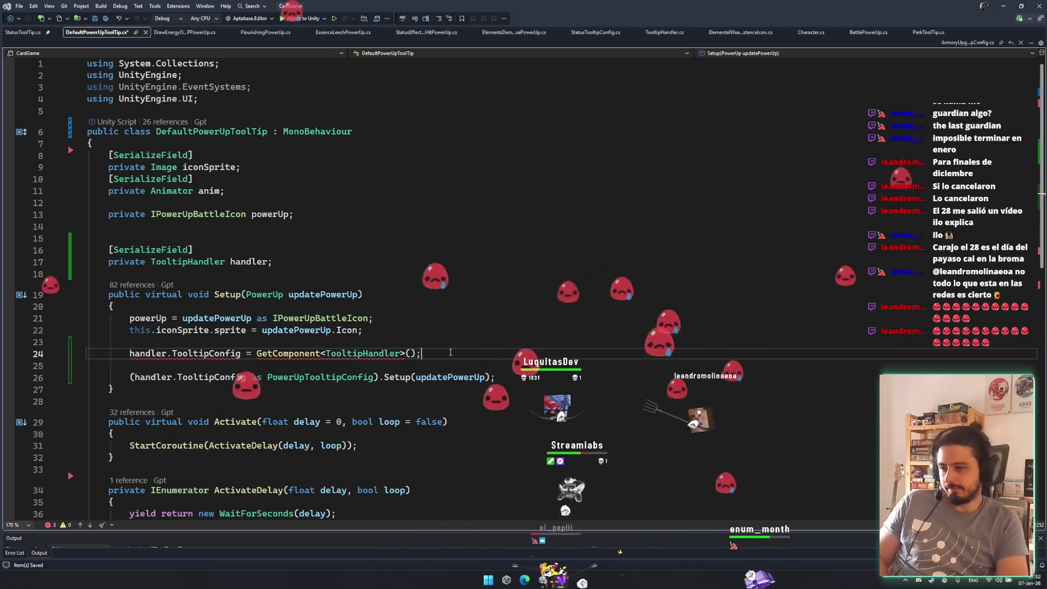
# - Remove the handler's SerializeField attribute and the leftover blank lines in Setup
pyautogui.click(251, 248)
pyautogui.hotkey('ctrl', 'x')
pyautogui.click(154, 353)
pyautogui.hotkey('ctrl', 'x')
pyautogui.moveTo(241, 341)
pyautogui.mouseDown()
pyautogui.moveTo(126, 349)
pyautogui.moveTo(115, 335)
pyautogui.moveTo(129, 342)
pyautogui.mouseUp()
pyautogui.write('handler')
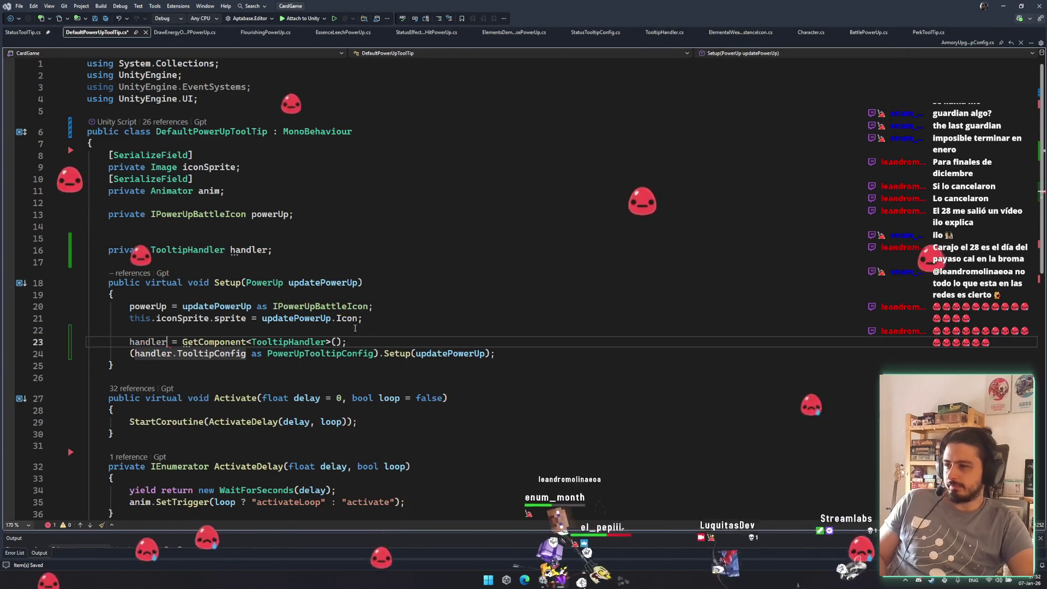
pyautogui.click(560, 333)
pyautogui.hotkey('ctrl', 'x')
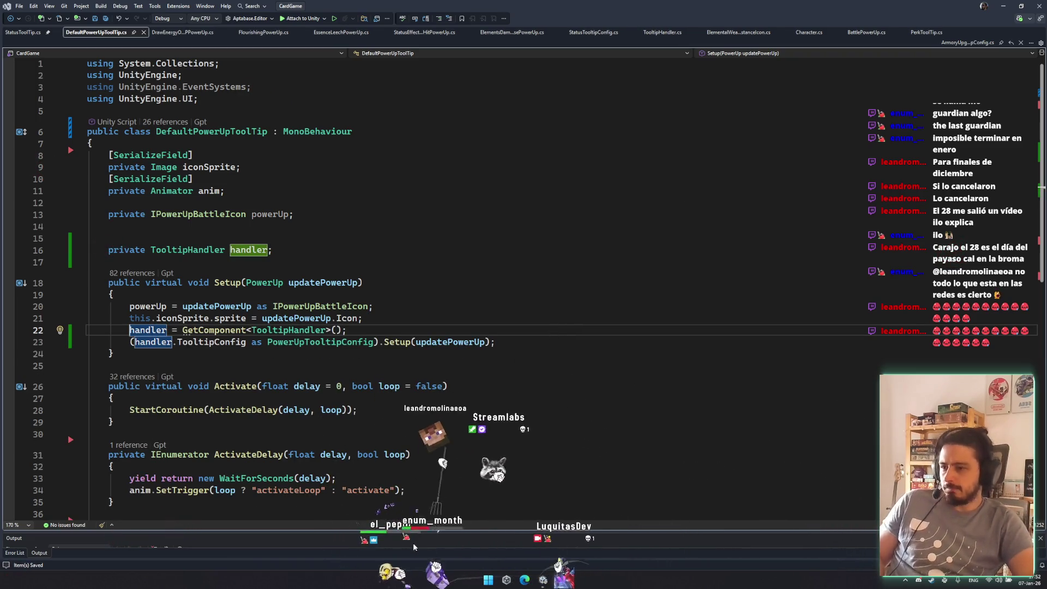
pyautogui.click(544, 579)
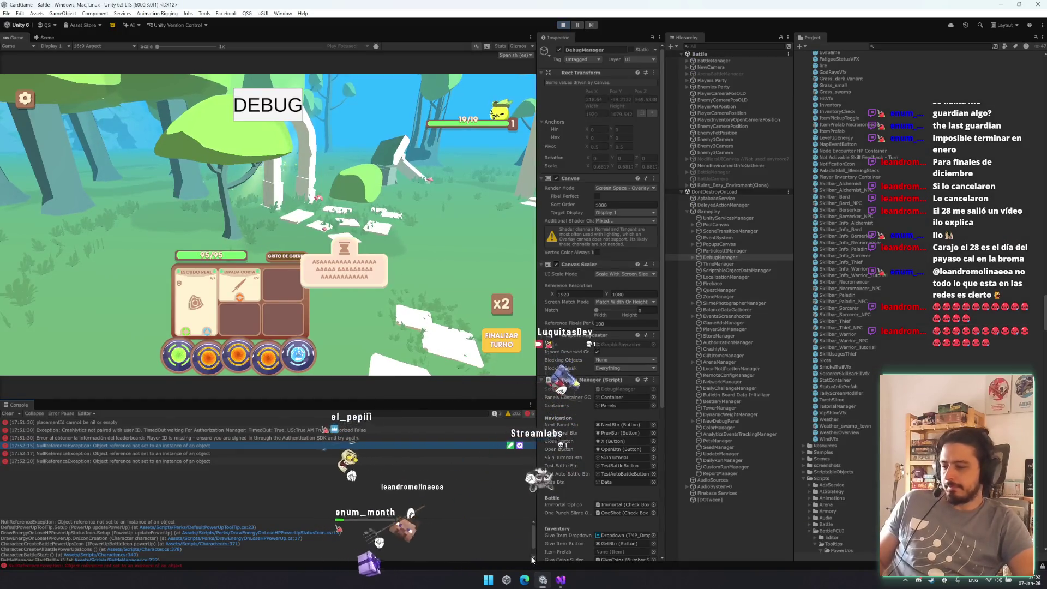
# - Save with Ctrl+S and exit play mode with Ctrl+P
pyautogui.hotkey('ctrl', 's')
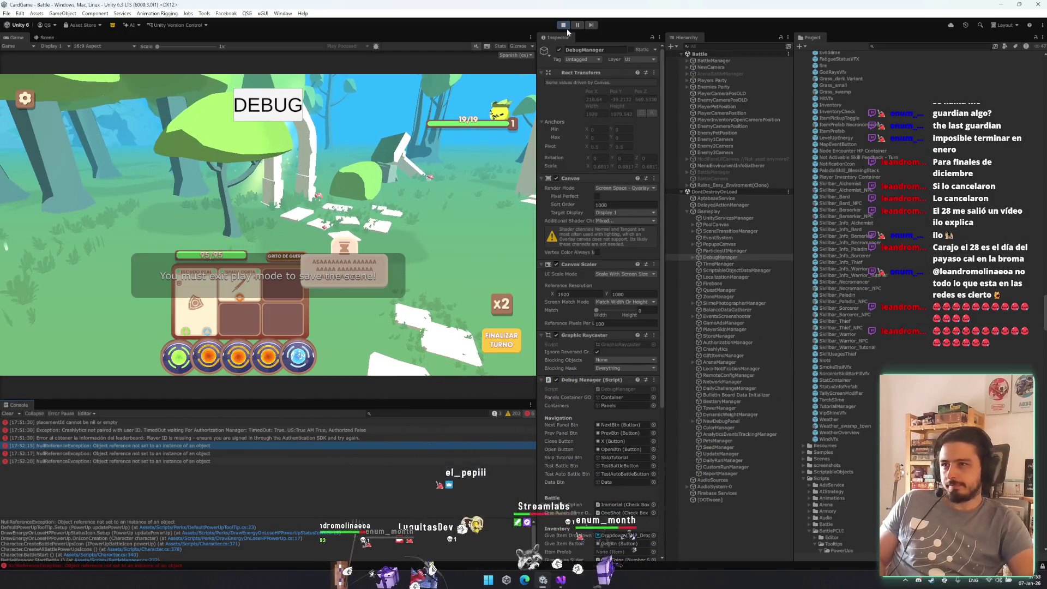
pyautogui.hotkey('ctrl', 'p')
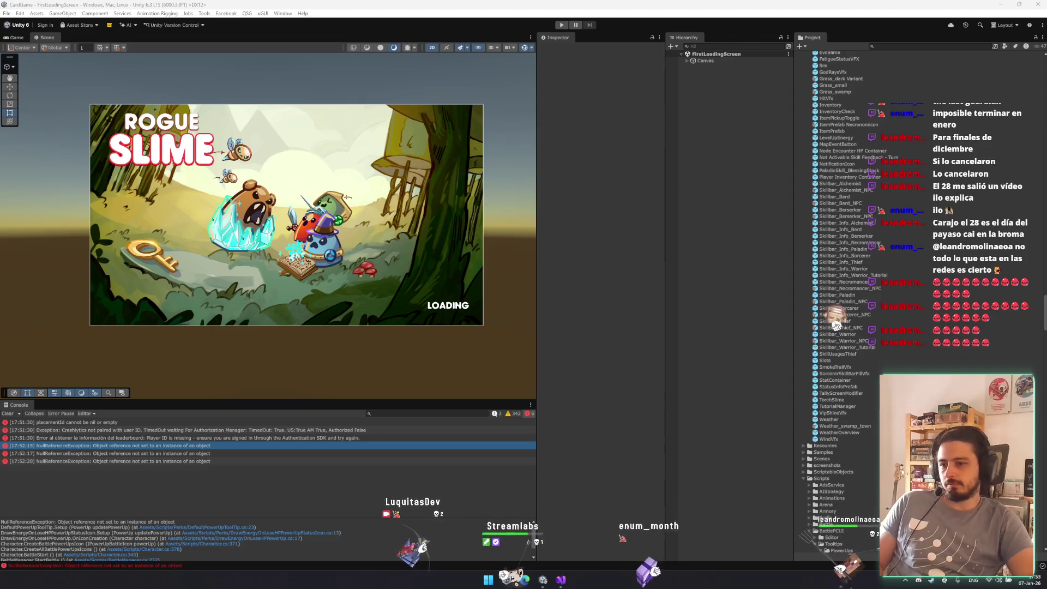
# - Select the PowerUpAegisBloom prefab in the Perks folder and add a Tooltip Handler component
pyautogui.scroll(5, 905, 87)
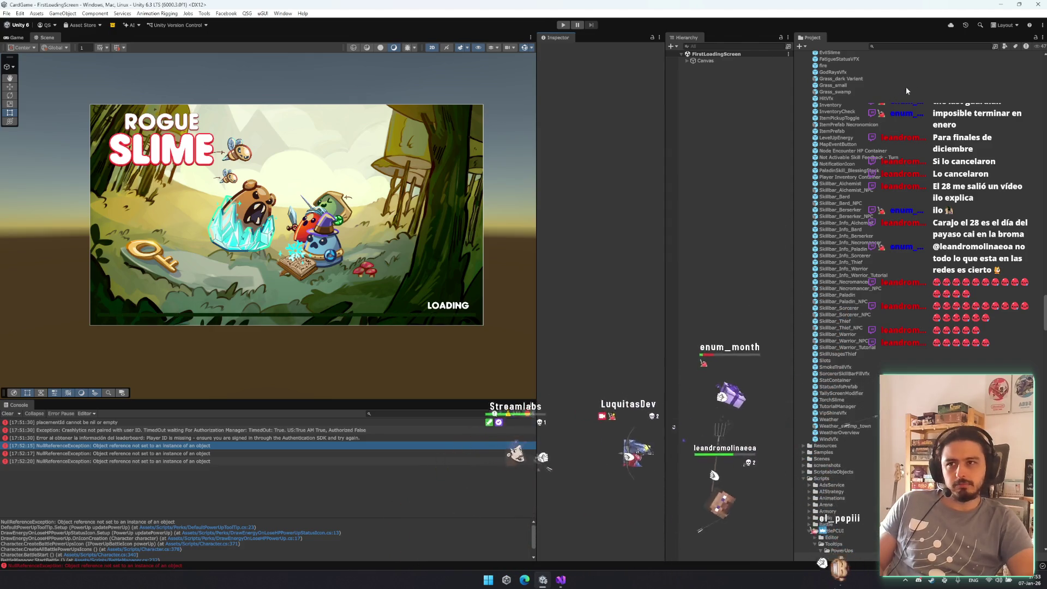
pyautogui.click(928, 46)
pyautogui.scroll(20, 904, 233)
pyautogui.click(874, 175)
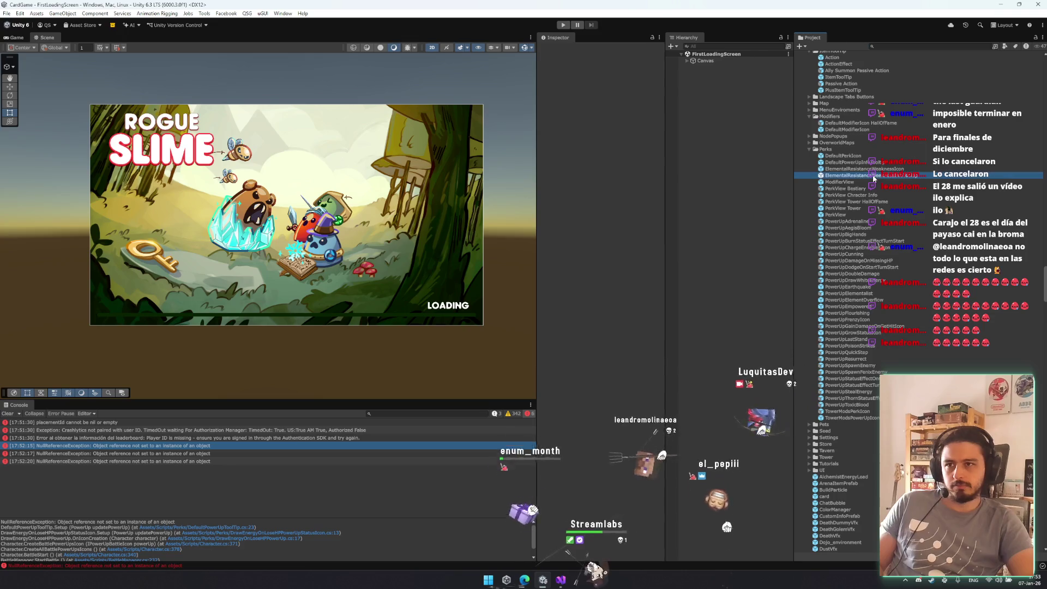
pyautogui.press('Down')
pyautogui.press('Down')
pyautogui.press('Down')
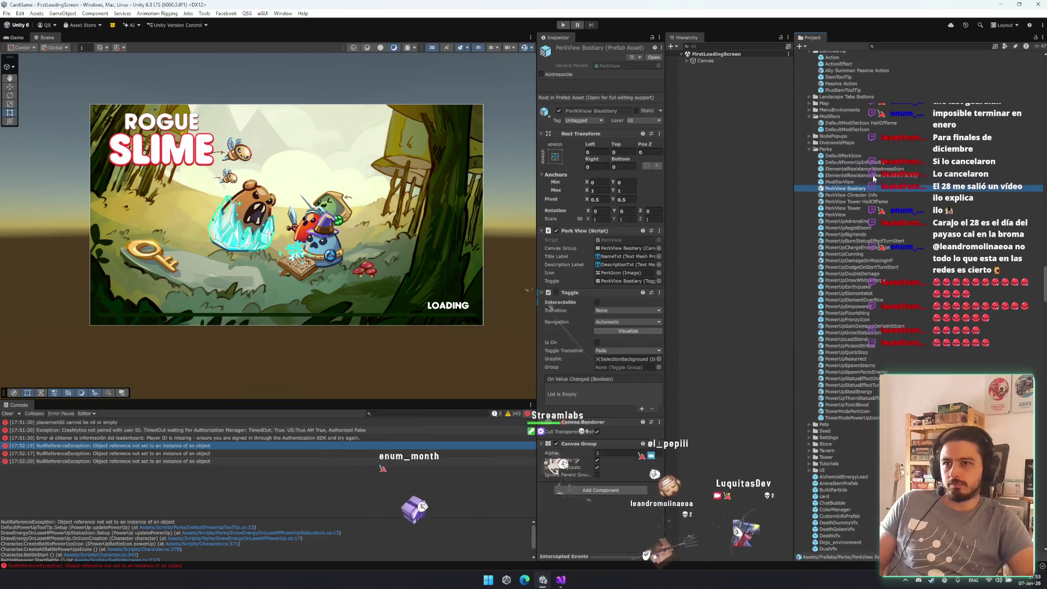
pyautogui.press('Down')
pyautogui.press('Down')
pyautogui.press('Down')
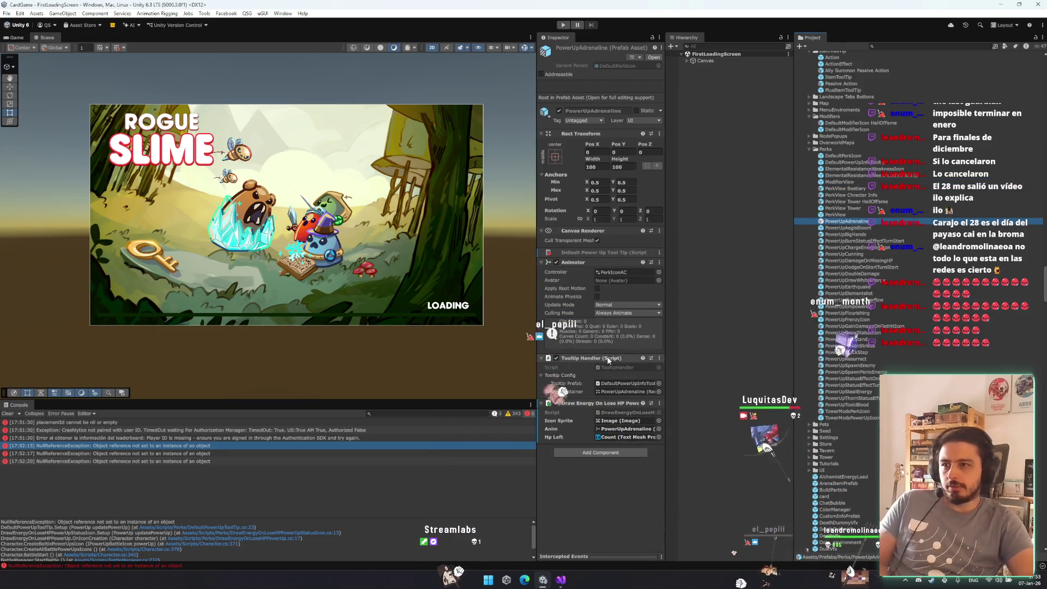
pyautogui.press('Down')
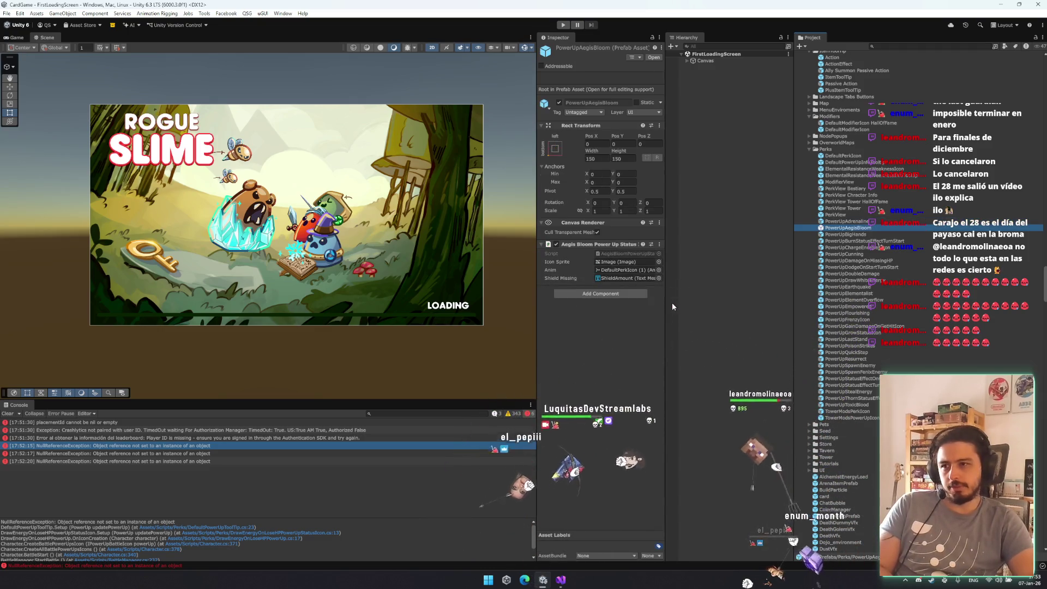
pyautogui.click(622, 295)
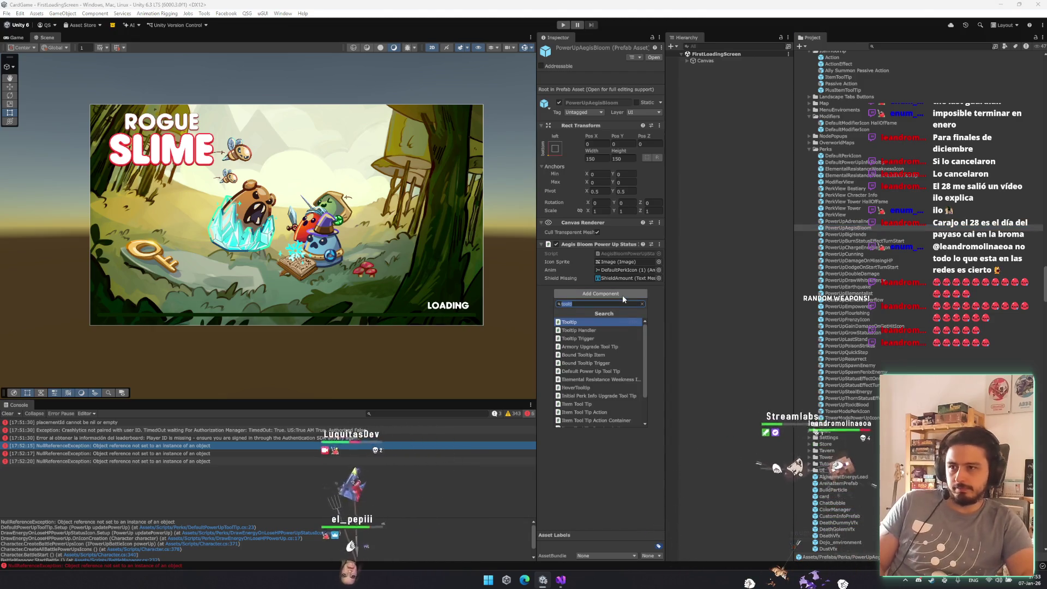
pyautogui.press('Down')
pyautogui.press('Return')
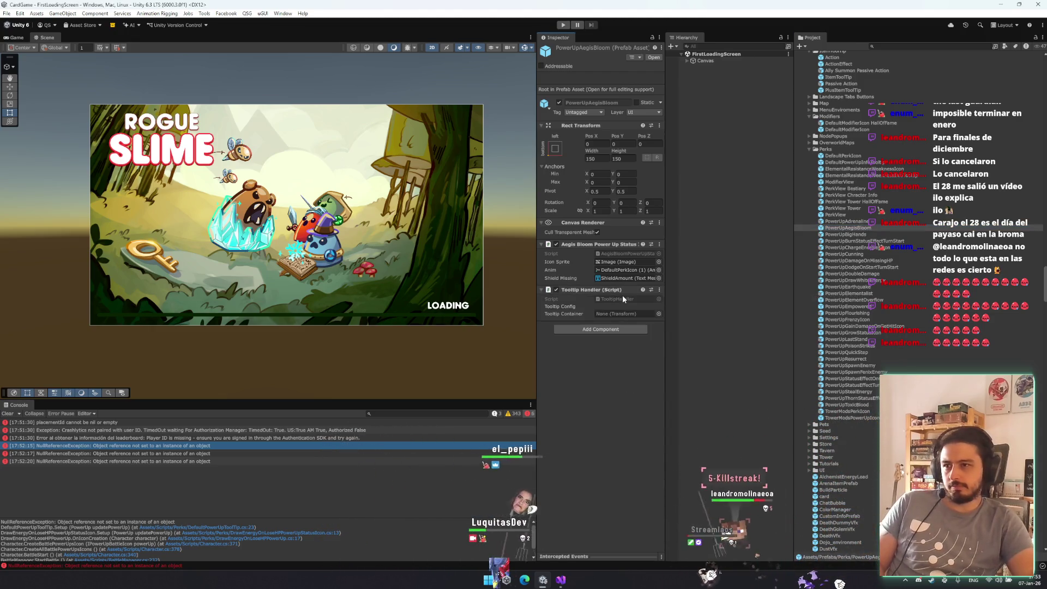
# - Set AegisBloom's handler to Power UP Info Tooltip and paste PowerUpBigHands' Tooltip Prefab into it
pyautogui.click(848, 247)
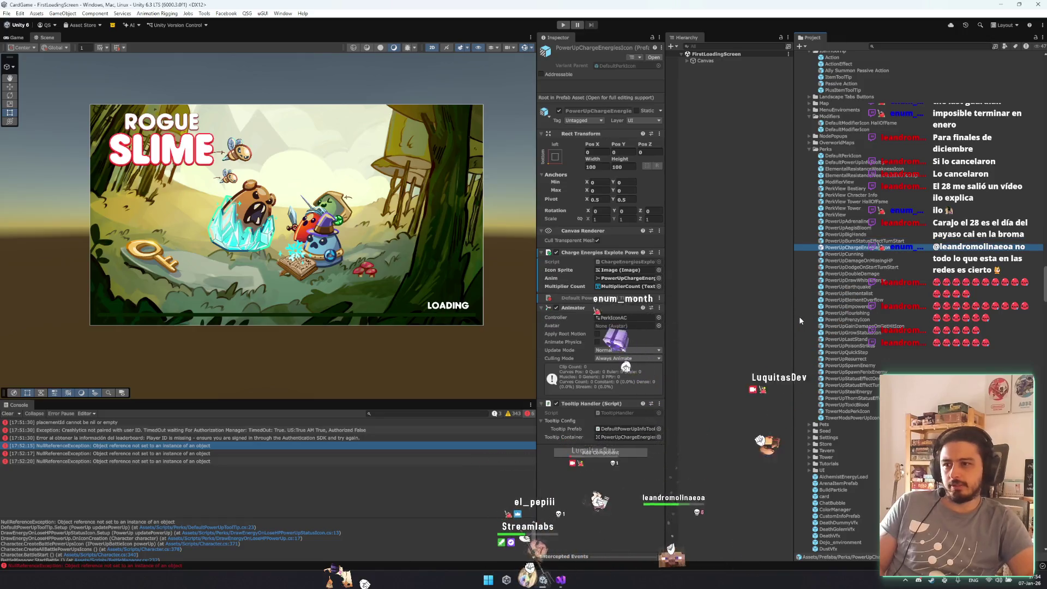
pyautogui.press('Up')
pyautogui.press('Up')
pyautogui.press('Up')
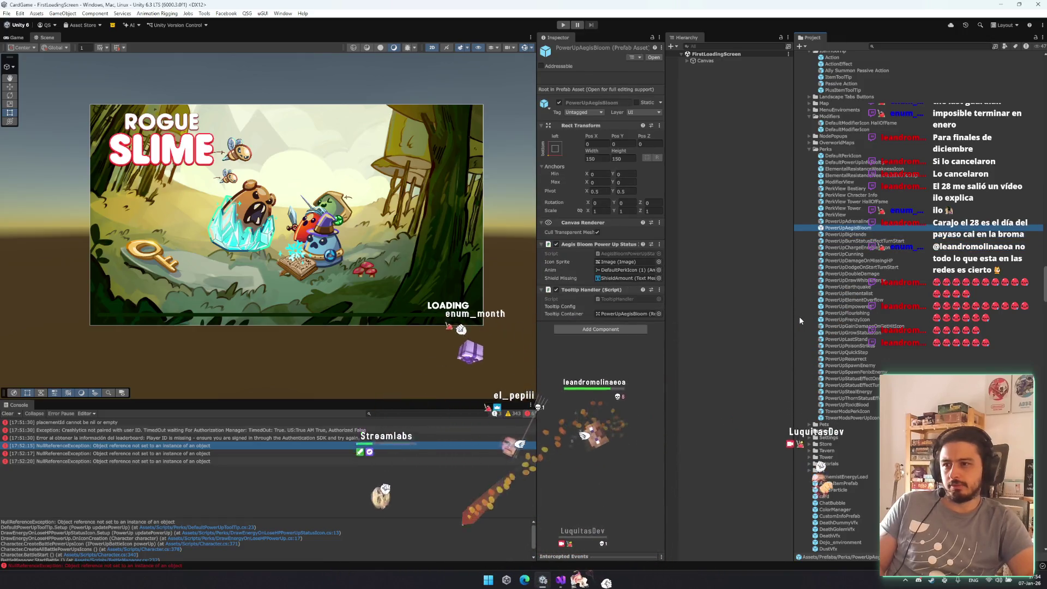
pyautogui.rightClick(598, 289)
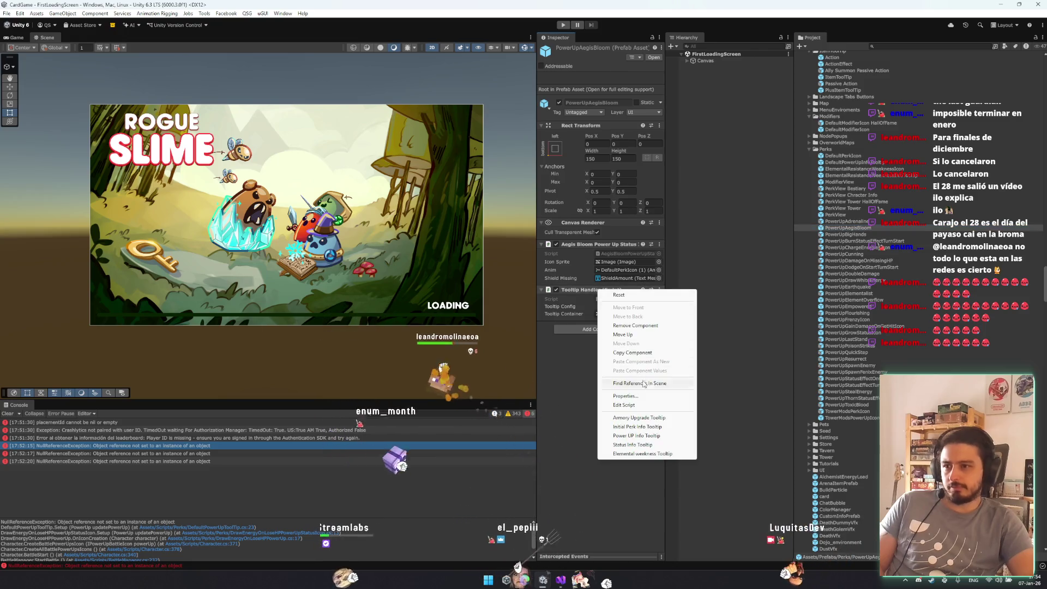
pyautogui.click(635, 435)
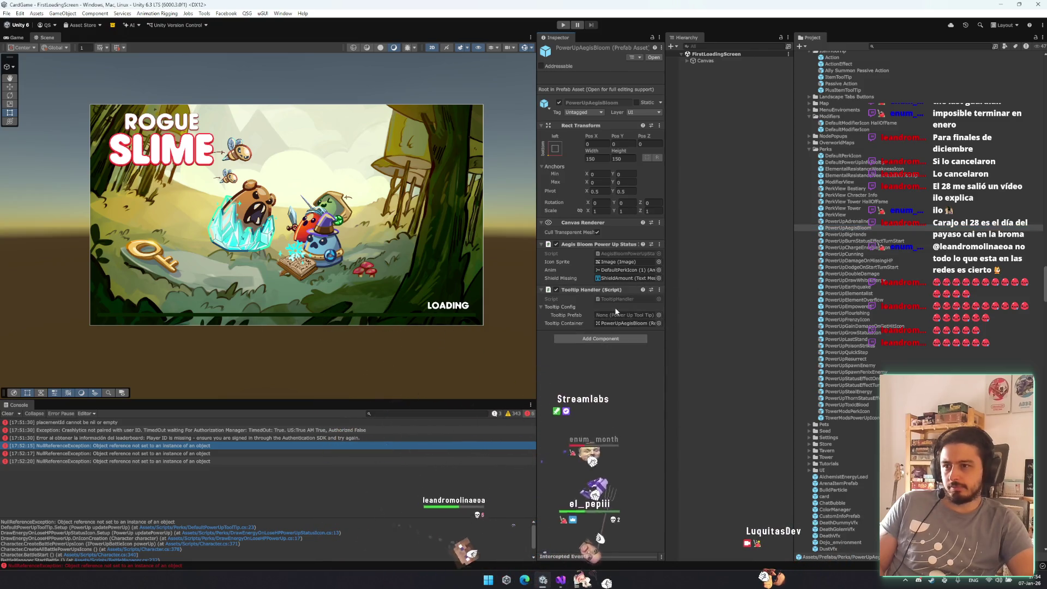
pyautogui.press('Down')
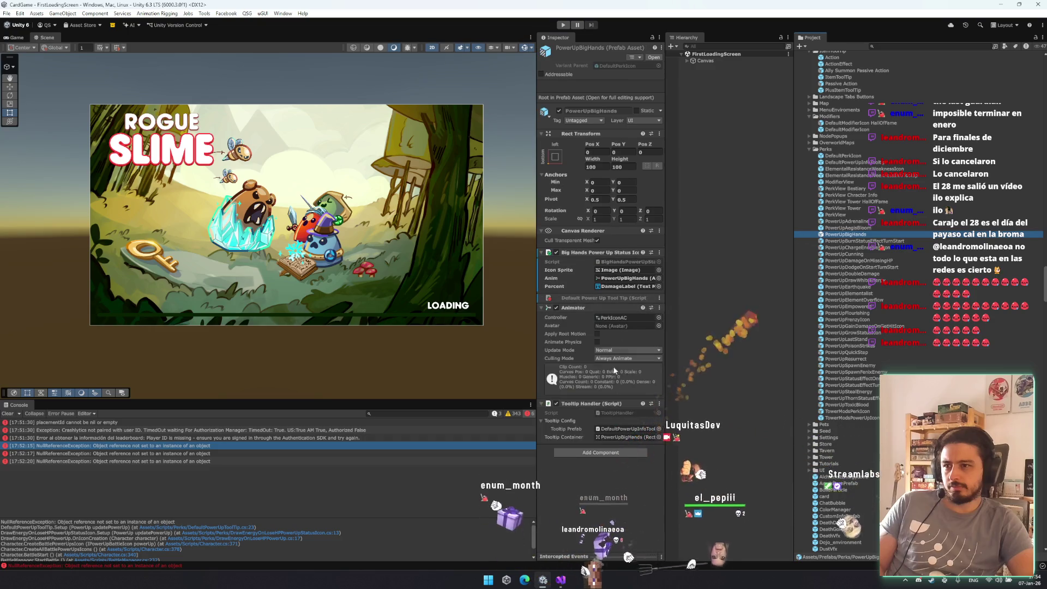
pyautogui.rightClick(628, 429)
pyautogui.click(656, 467)
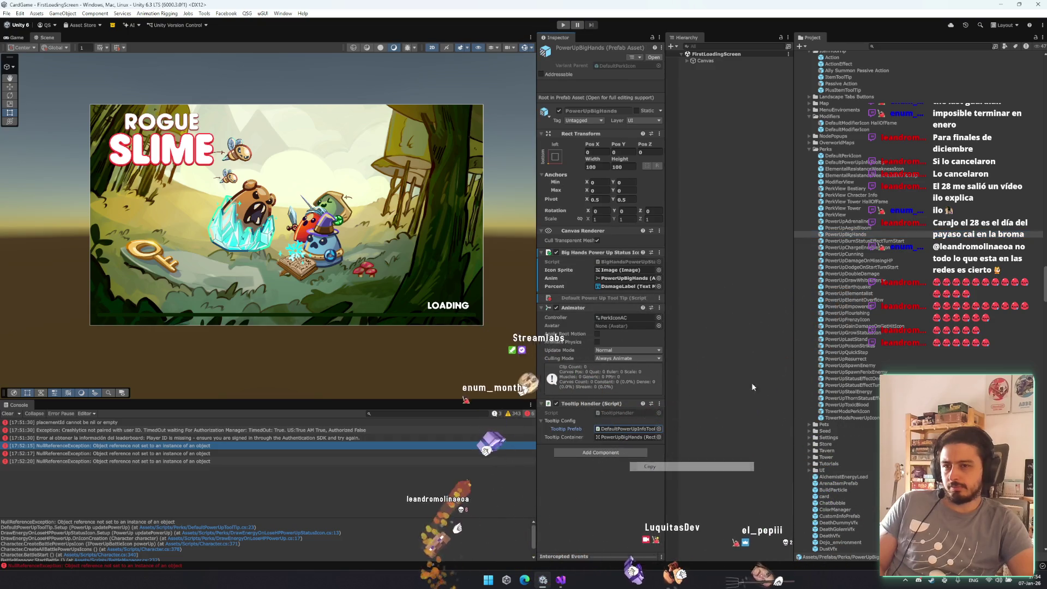
pyautogui.click(848, 229)
pyautogui.rightClick(621, 315)
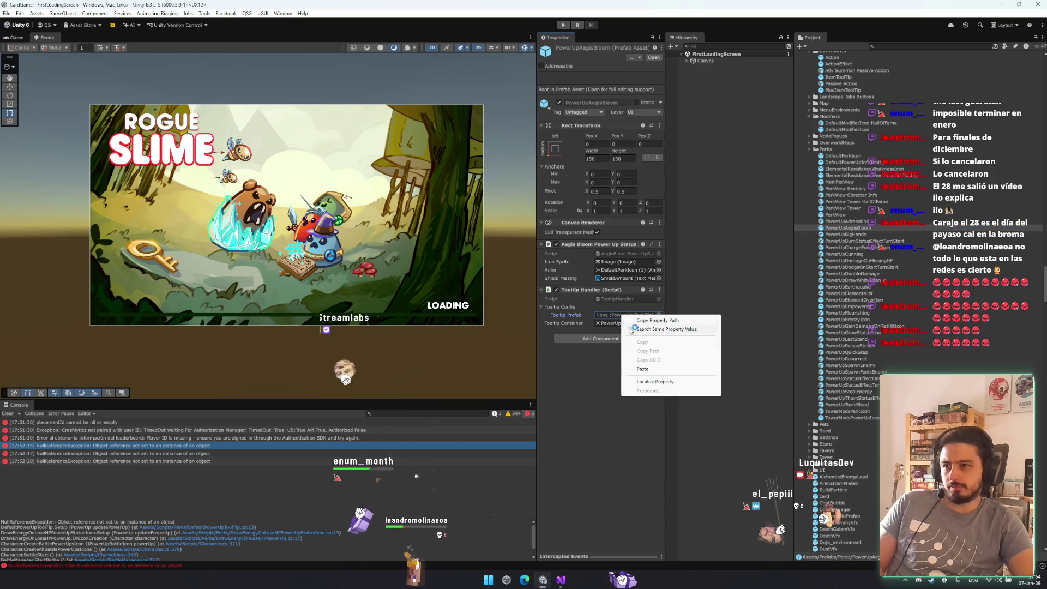
pyautogui.click(643, 369)
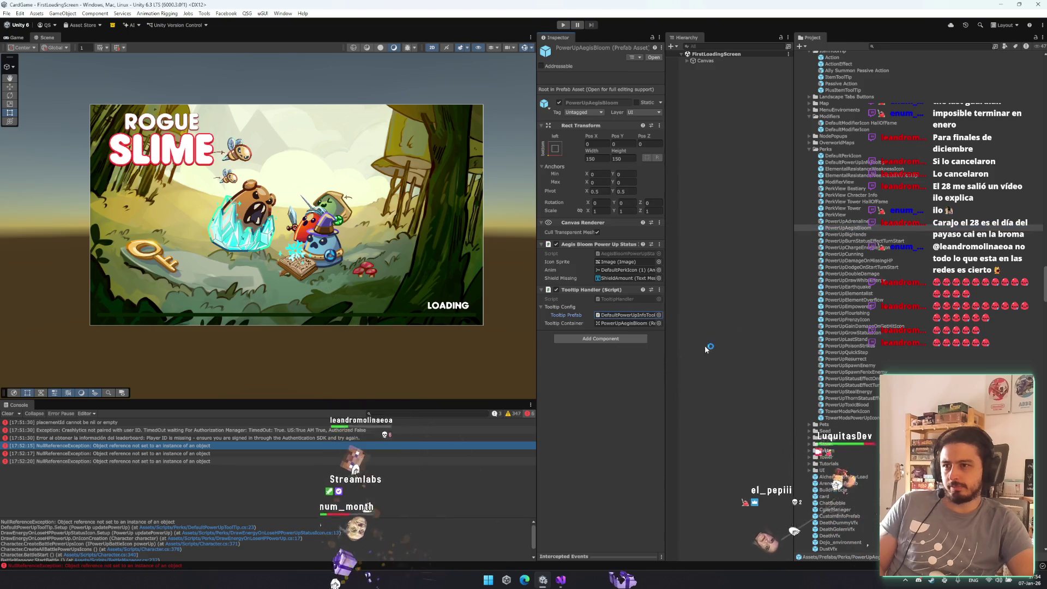
# - Check the following power-up prefabs' tooltip setup, down to PowerUpEarthquake
pyautogui.click(868, 235)
pyautogui.click(869, 241)
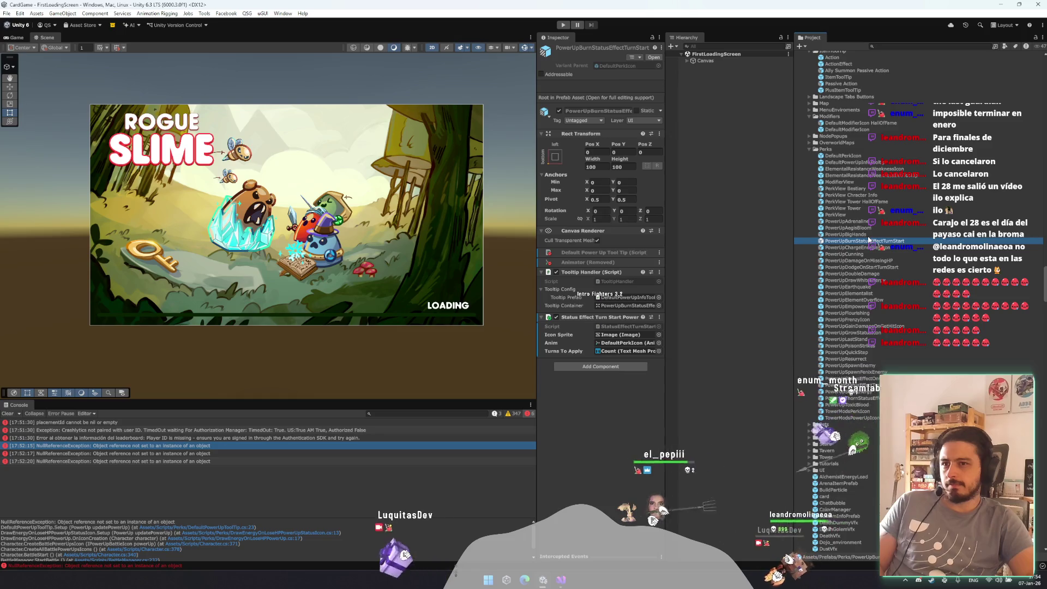
pyautogui.press('Down')
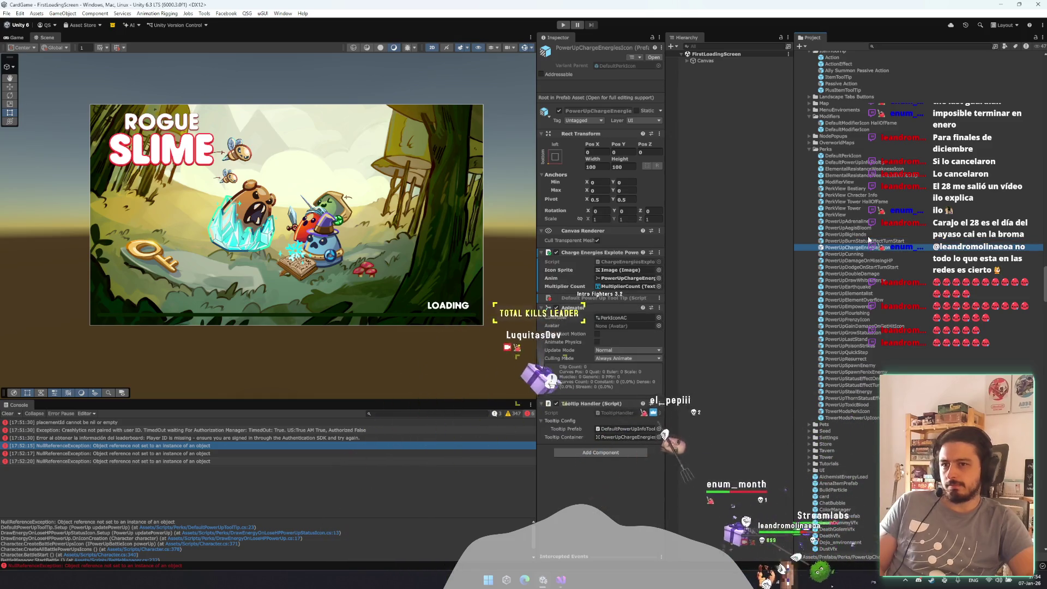
pyautogui.press('Down')
pyautogui.press('Down')
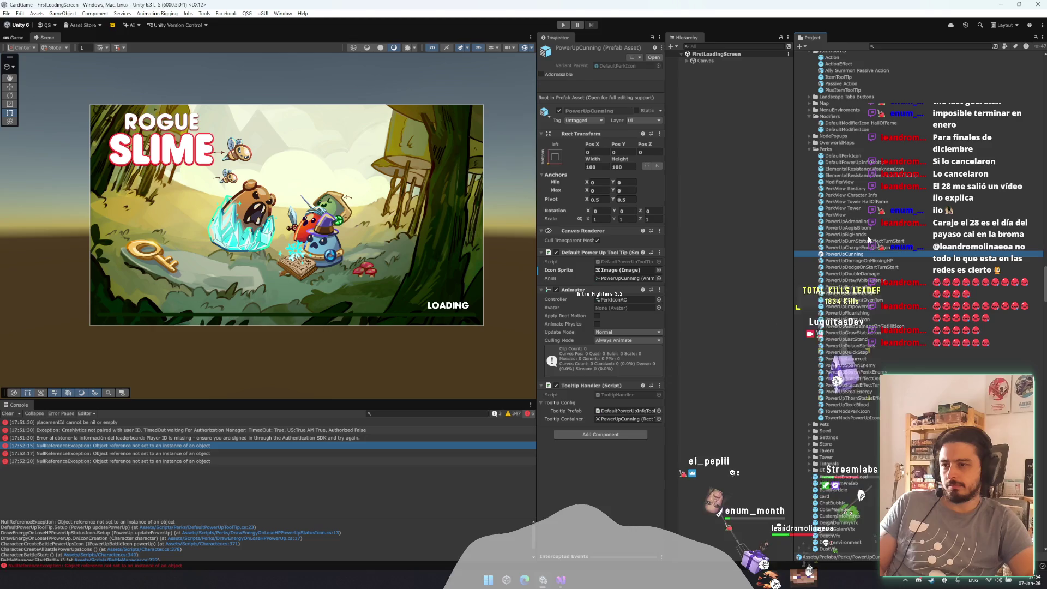
pyautogui.press('Down')
pyautogui.press('Down')
pyautogui.press('Down')
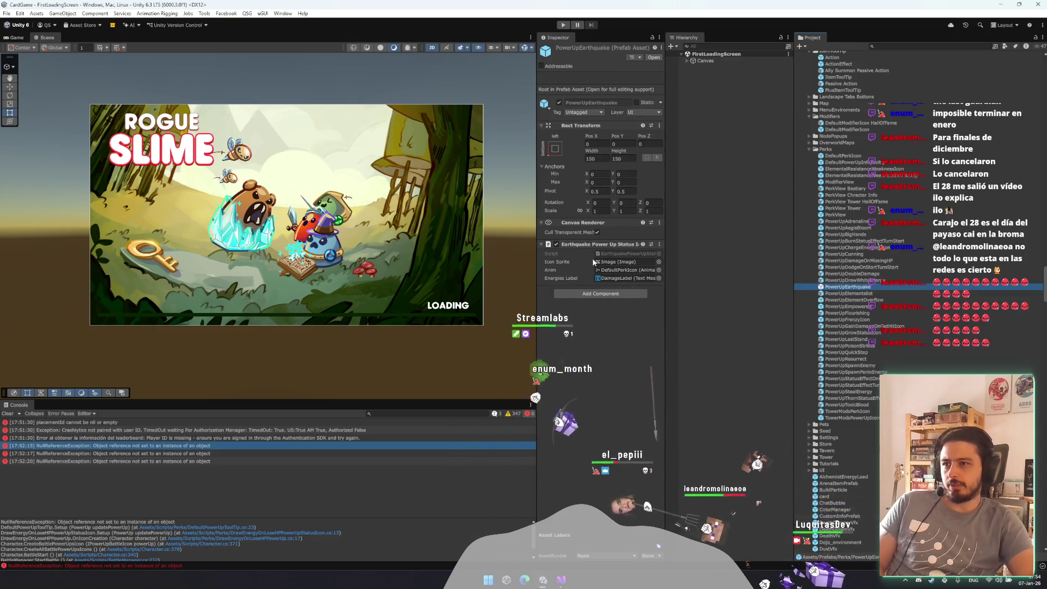
# - Give PowerUpEarthquake a Tooltip Handler with the Power UP Info Tooltip preset and its container
pyautogui.click(596, 294)
pyautogui.write('tool')
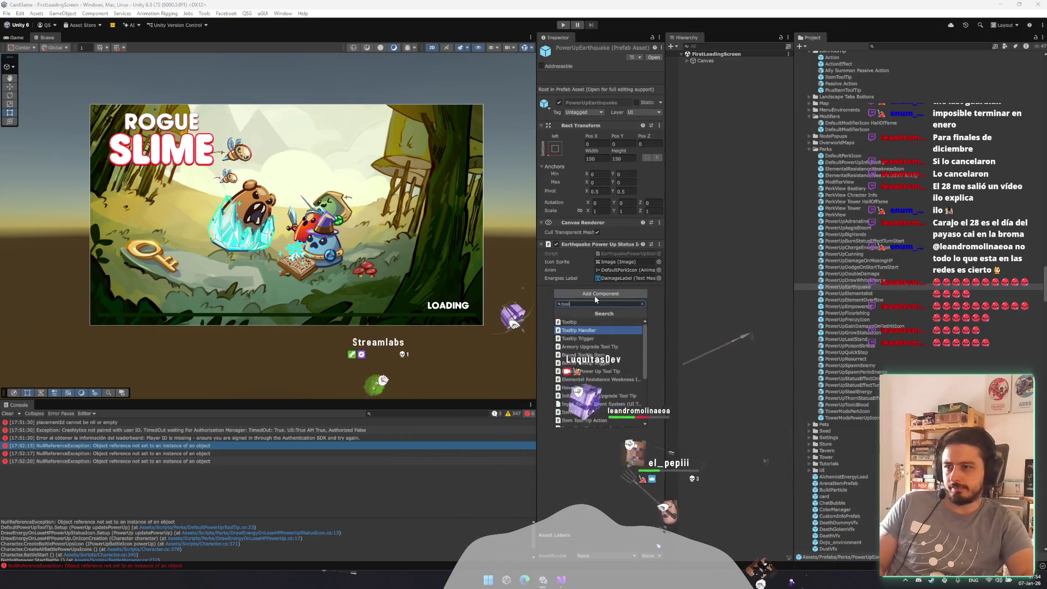
pyautogui.press('Return')
pyautogui.rightClick(597, 293)
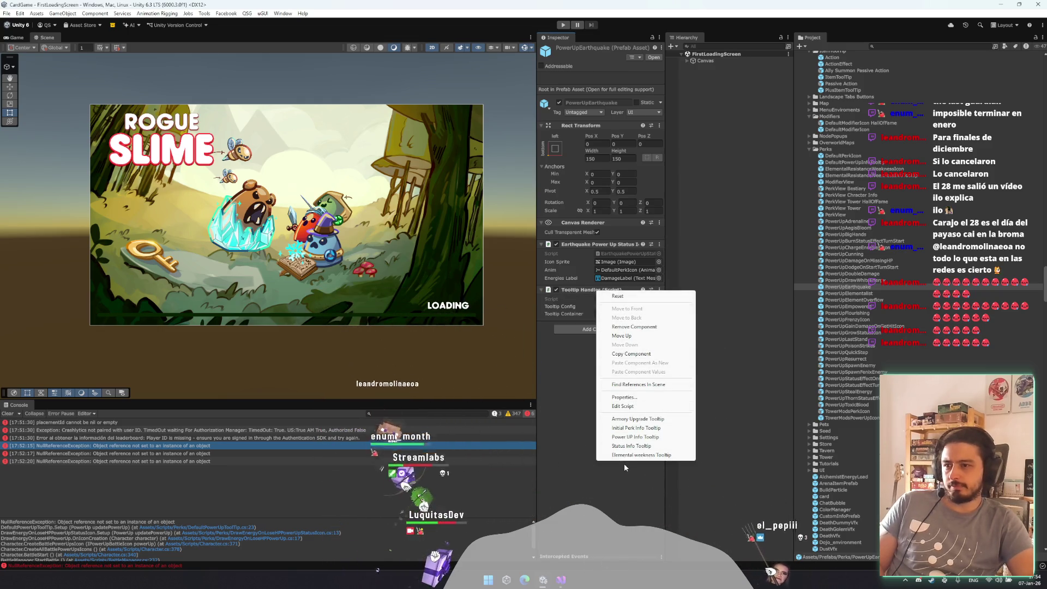
pyautogui.click(635, 436)
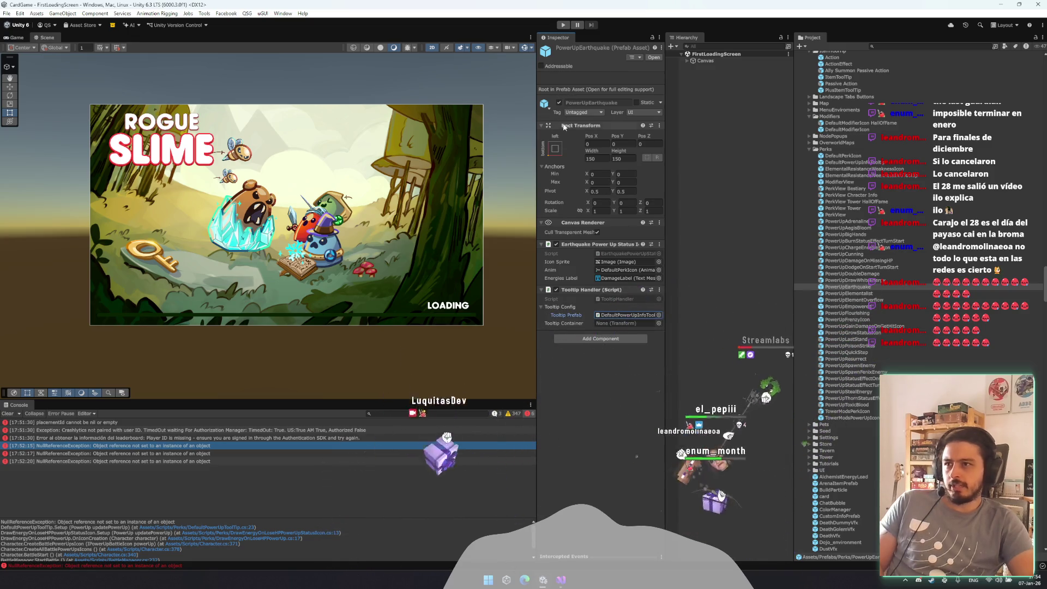
pyautogui.click(627, 325)
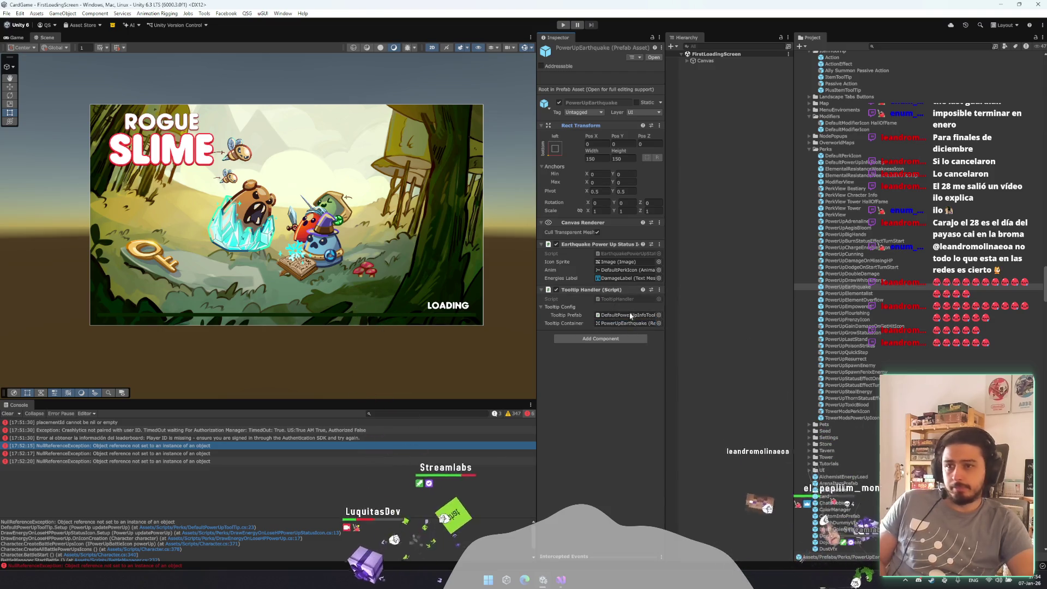
# - Give PowerUpElementOverflow a Tooltip Handler with the info tooltip preset and pasted default tooltip prefab
pyautogui.click(871, 294)
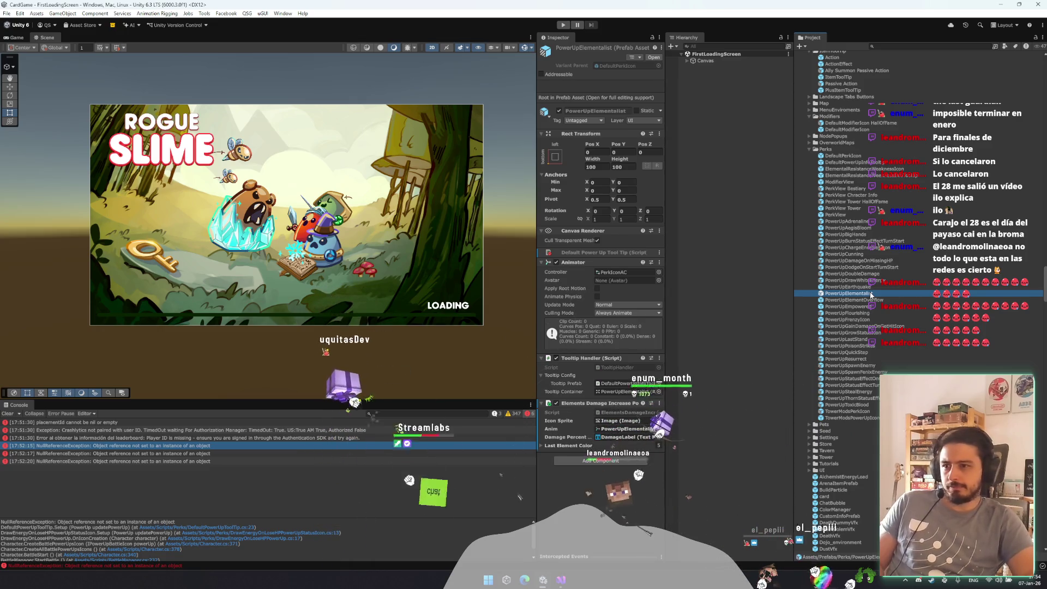
pyautogui.press('Down')
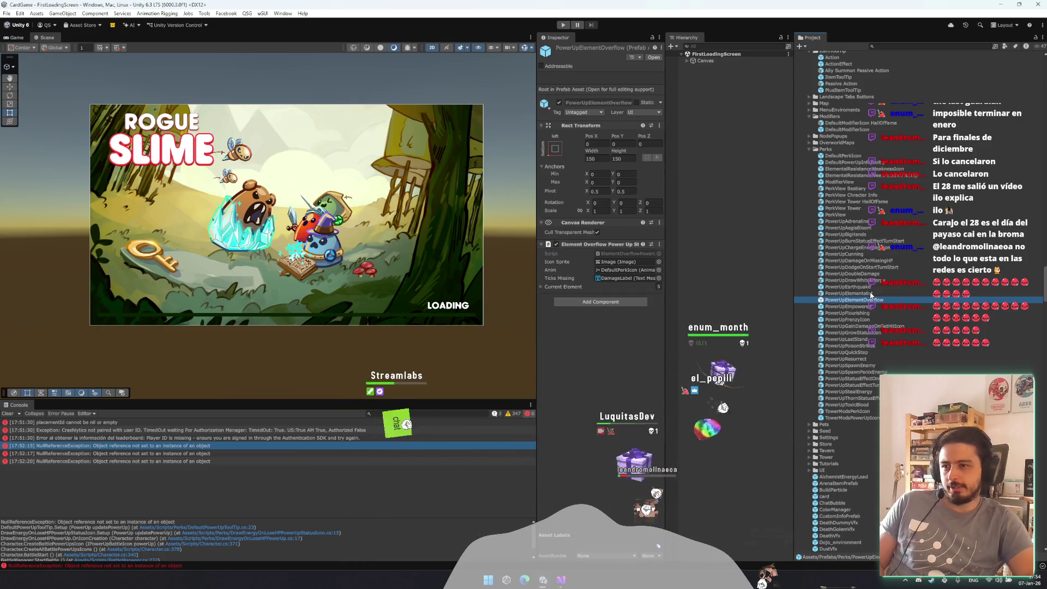
pyautogui.click(609, 303)
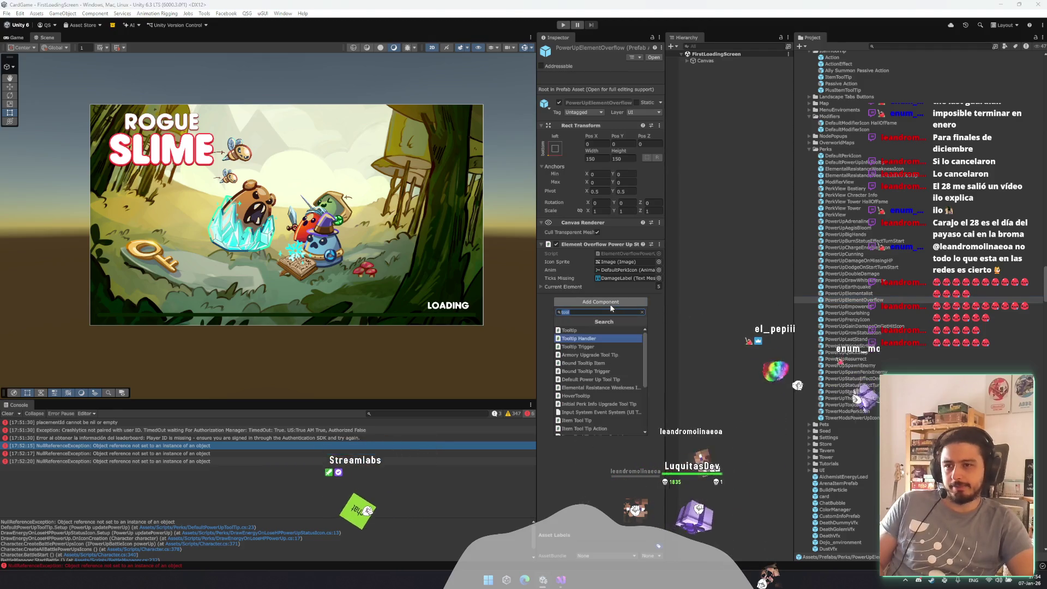
pyautogui.click(580, 337)
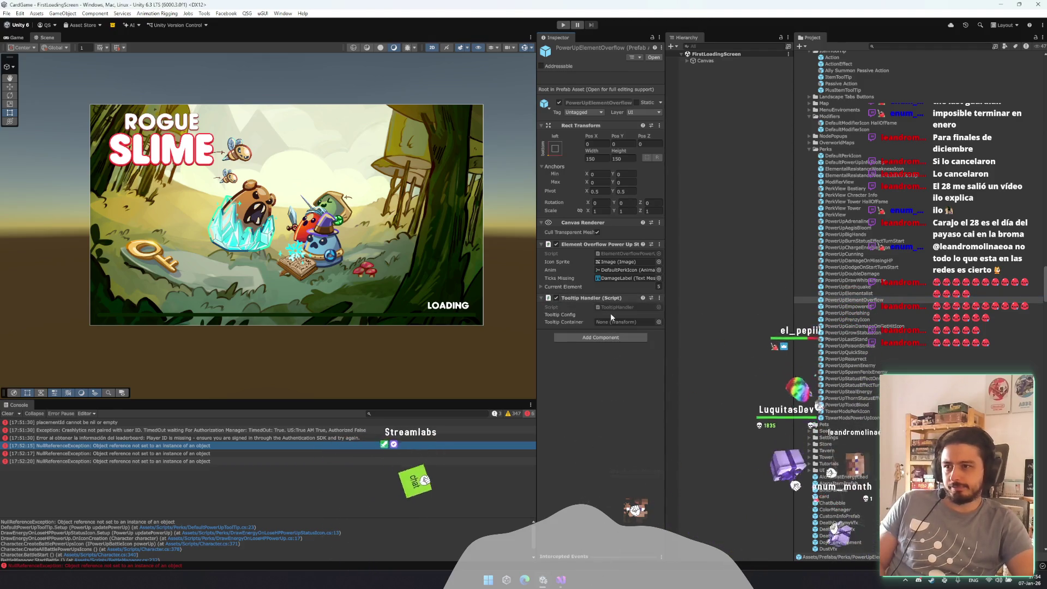
pyautogui.rightClick(567, 299)
pyautogui.click(602, 444)
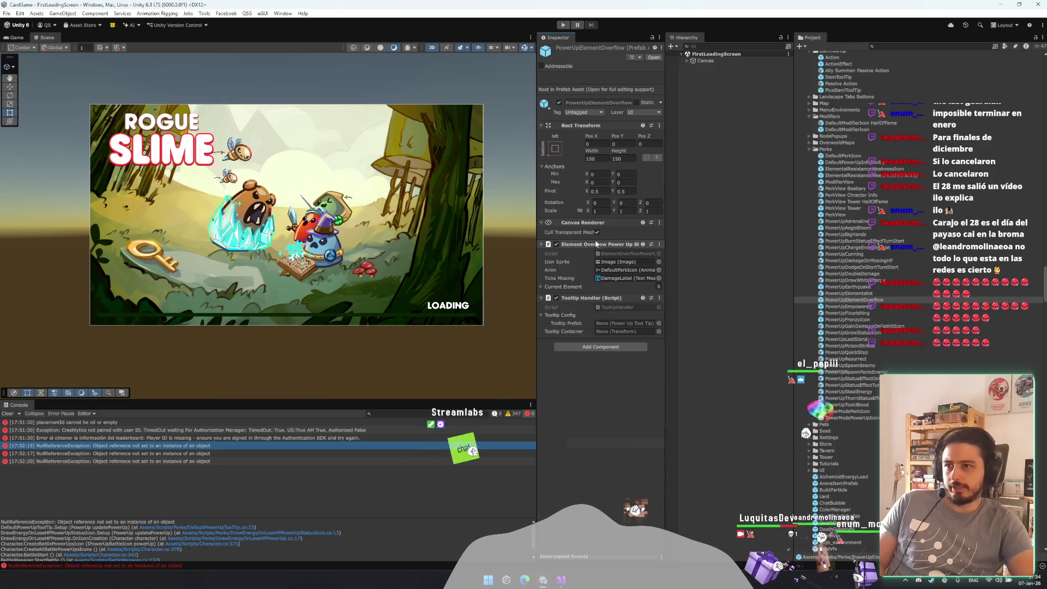
pyautogui.rightClick(628, 326)
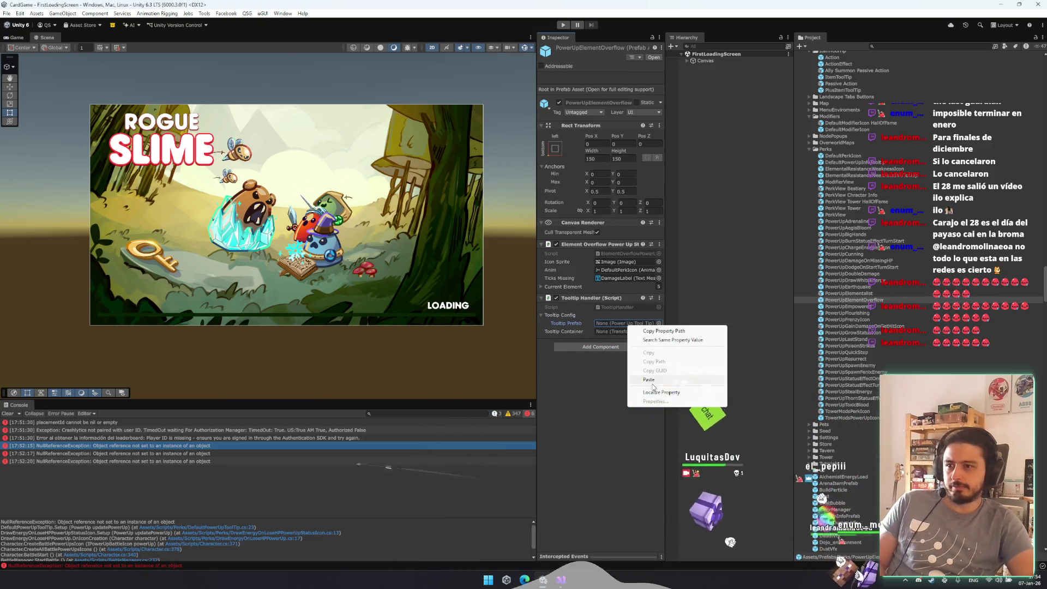
pyautogui.click(648, 379)
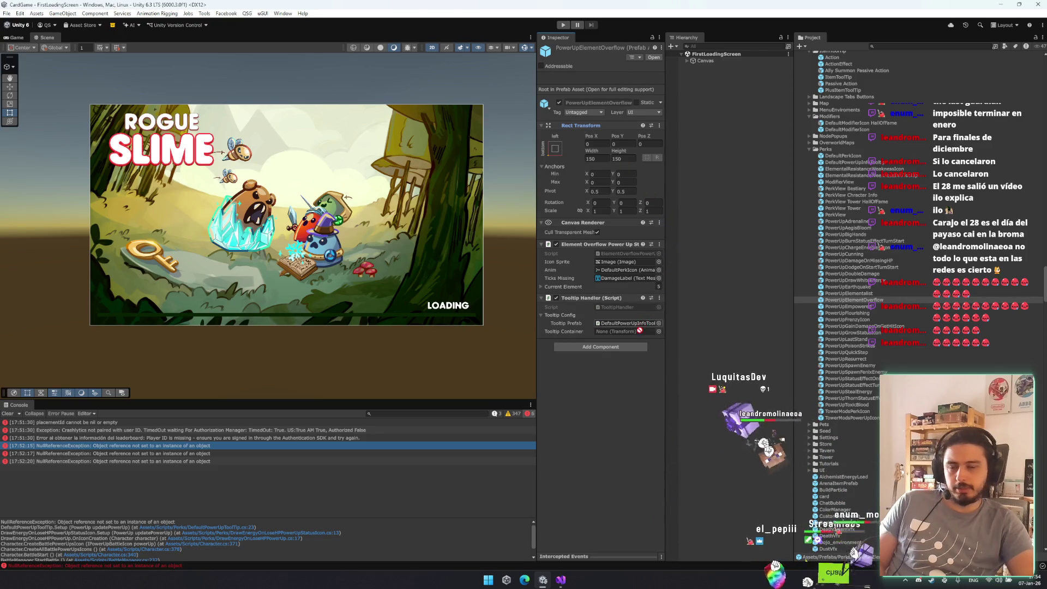
# - Give PowerUpEmpowered a Tooltip Handler with the info tooltip preset, using itself as container
pyautogui.click(864, 306)
pyautogui.click(589, 295)
pyautogui.click(610, 360)
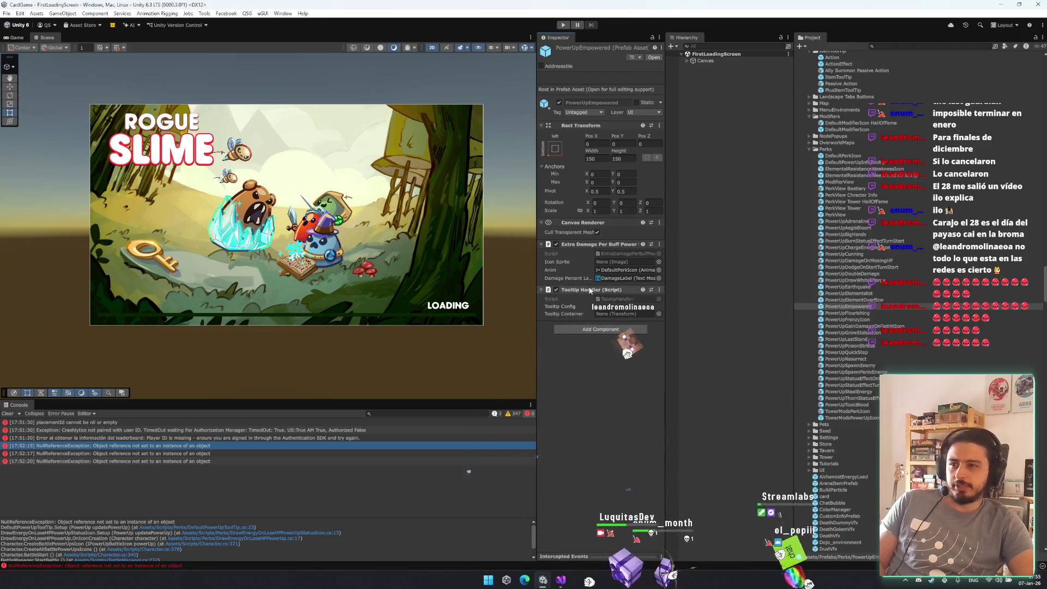
pyautogui.rightClick(589, 291)
pyautogui.click(615, 434)
pyautogui.rightClick(608, 317)
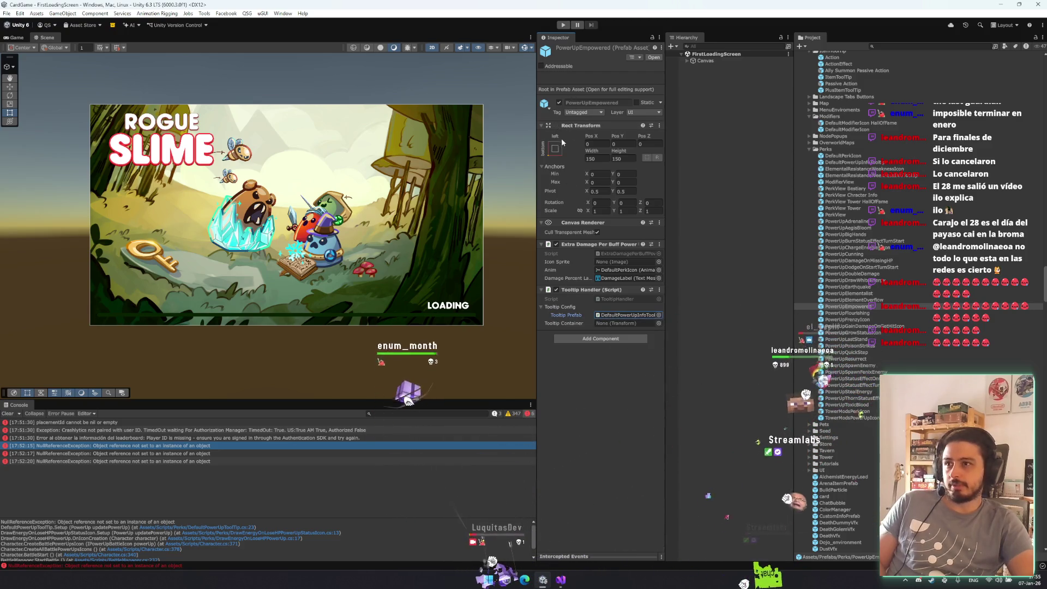
pyautogui.click(632, 324)
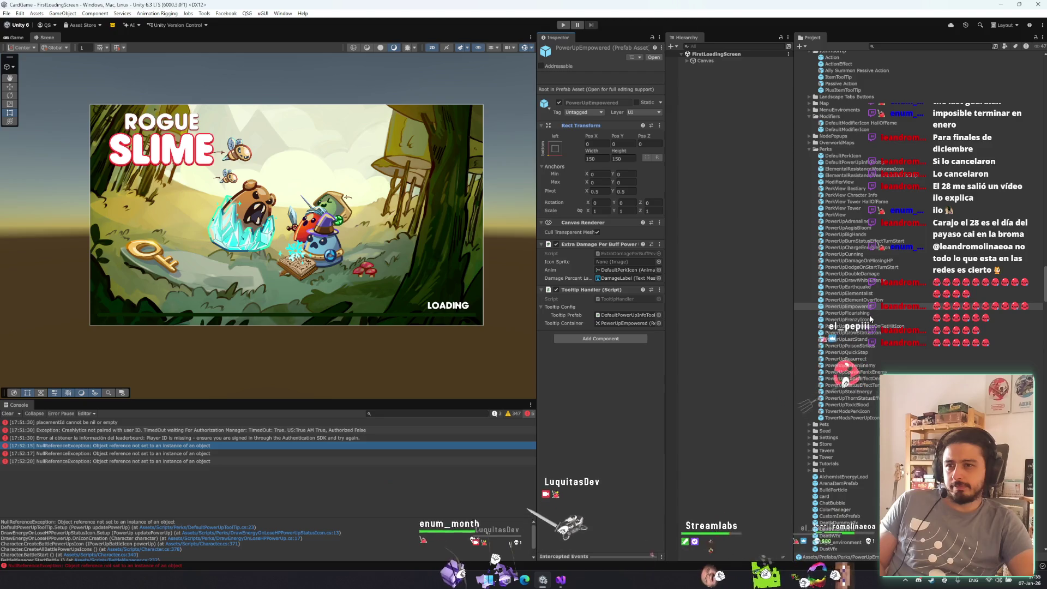
pyautogui.click(846, 313)
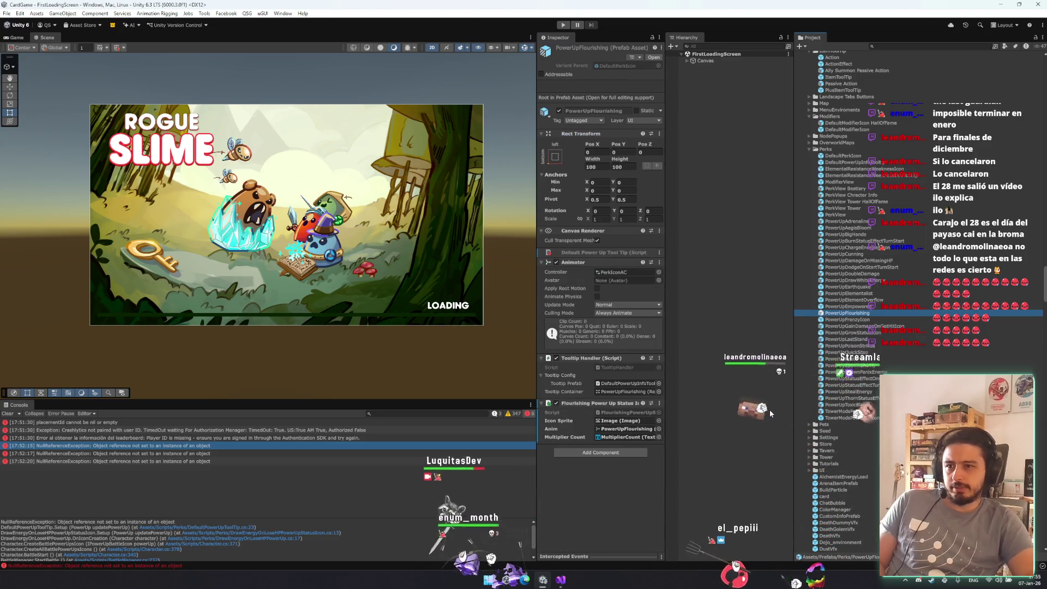
# - Give PowerUpFrenzyIcon a Tooltip Handler with the info tooltip preset and itself as Tooltip Container
pyautogui.press('Down')
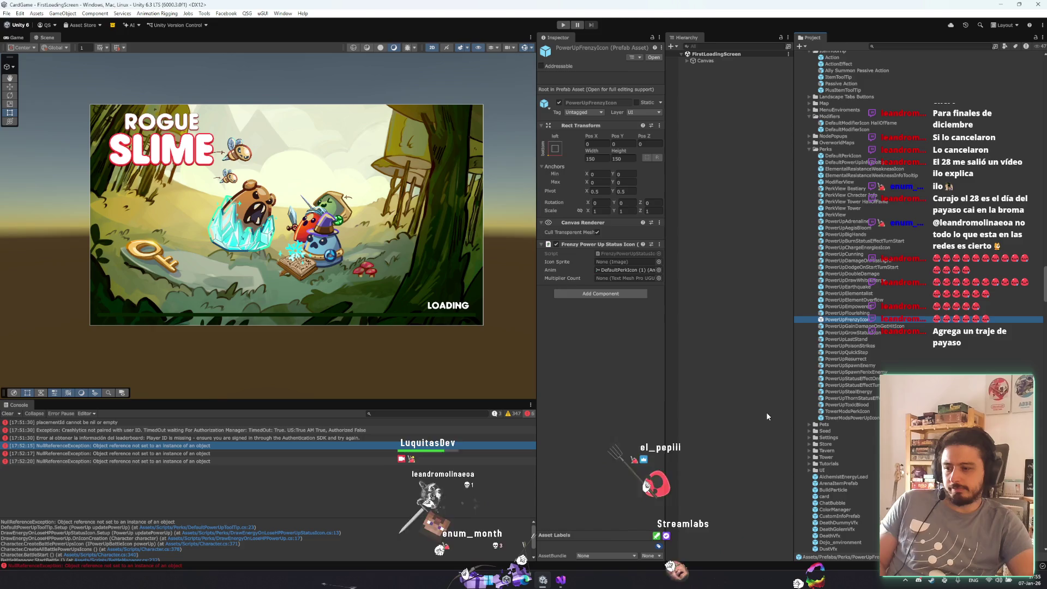
pyautogui.rightClick(589, 246)
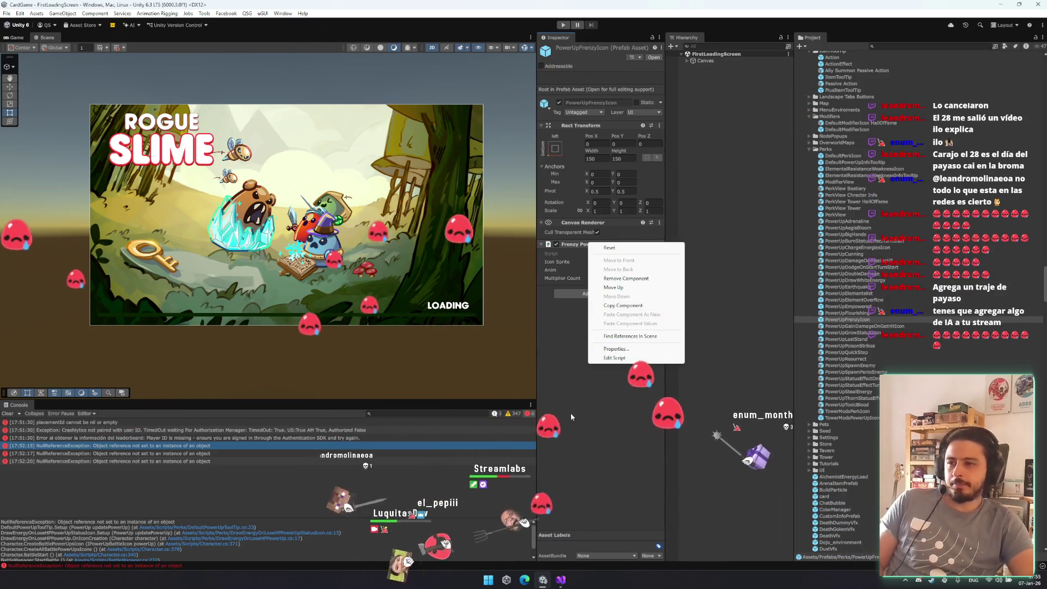
pyautogui.click(623, 310)
pyautogui.rightClick(597, 244)
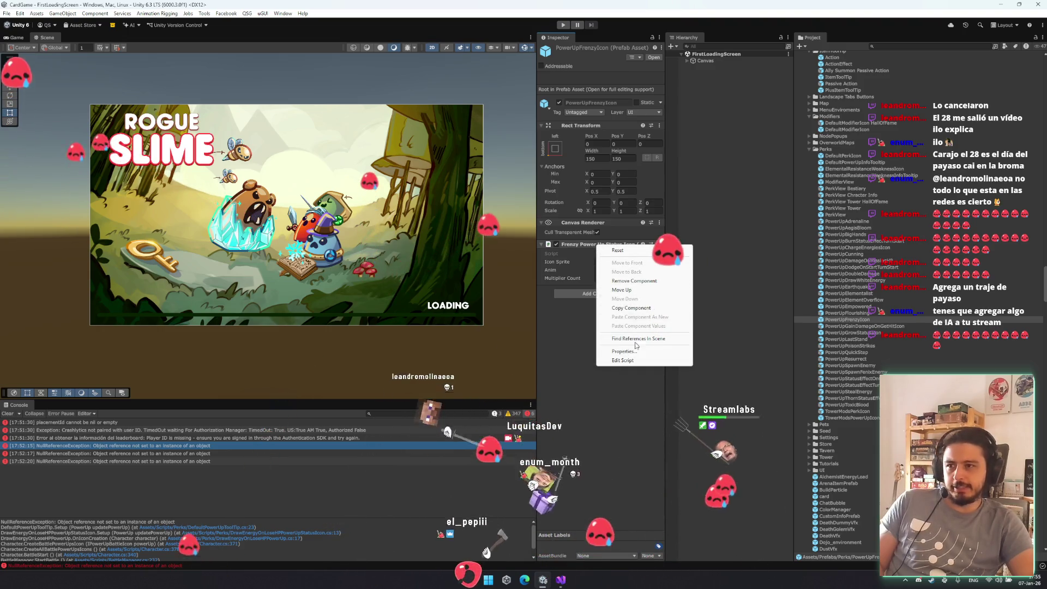
pyautogui.click(578, 294)
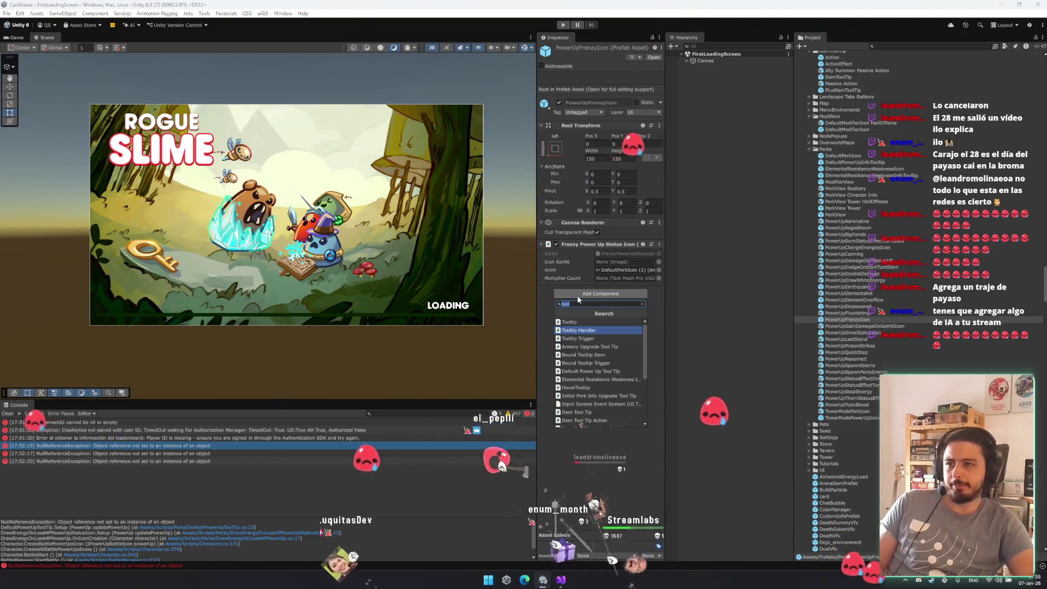
pyautogui.press('Return')
pyautogui.rightClick(573, 290)
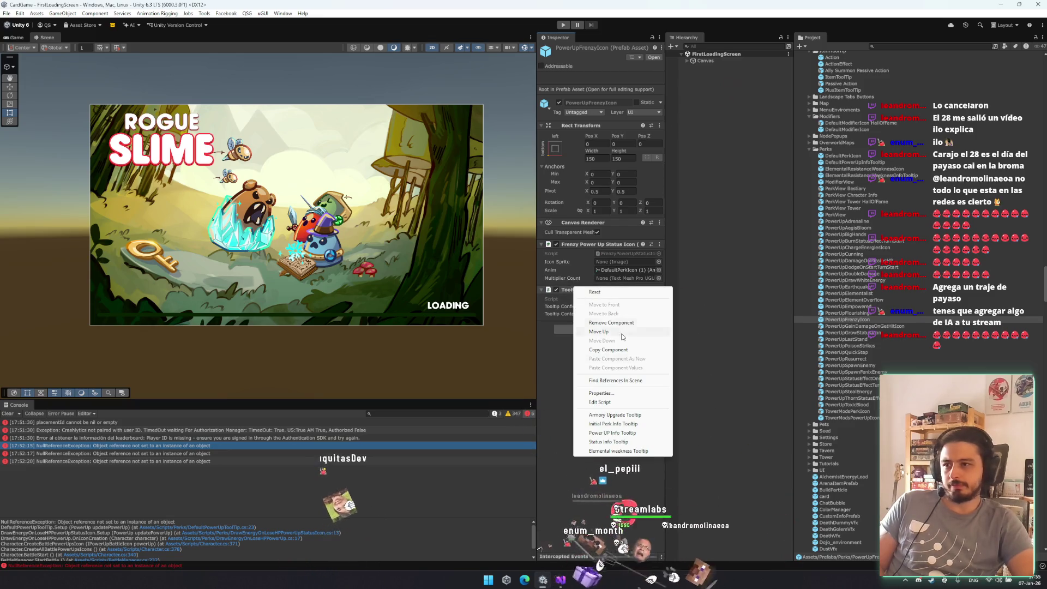
pyautogui.click(622, 439)
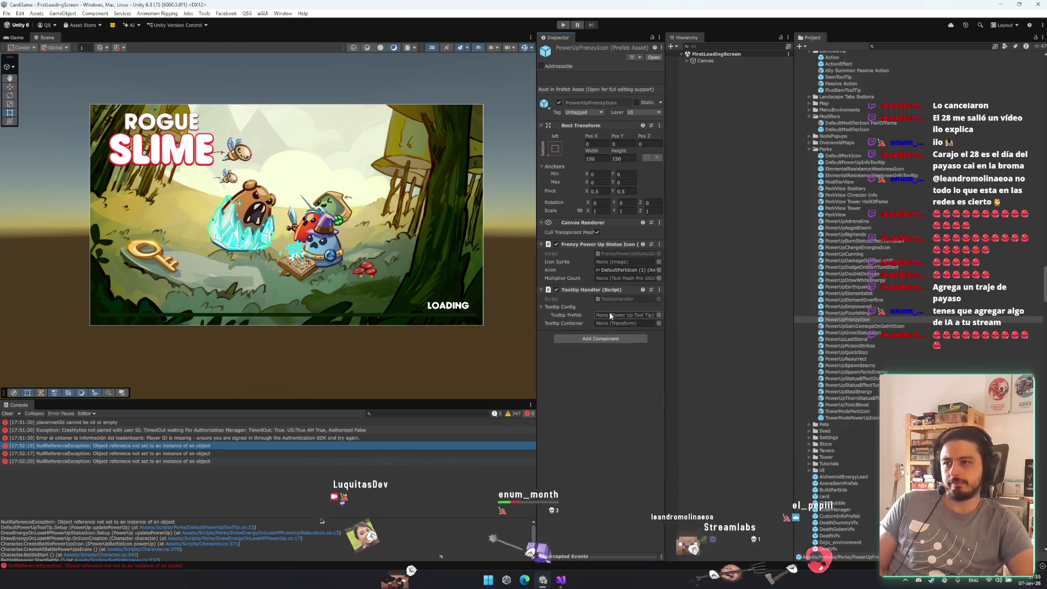
pyautogui.rightClick(609, 315)
pyautogui.press('Escape')
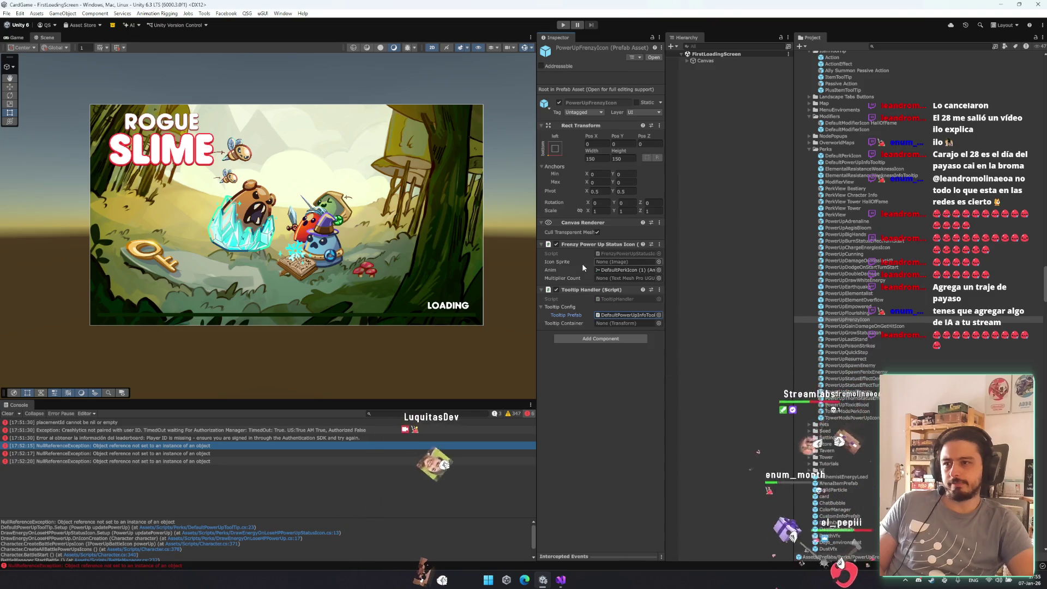
pyautogui.moveTo(854, 162)
pyautogui.mouseDown()
pyautogui.moveTo(618, 319)
pyautogui.moveTo(598, 123)
pyautogui.moveTo(620, 324)
pyautogui.mouseUp()
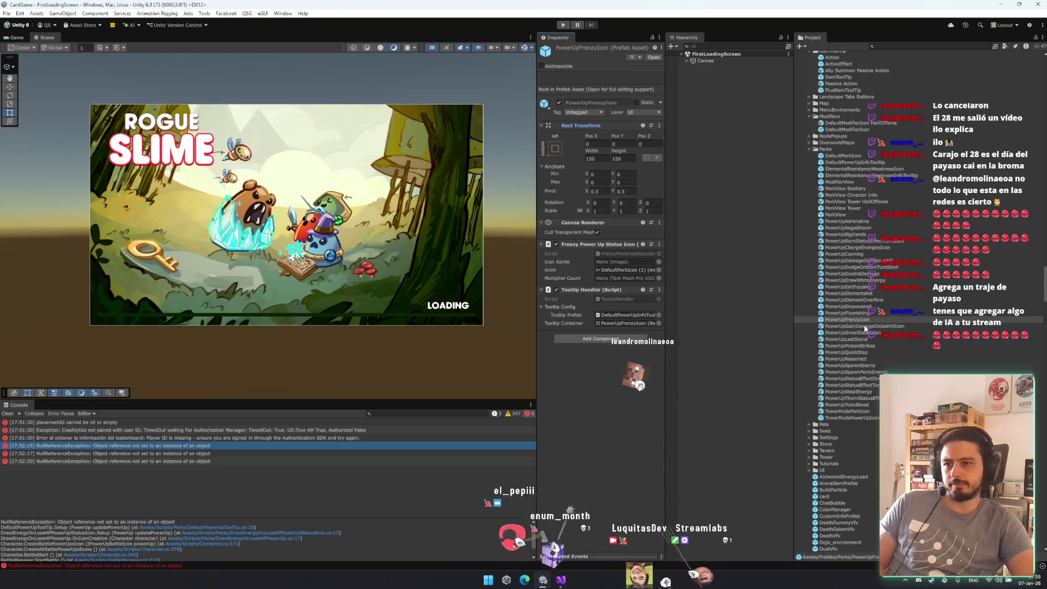
# - Give PowerUpGrowStatusIcon a Tooltip Handler with the info preset, pasted tooltip prefab and own container
pyautogui.click(866, 326)
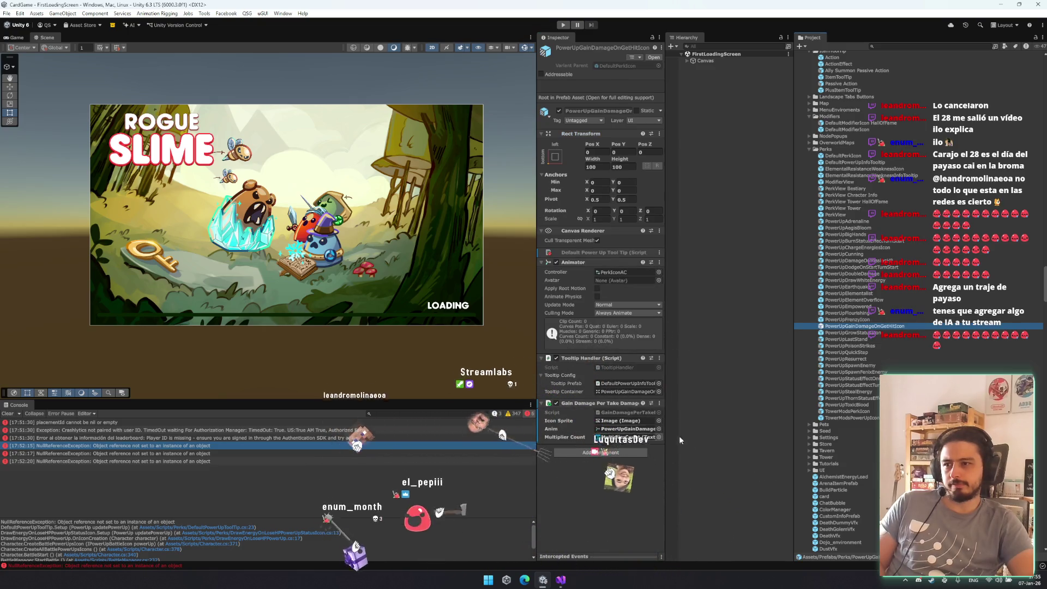
pyautogui.press('Down')
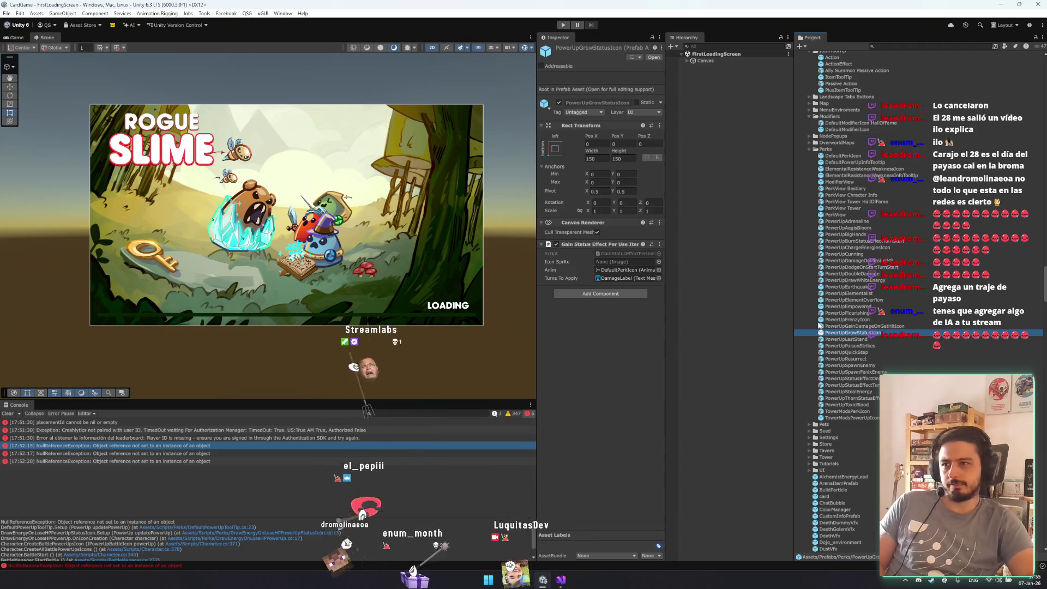
pyautogui.rightClick(583, 245)
pyautogui.rightClick(584, 245)
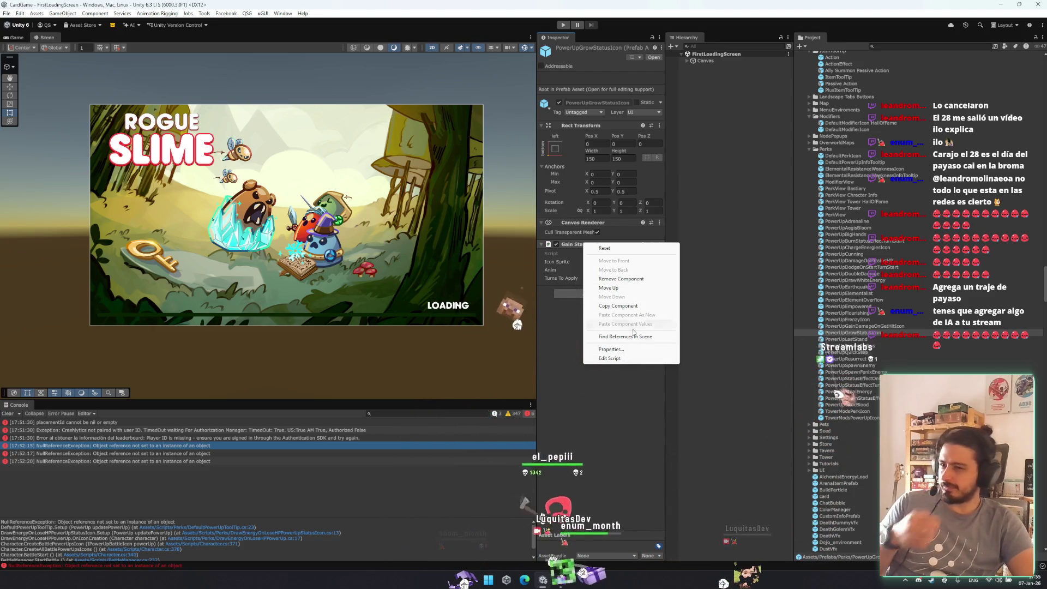
pyautogui.press('Escape')
pyautogui.click(599, 293)
pyautogui.click(579, 330)
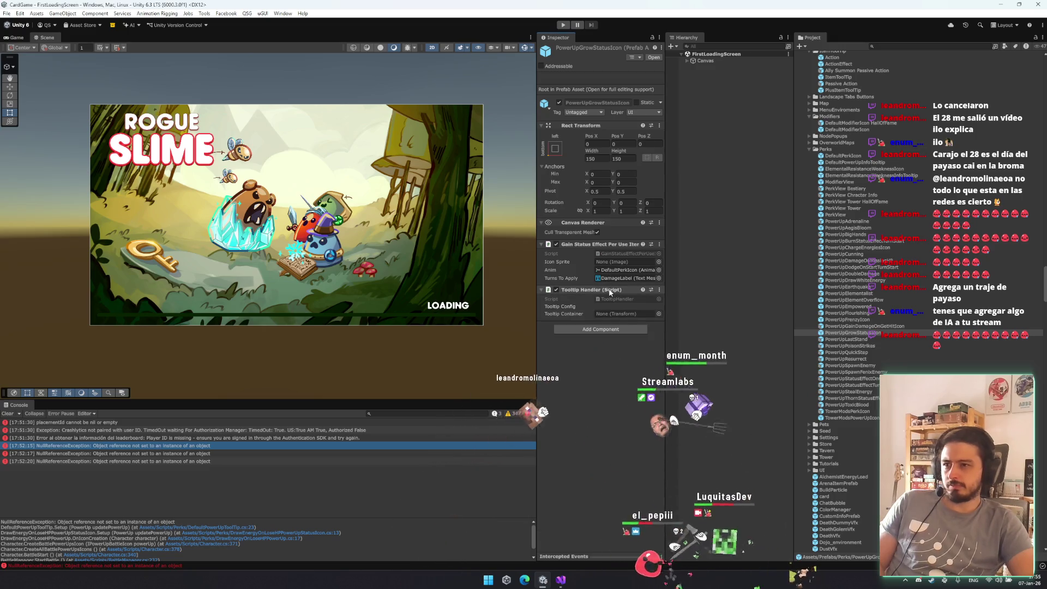
pyautogui.rightClick(597, 291)
pyautogui.click(633, 432)
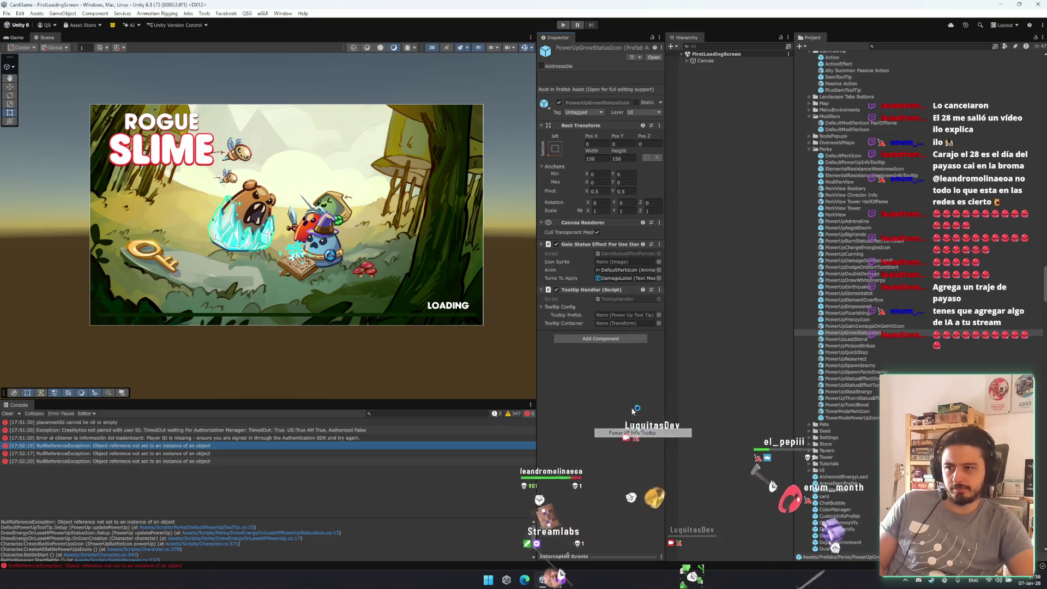
pyautogui.rightClick(620, 318)
pyautogui.click(638, 370)
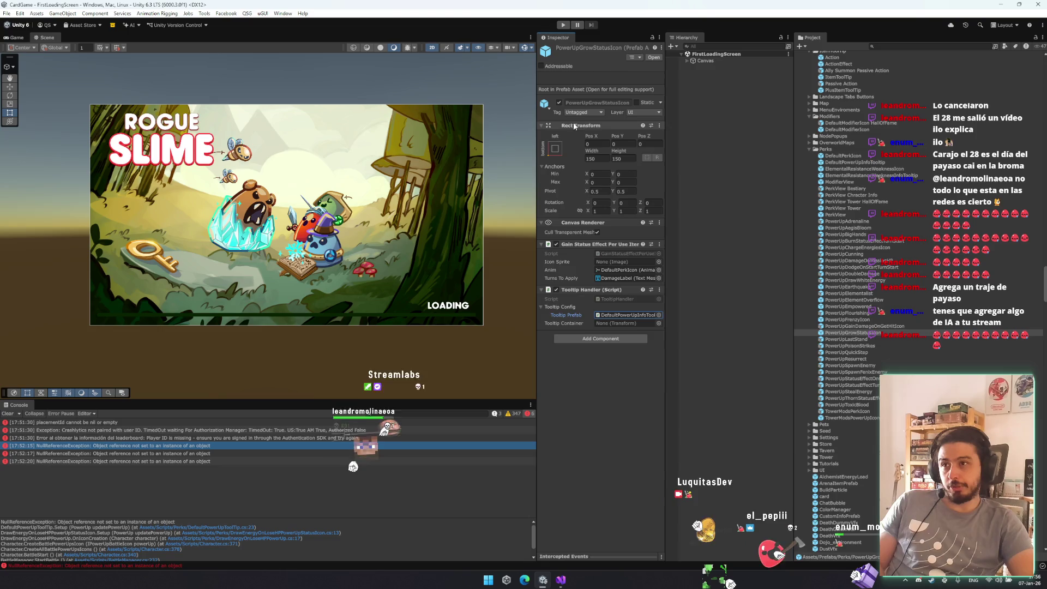
pyautogui.moveTo(625, 324); pyautogui.dragTo(621, 320)
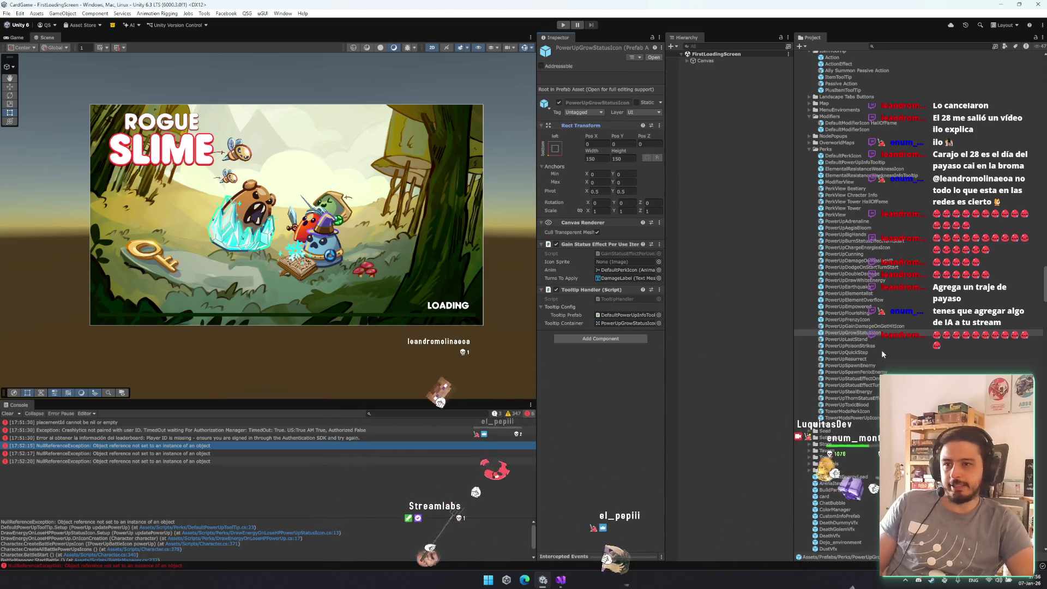
# - Check the remaining prefabs from PowerUpLastStand through TowerModsPowerUpIcon for correct tooltip handlers
pyautogui.click(863, 340)
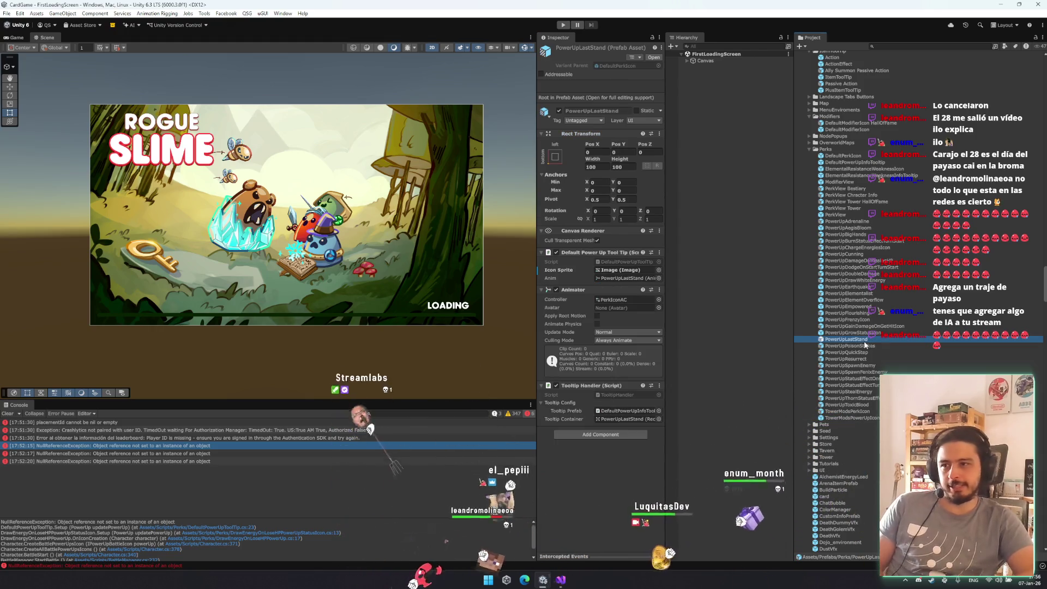
pyautogui.press('Down')
pyautogui.press('Down')
pyautogui.press('Down')
pyautogui.press('Down')
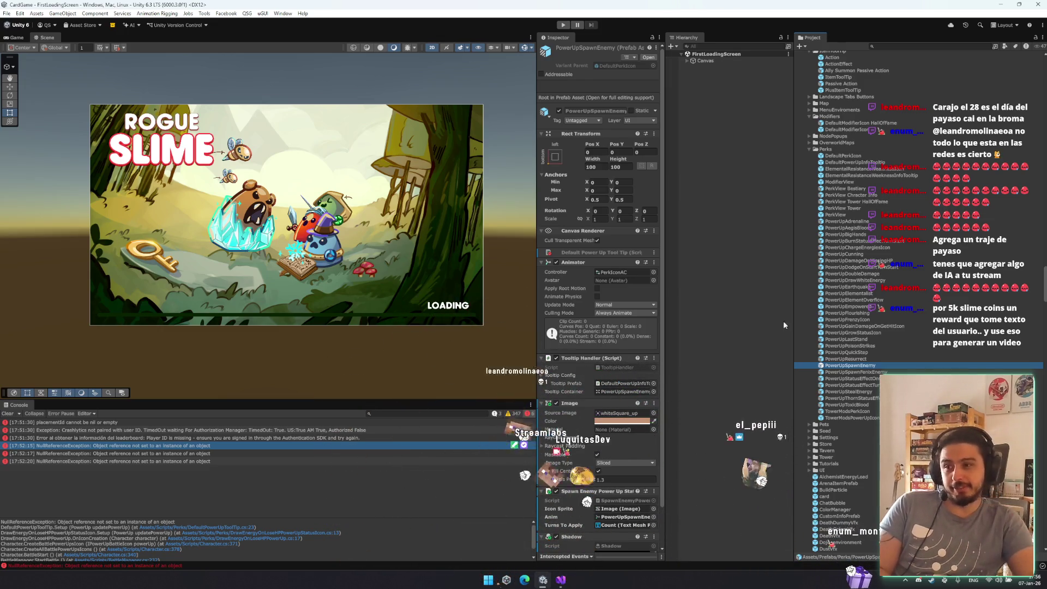
pyautogui.scroll(-2, 574, 440)
pyautogui.click(868, 373)
pyautogui.click(864, 366)
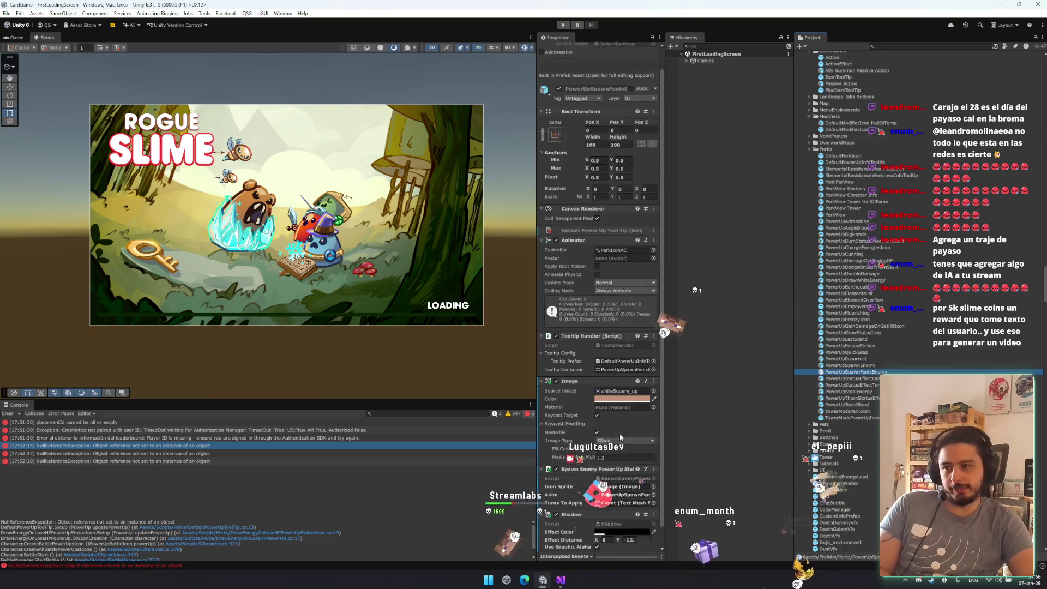
pyautogui.scroll(-2, 621, 427)
pyautogui.press('Down')
pyautogui.press('Down')
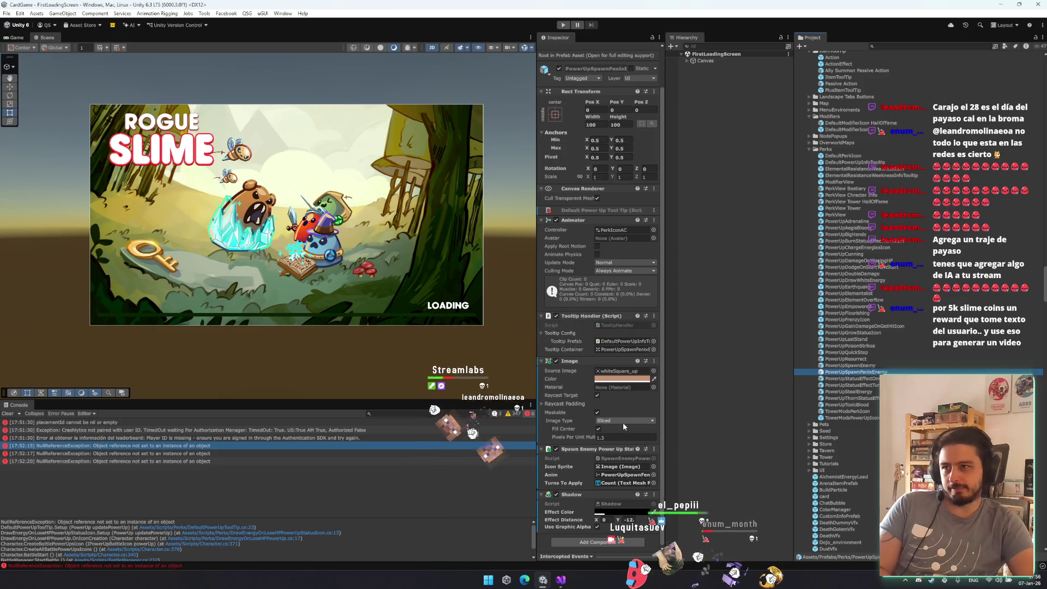
pyautogui.press('Down')
pyautogui.press('Down')
pyautogui.press('Down')
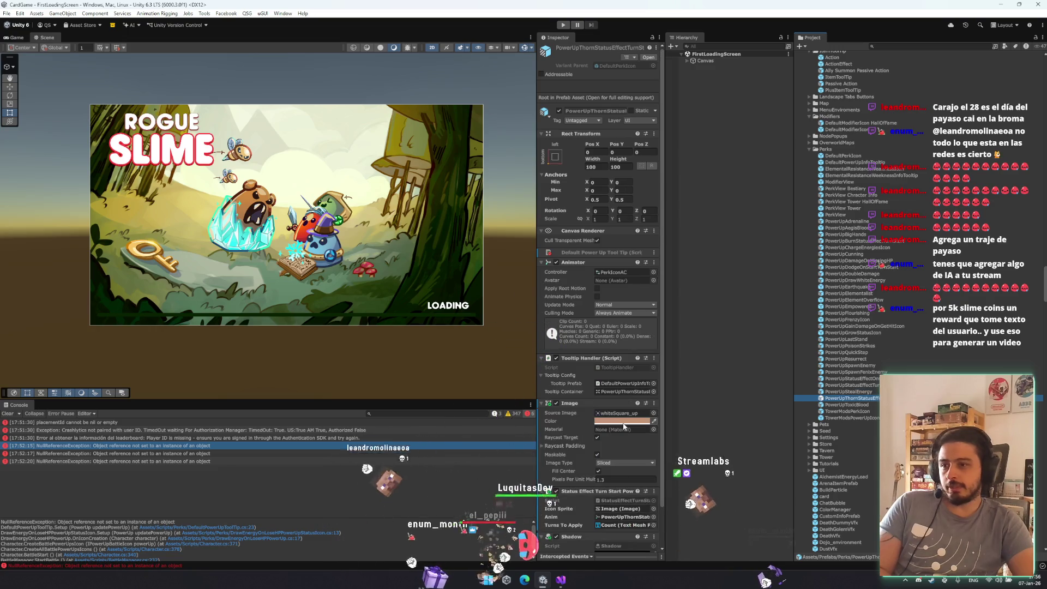
pyautogui.press('Down')
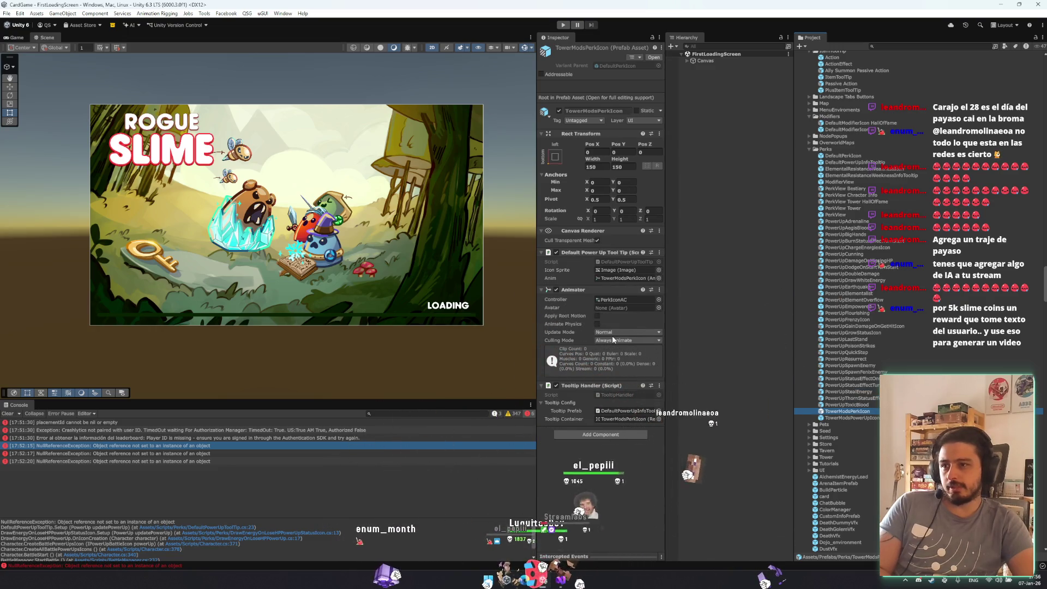
pyautogui.press('Down')
pyautogui.press('Down')
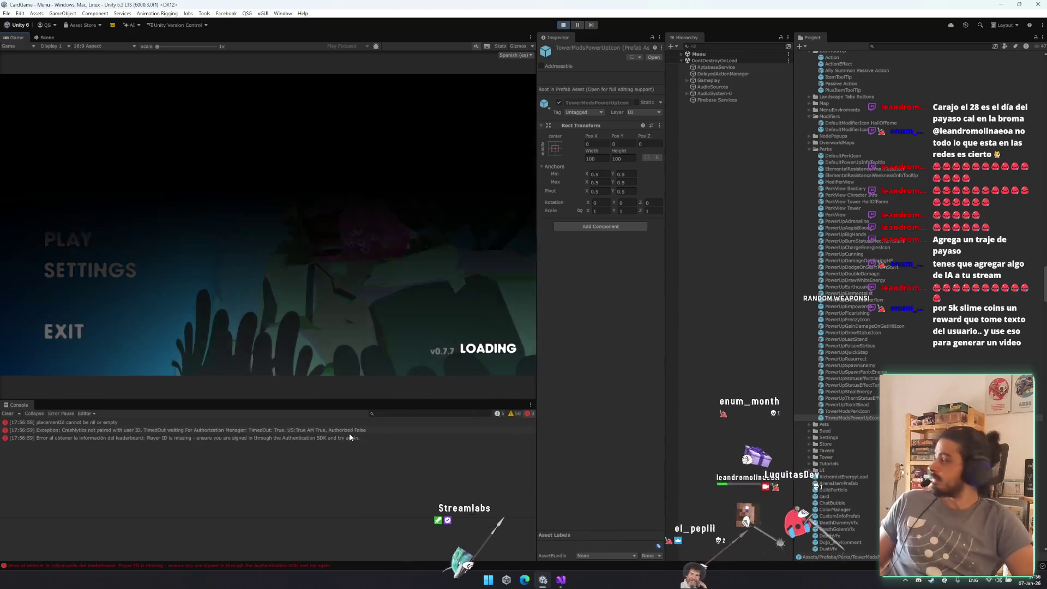
# - Play from the main menu into a battle and bring up the perk tooltips
pyautogui.click(60, 247)
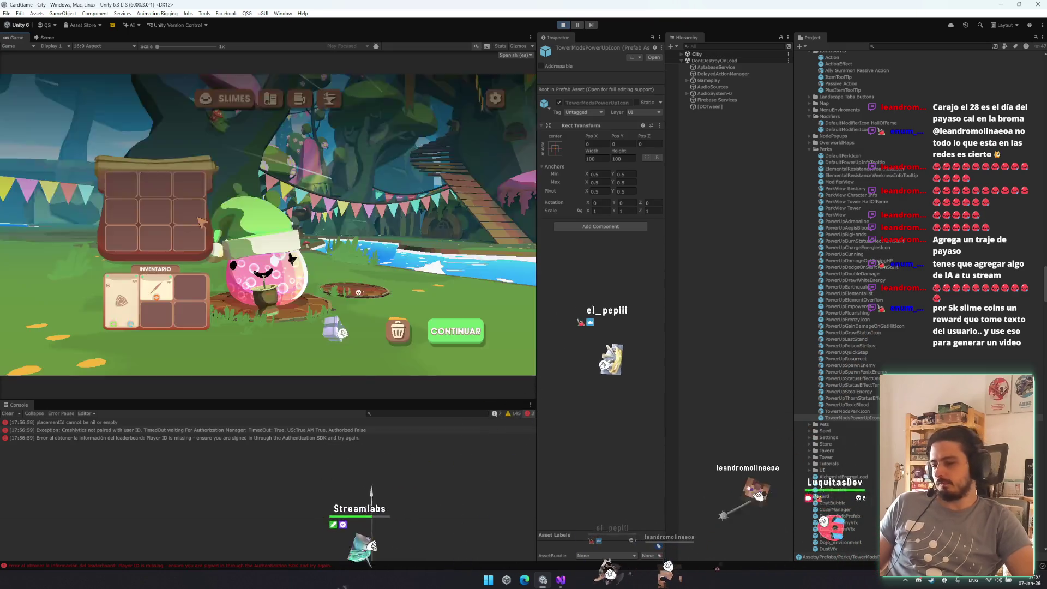
pyautogui.click(457, 331)
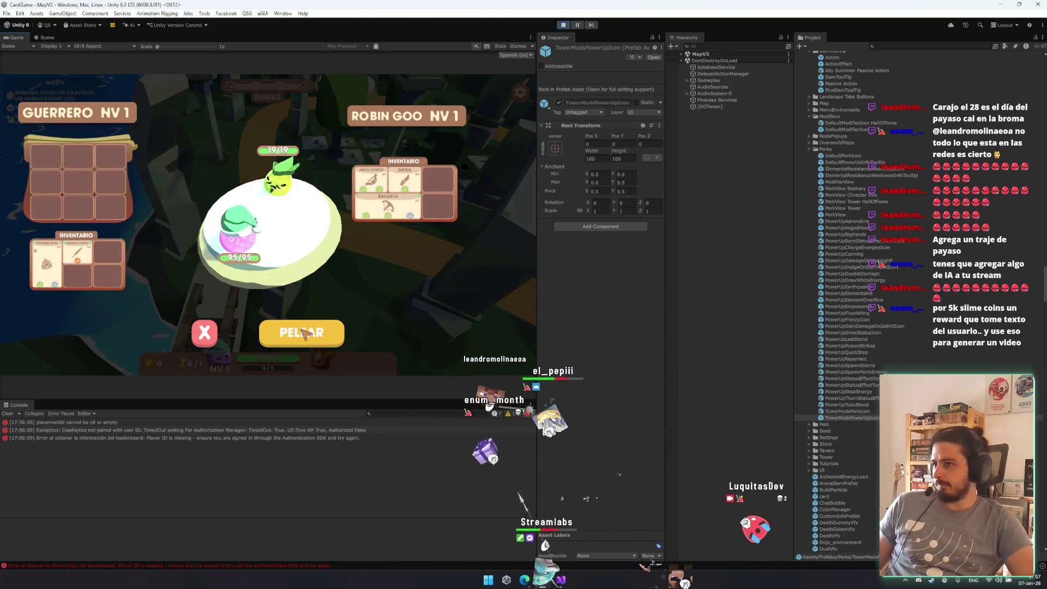
pyautogui.click(303, 334)
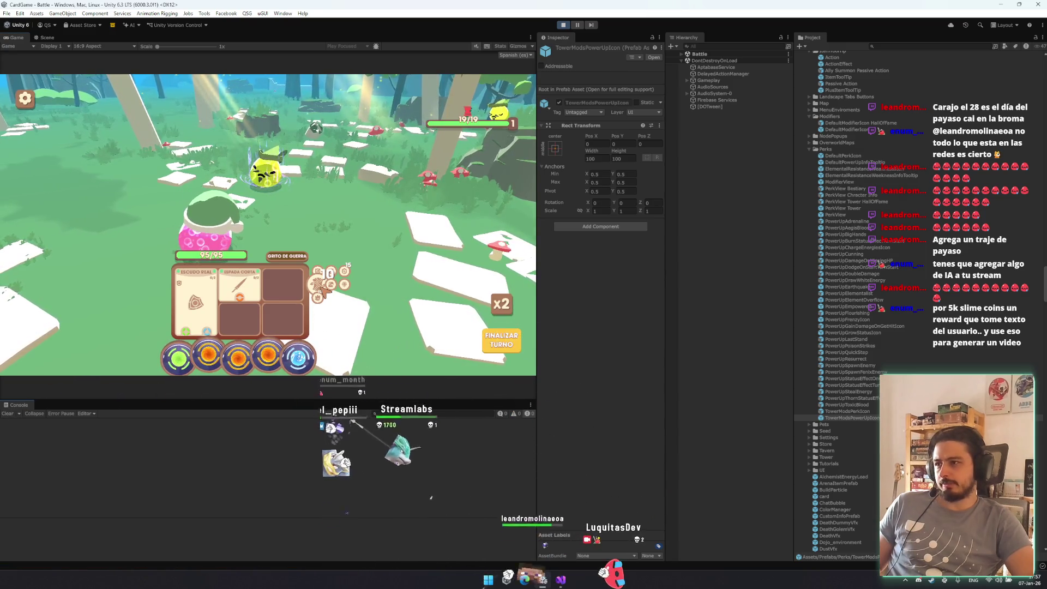
pyautogui.moveTo(331, 279)
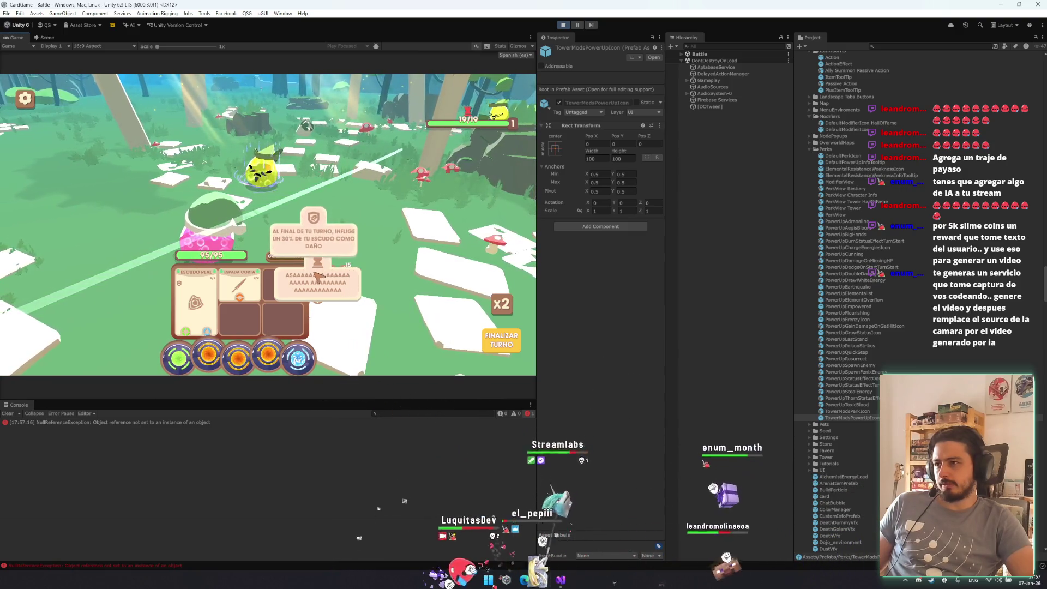
pyautogui.moveTo(322, 301)
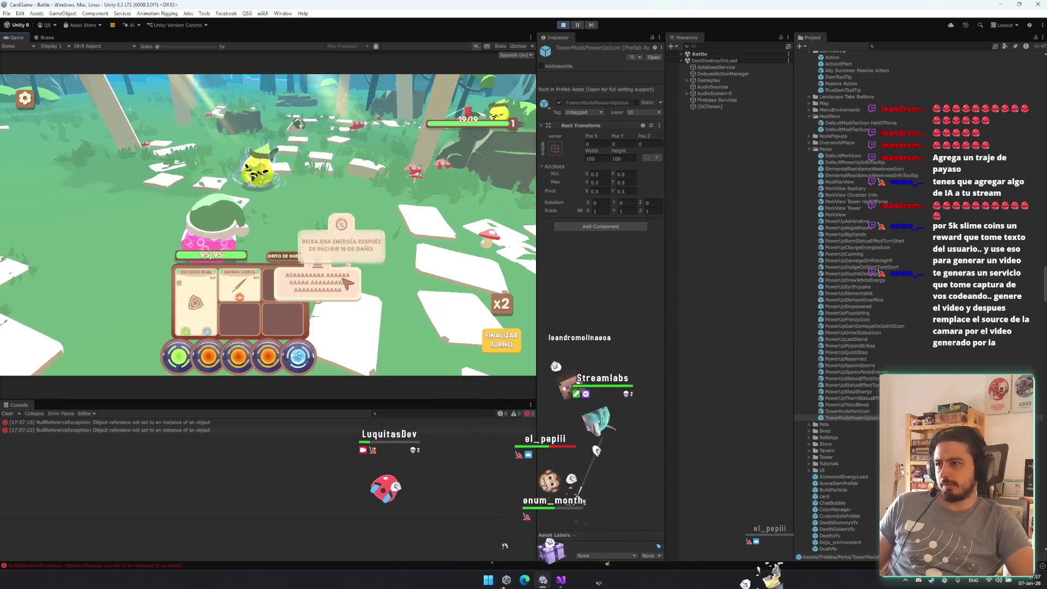
# - Show the stack trace of the tooltip NullReferenceException in the Console
pyautogui.click(101, 429)
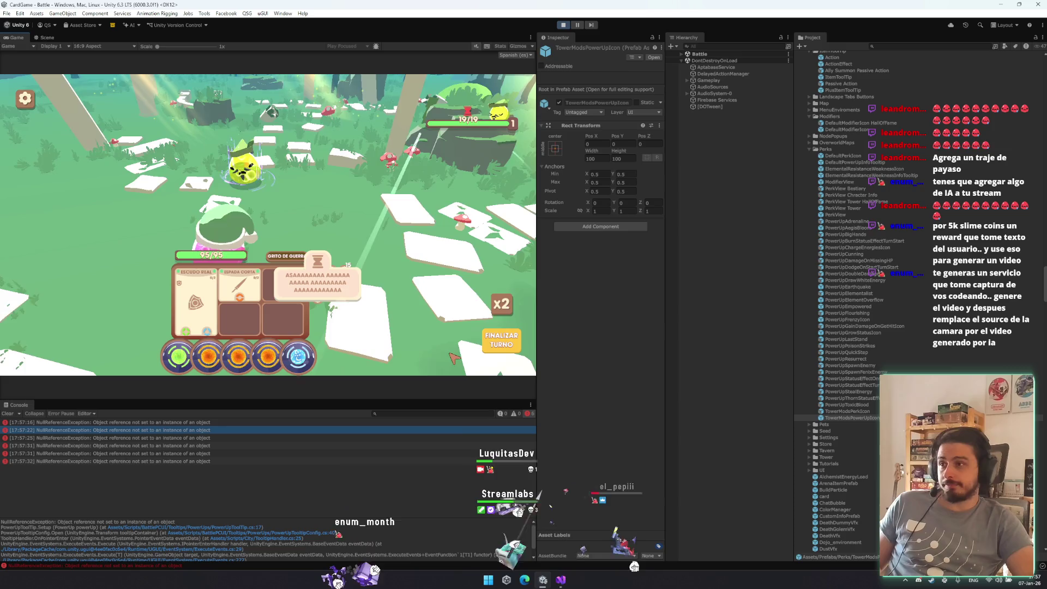
pyautogui.moveTo(325, 287)
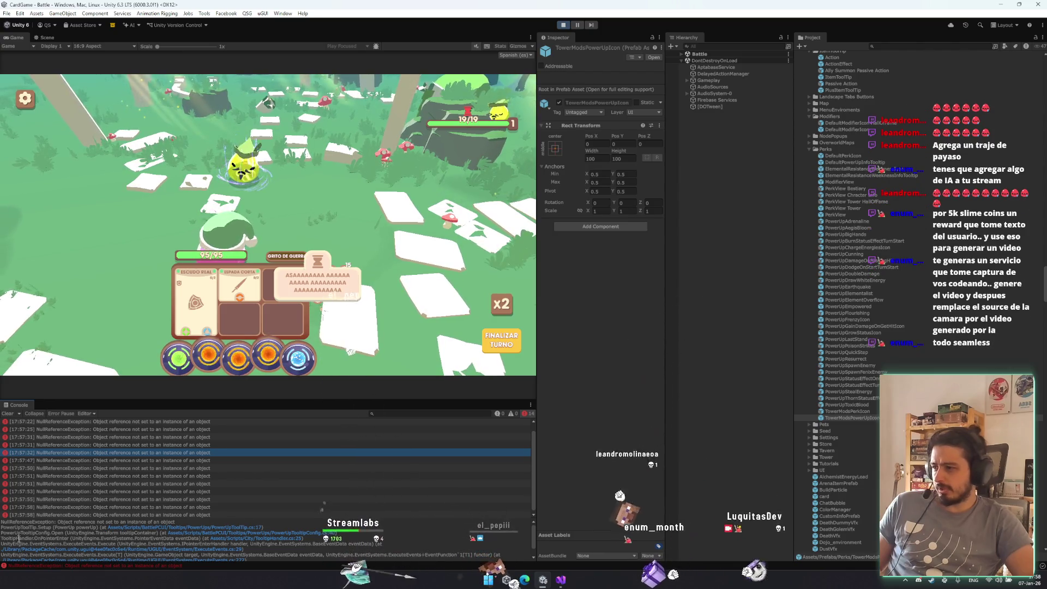
pyautogui.scroll(-1, 164, 547)
pyautogui.scroll(1, 336, 553)
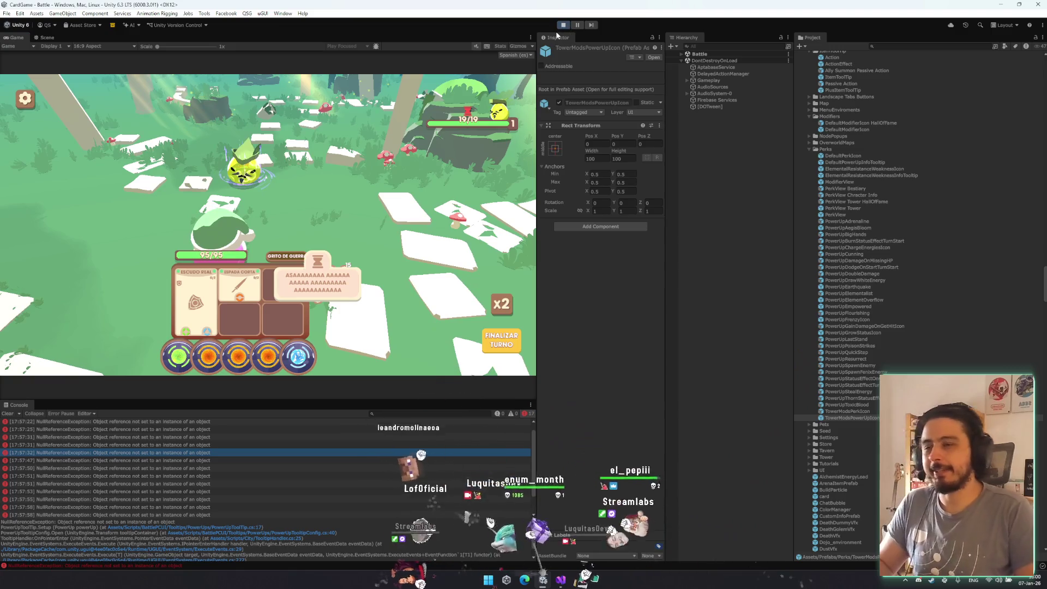
# - Exit Play mode with Ctrl+P, ending the running battle
pyautogui.hotkey('ctrl', 'p')
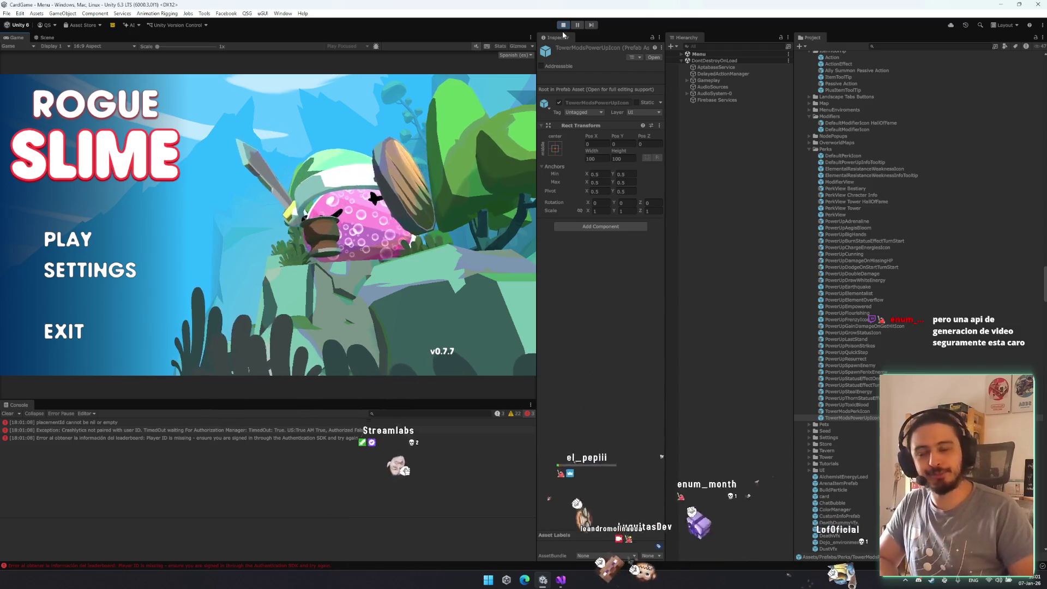
# - Start a new game with PLAY and CONTINUAR and close the battle preview to reach the island map
pyautogui.click(84, 235)
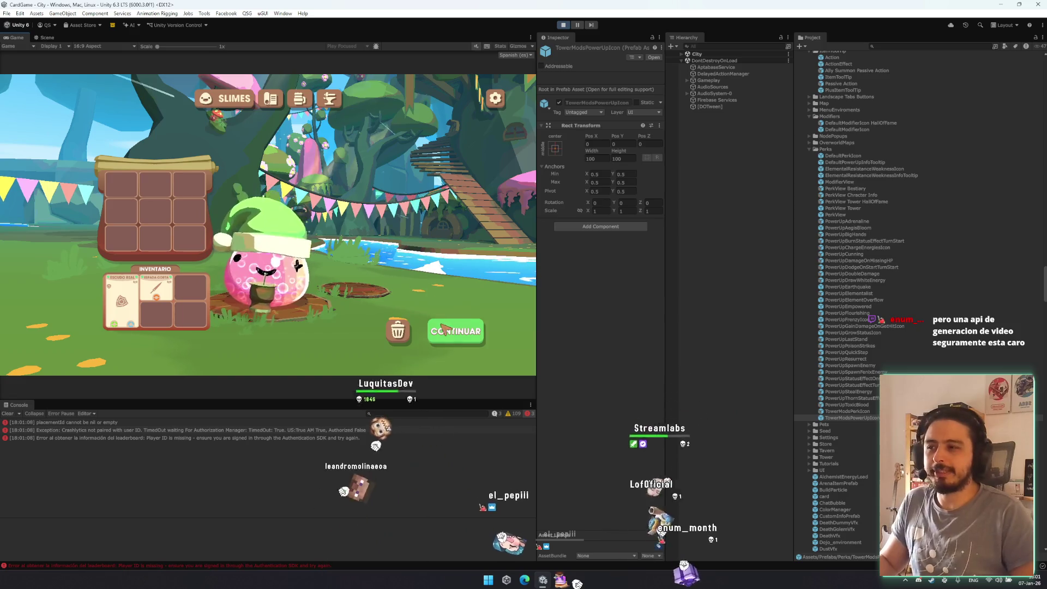
pyautogui.click(447, 329)
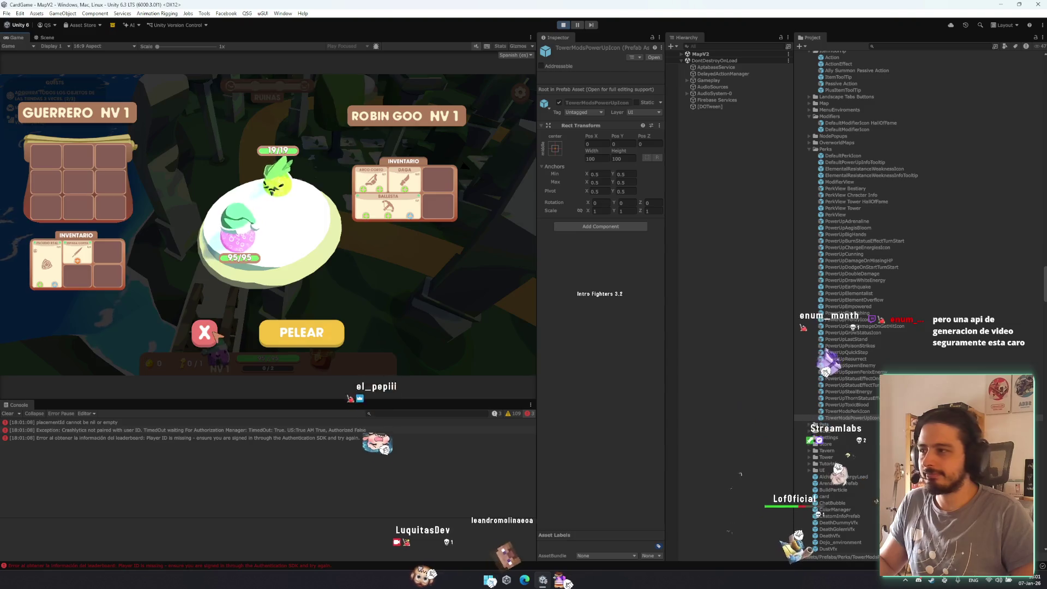
pyautogui.click(204, 333)
# - Scroll the GUERRERO's MEJORAS list to BROTE DE ÉGIDA, close the panel, and start the next battle
pyautogui.click(220, 364)
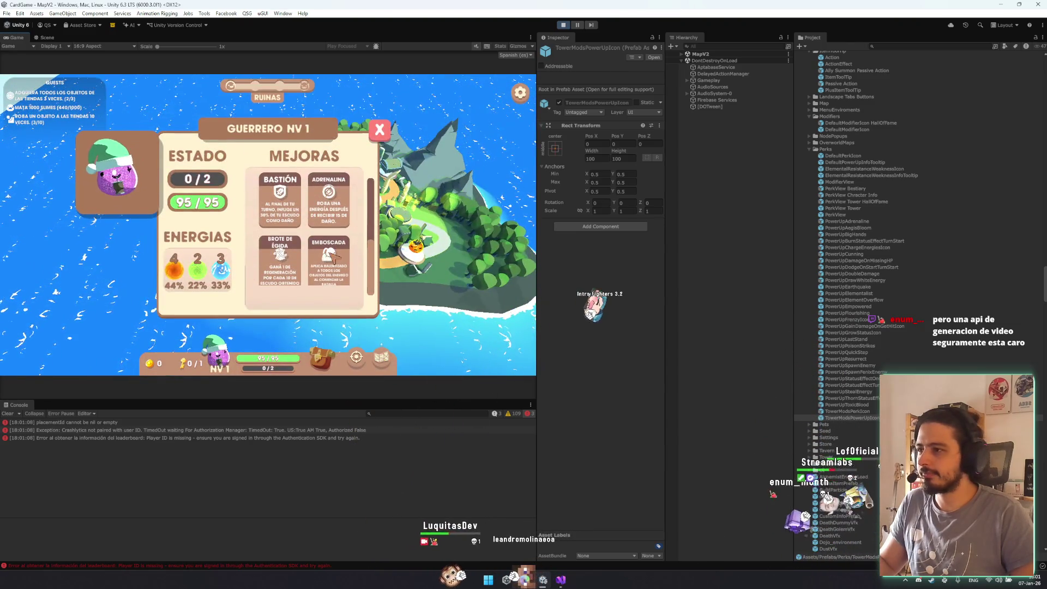
pyautogui.scroll(-1, 322, 278)
pyautogui.scroll(-1, 317, 297)
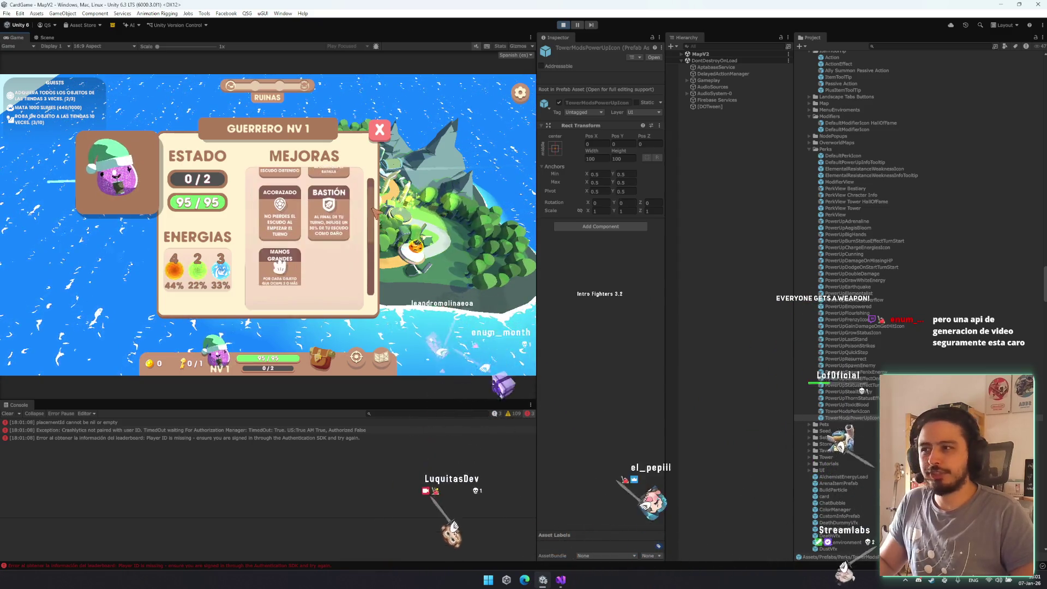
pyautogui.scroll(1, 279, 251)
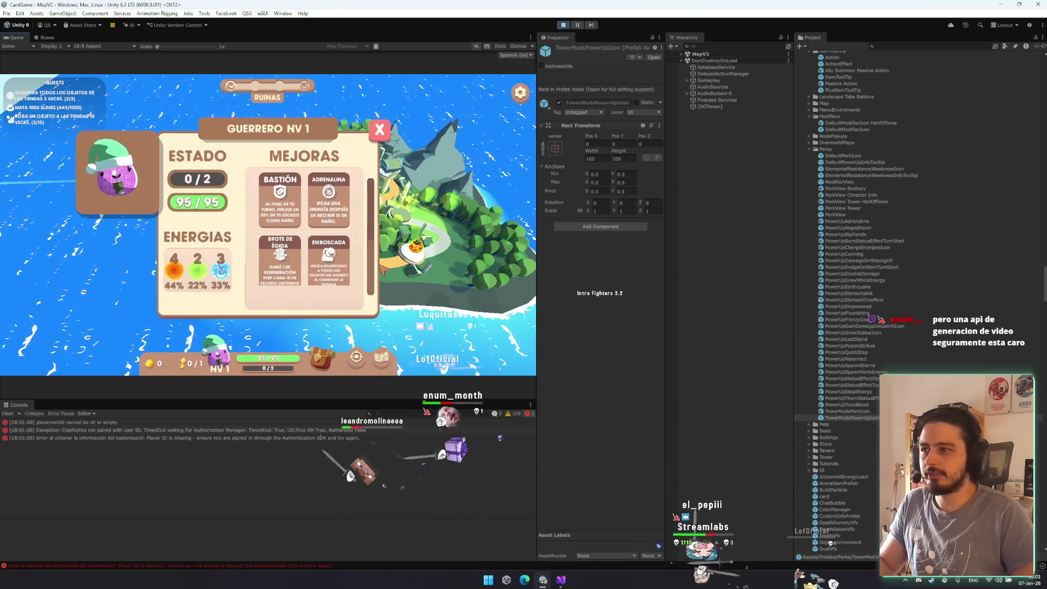
pyautogui.scroll(-1, 376, 251)
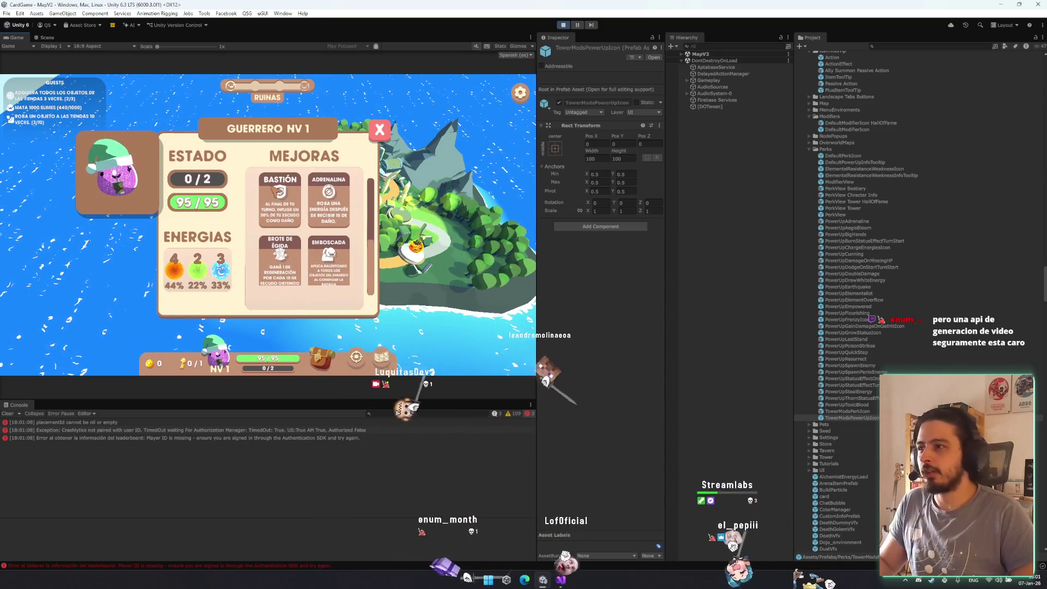
pyautogui.scroll(-1, 277, 234)
pyautogui.scroll(-1, 327, 225)
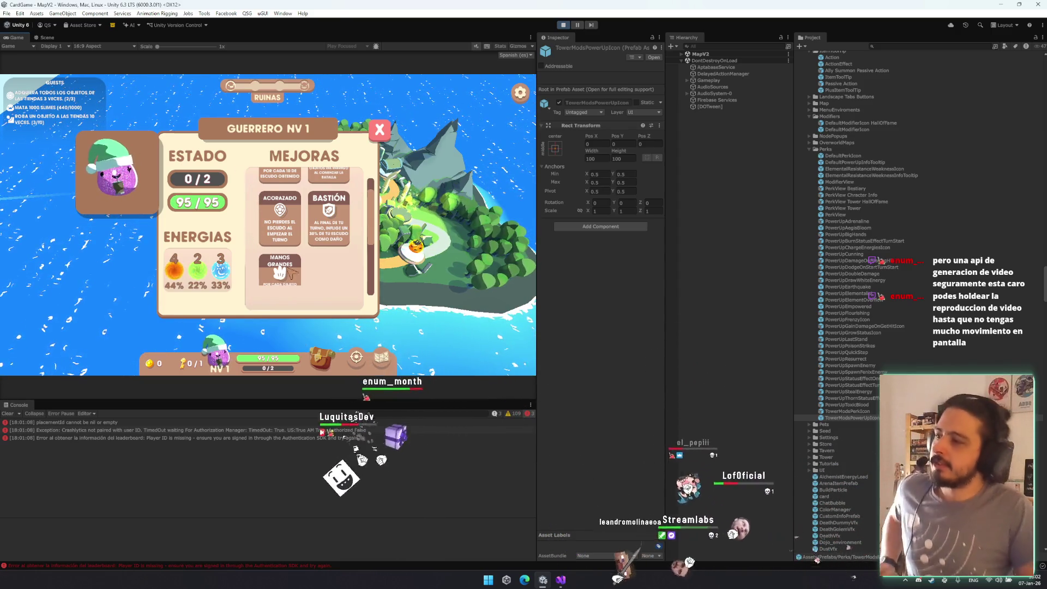
pyautogui.scroll(3, 316, 234)
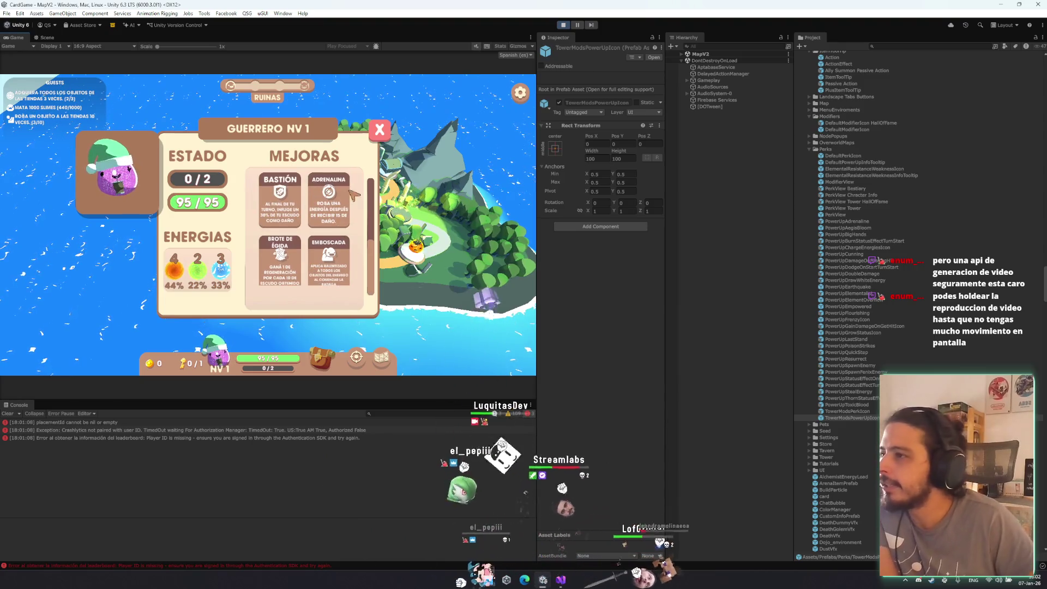
pyautogui.scroll(-3, 351, 197)
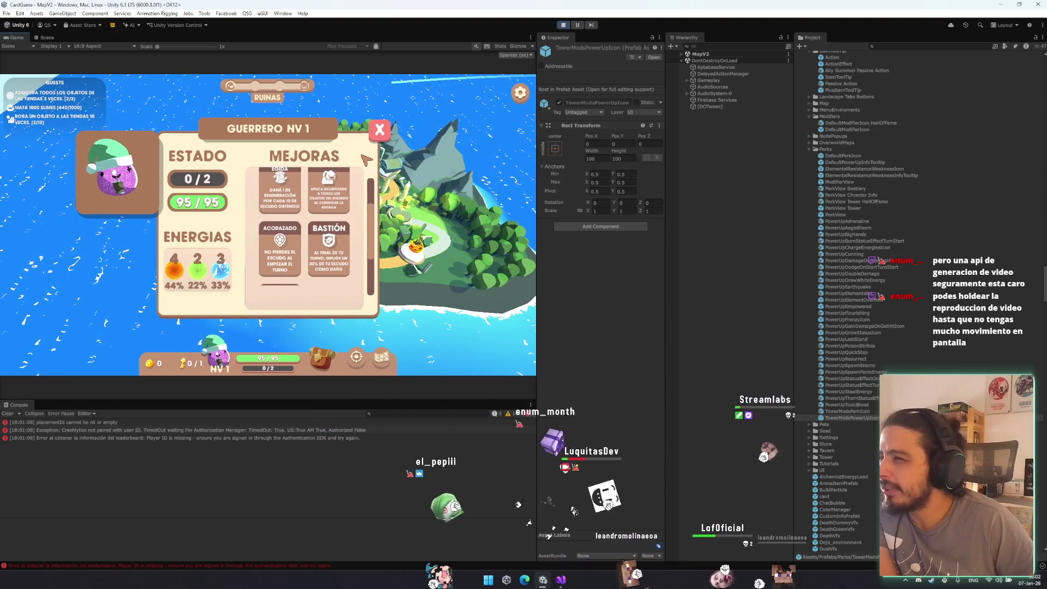
pyautogui.scroll(-2, 362, 153)
pyautogui.click(380, 130)
pyautogui.click(301, 329)
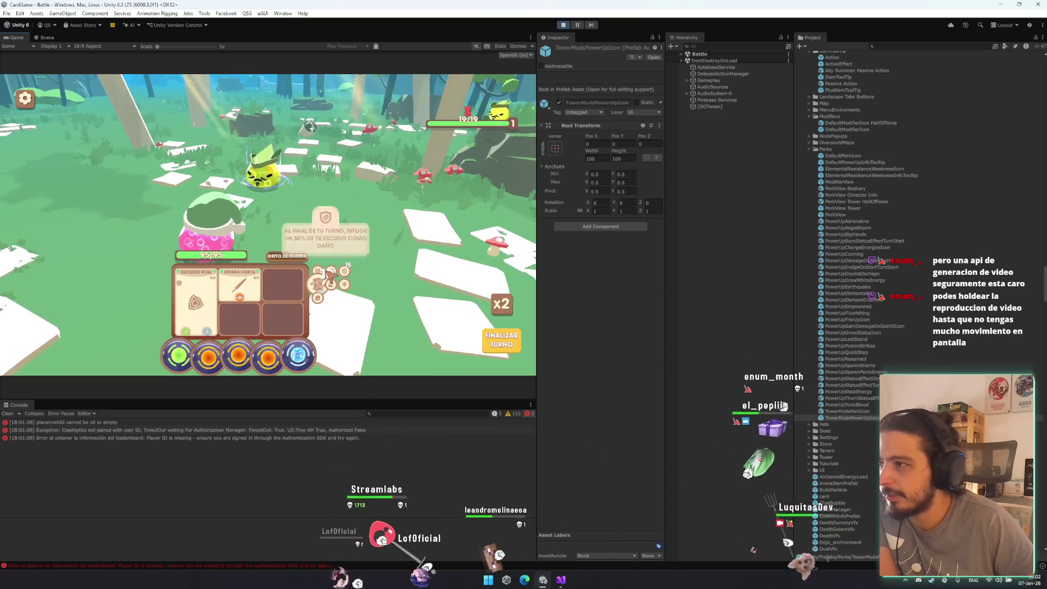
# - Show the perk tooltips in battle, then bring up the new error's stack trace in the Console
pyautogui.moveTo(346, 272)
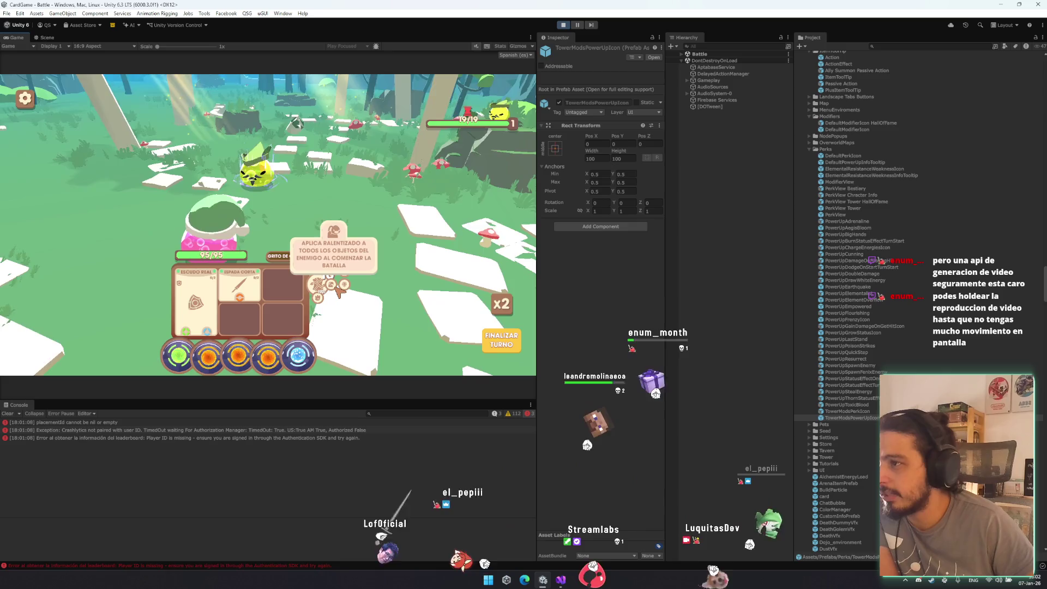
pyautogui.moveTo(322, 303)
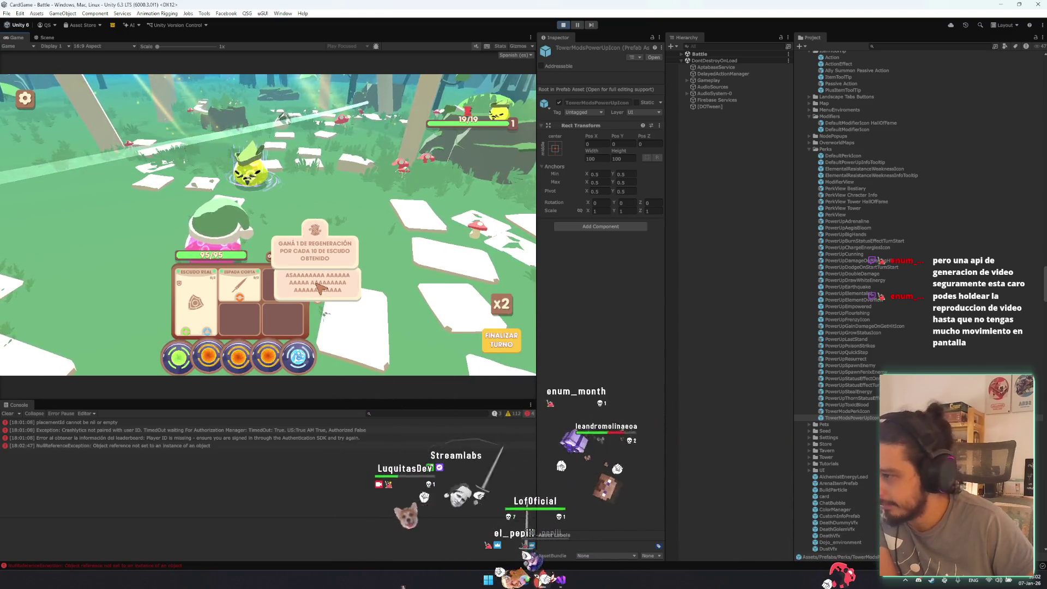
pyautogui.click(153, 446)
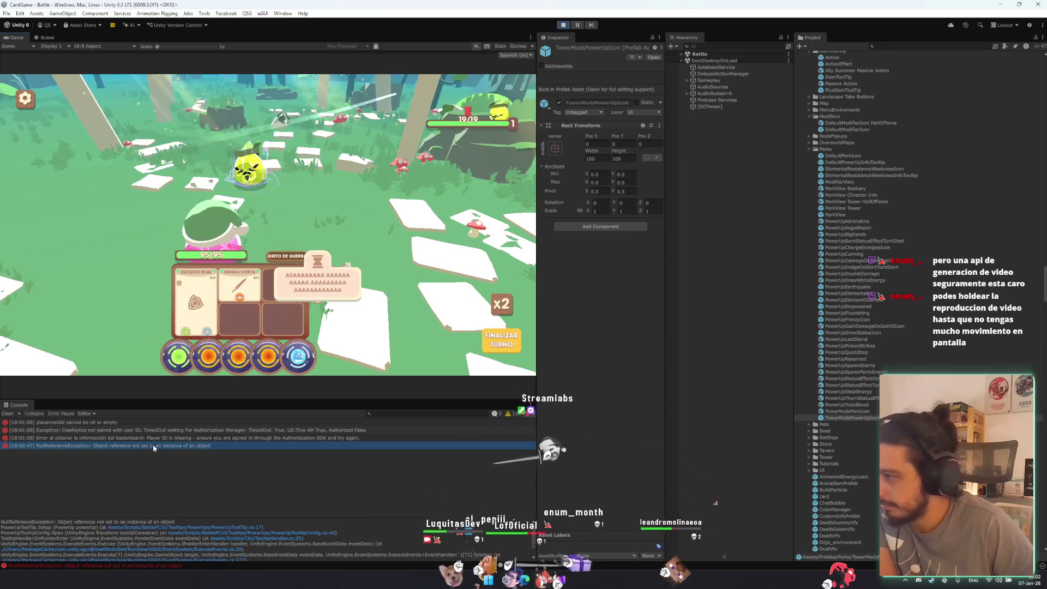
# - Follow the NullReferenceException stack trace to its failing line in TooltipHandler.cs, then return to Unity
pyautogui.click(263, 529)
pyautogui.hotkey('ctrl', 'a')
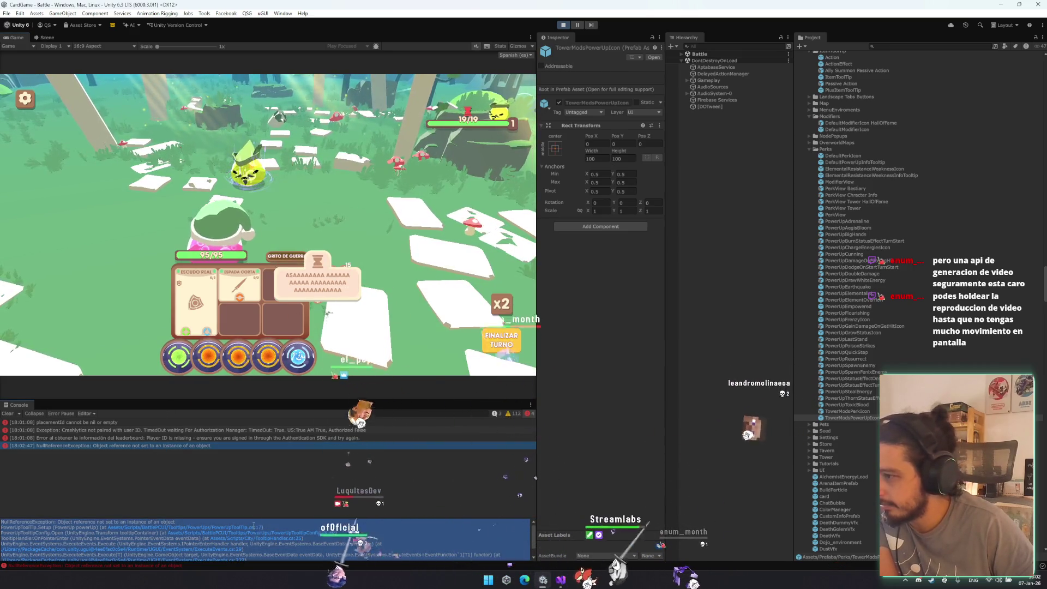
pyautogui.click(254, 539)
pyautogui.click(254, 540)
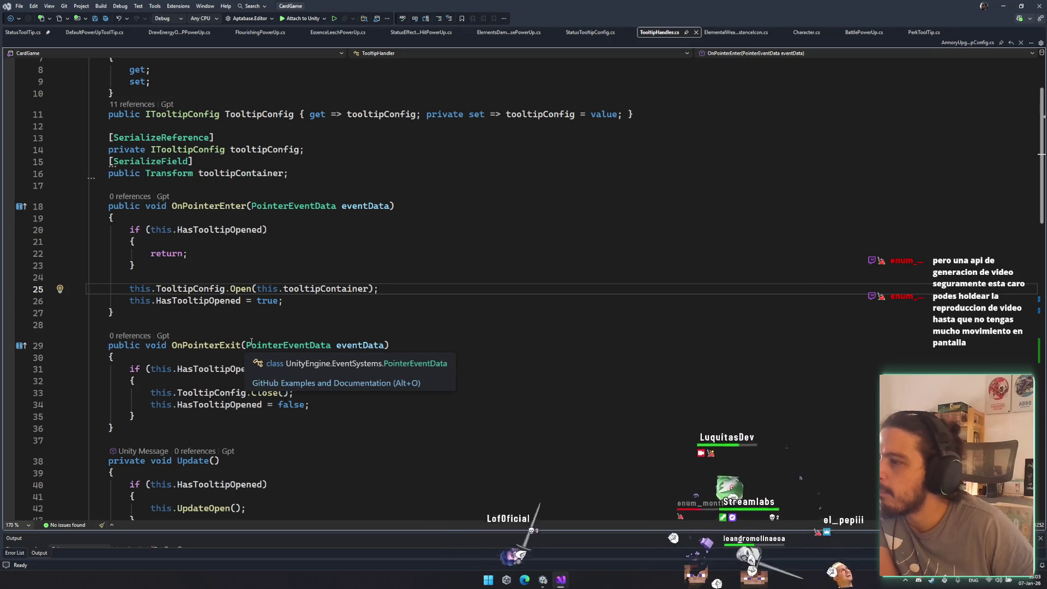
pyautogui.click(543, 579)
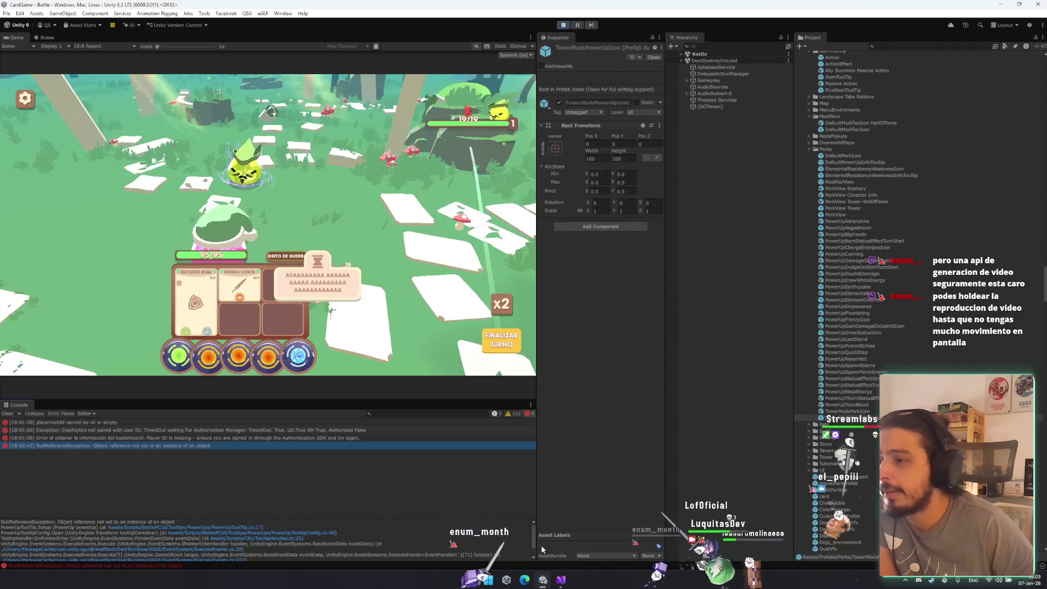
pyautogui.click(848, 228)
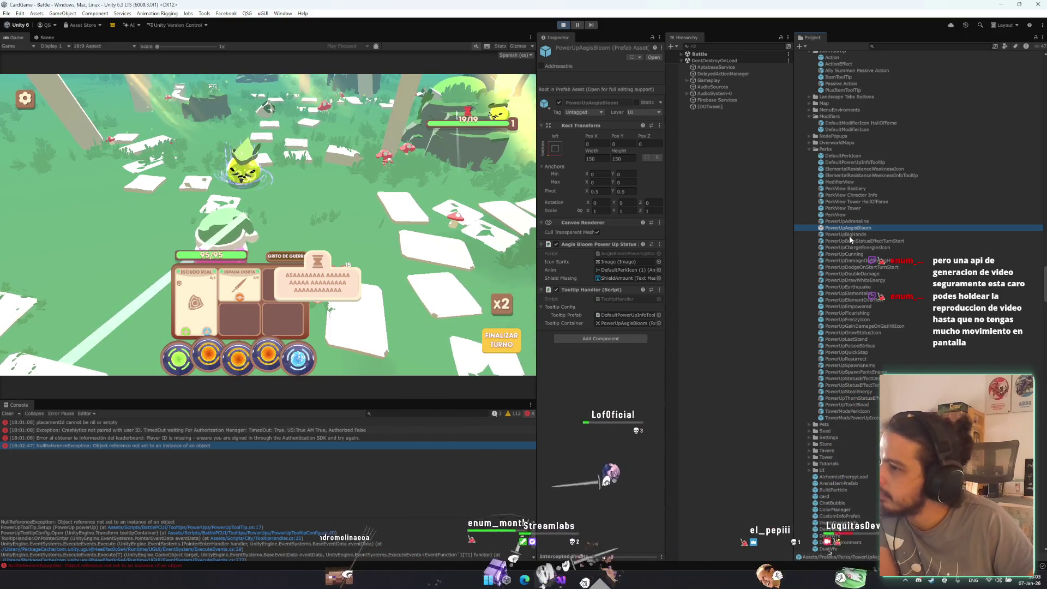
pyautogui.click(284, 444)
pyautogui.doubleClick(270, 446)
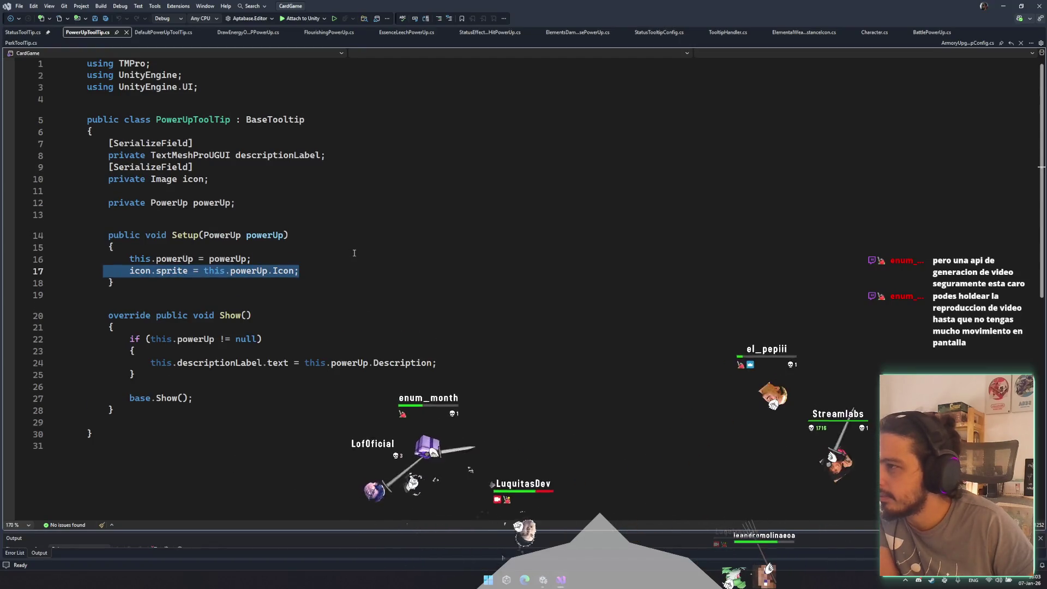
pyautogui.click(367, 272)
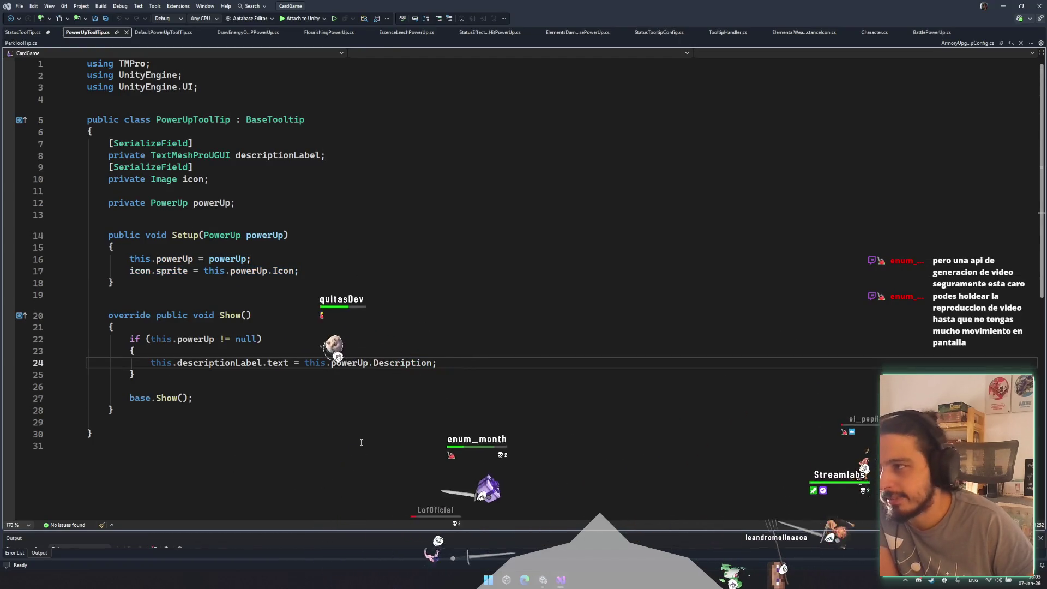
pyautogui.click(542, 581)
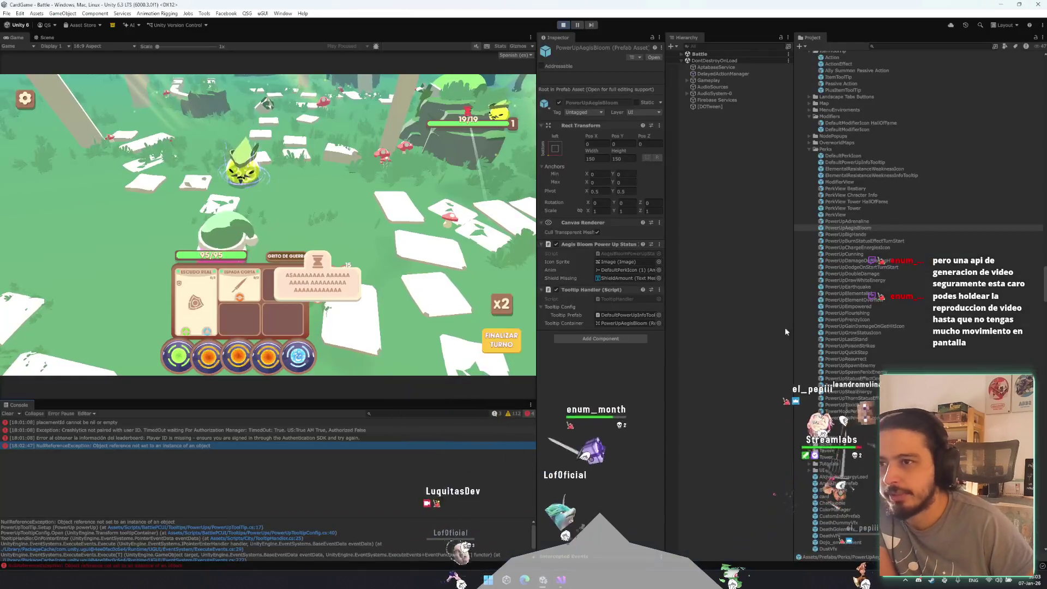
pyautogui.click(610, 262)
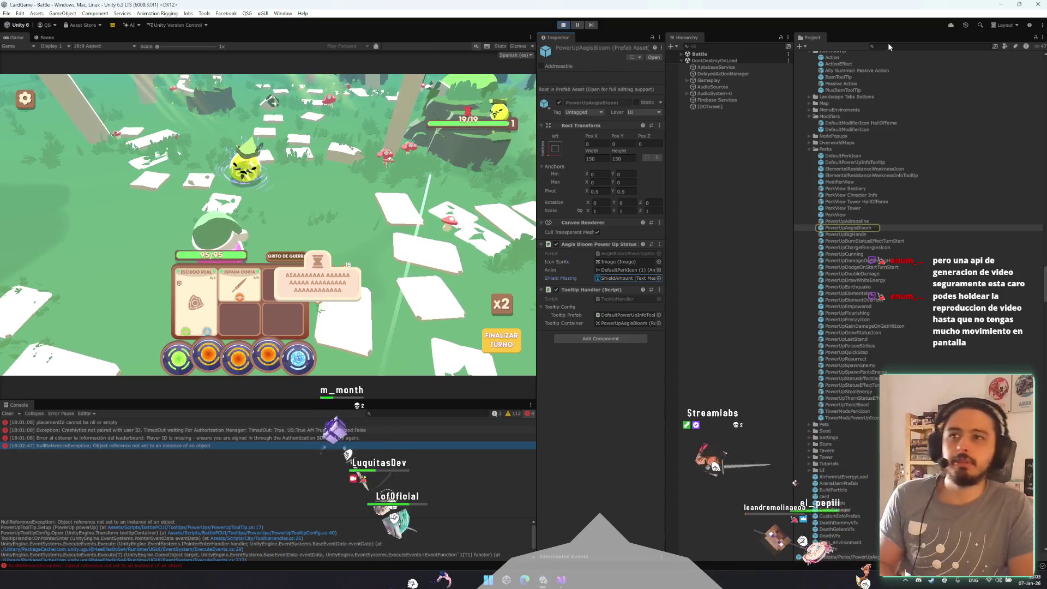
# - Search 'egisb' and compare AegisBloomPowerUp, the PowerUpAegisBloom prefab, and the AegisBloom perk in the Inspector
pyautogui.write('aegisb')
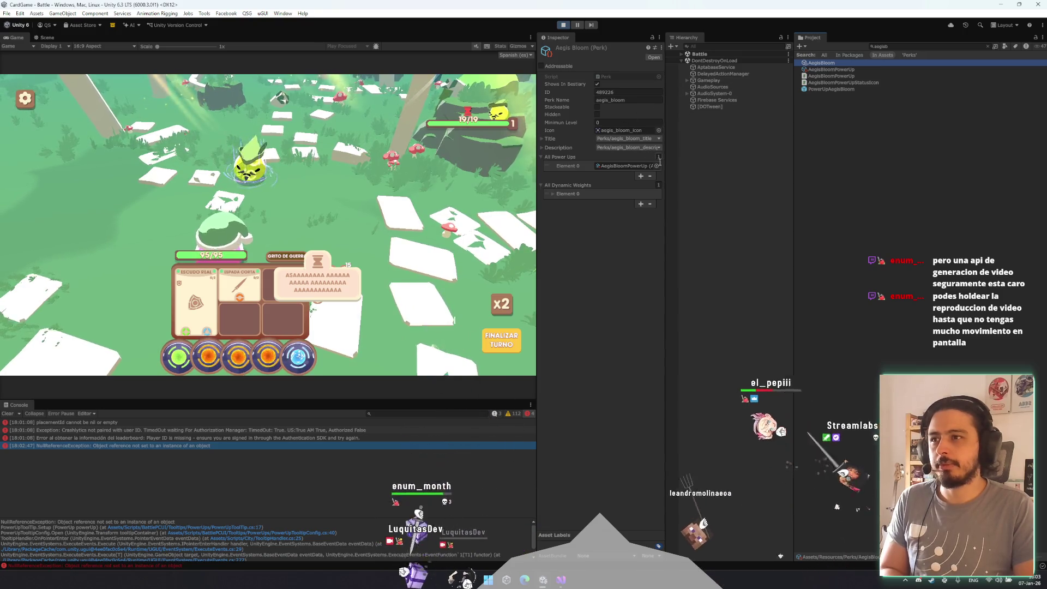
pyautogui.click(846, 70)
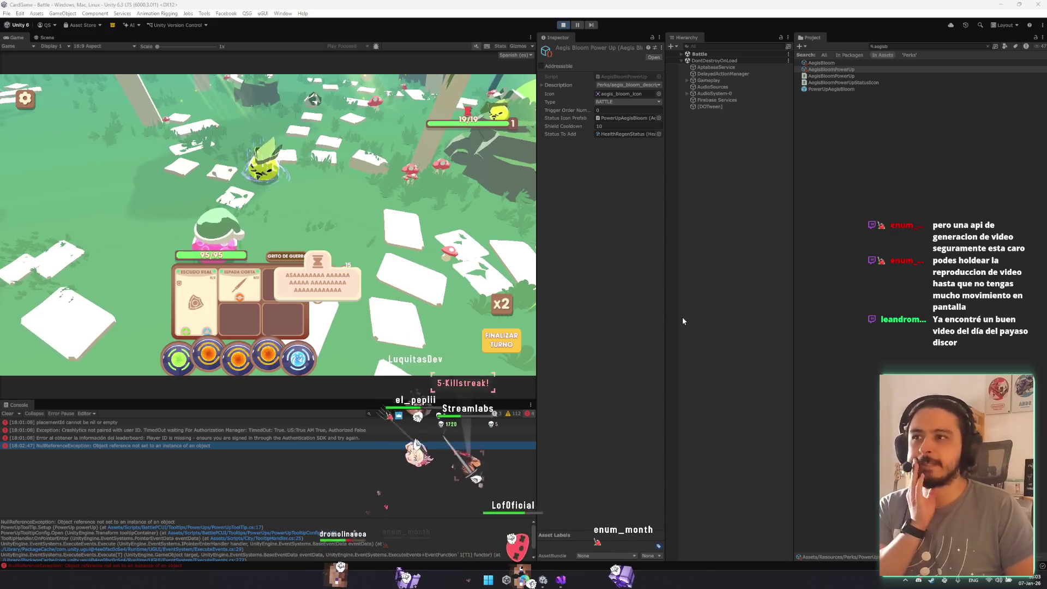
pyautogui.click(841, 72)
pyautogui.click(840, 64)
pyautogui.click(838, 70)
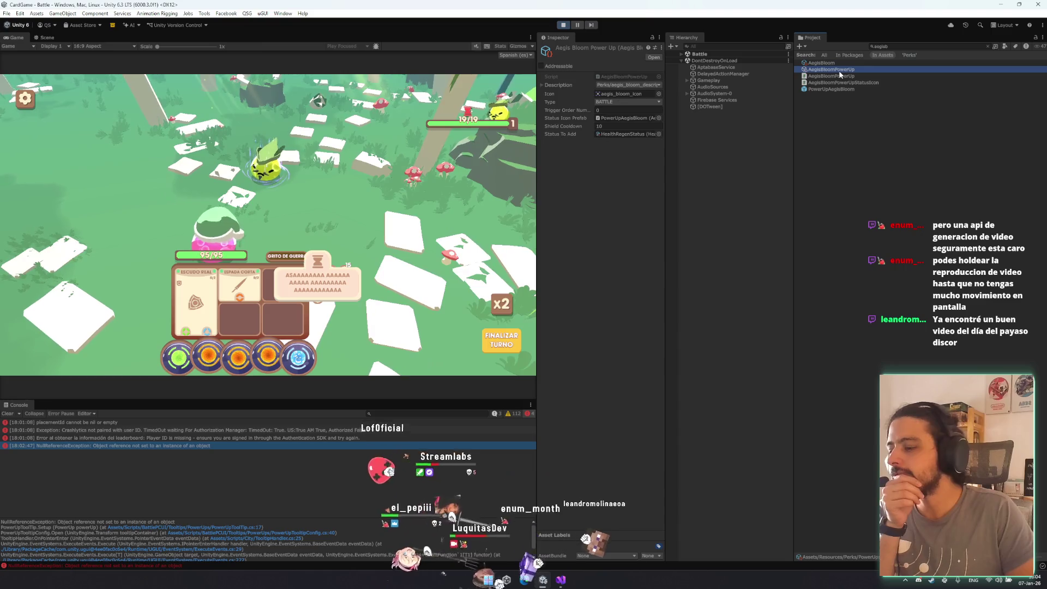
pyautogui.click(824, 88)
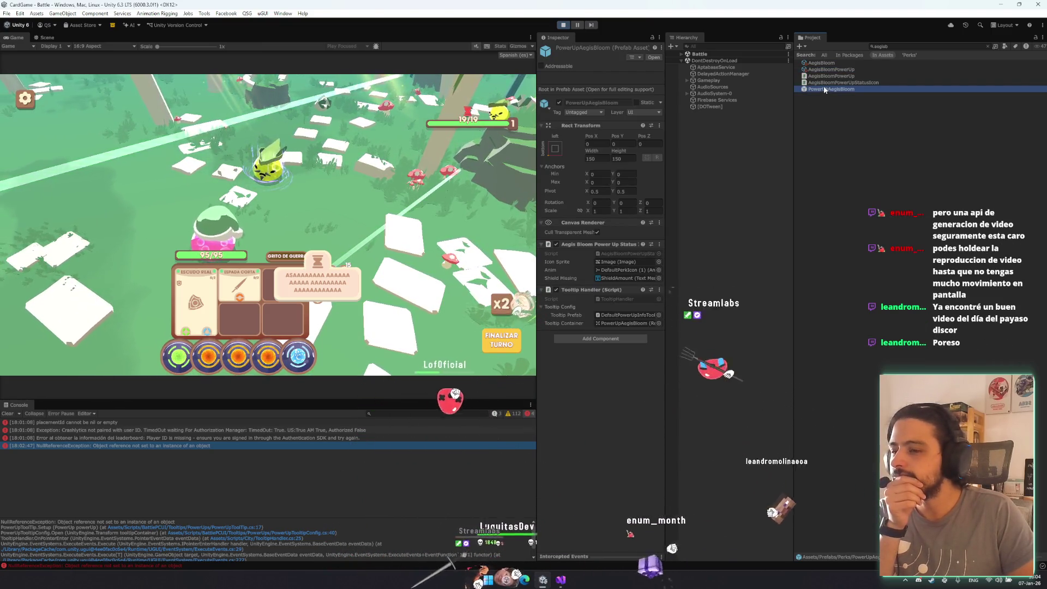
pyautogui.click(831, 67)
pyautogui.click(832, 64)
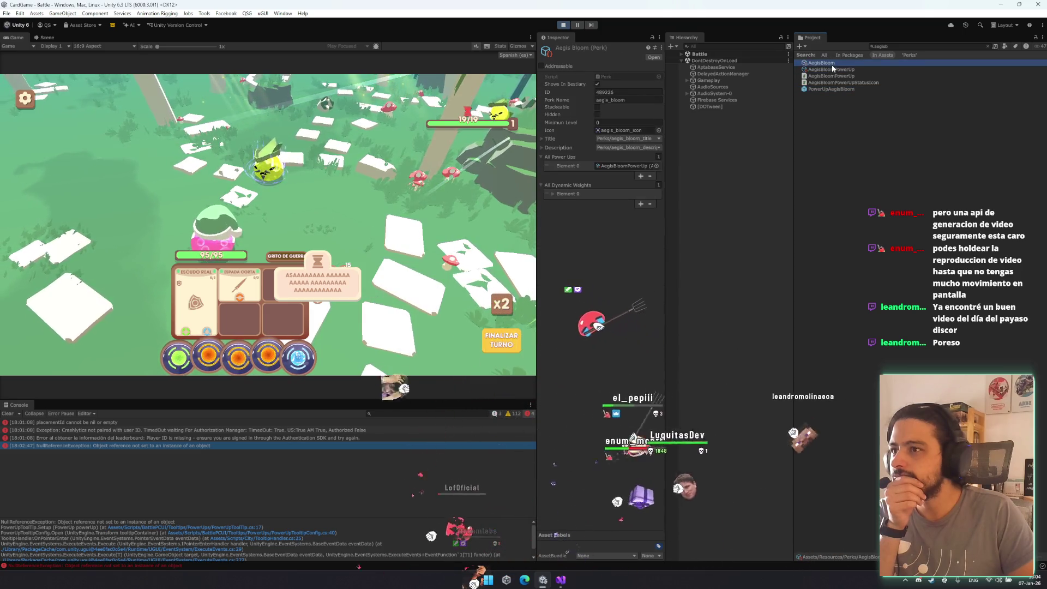
# - Locate the PowerUpAegisBloom prefab in its folder and open it in Prefab Mode
pyautogui.click(832, 70)
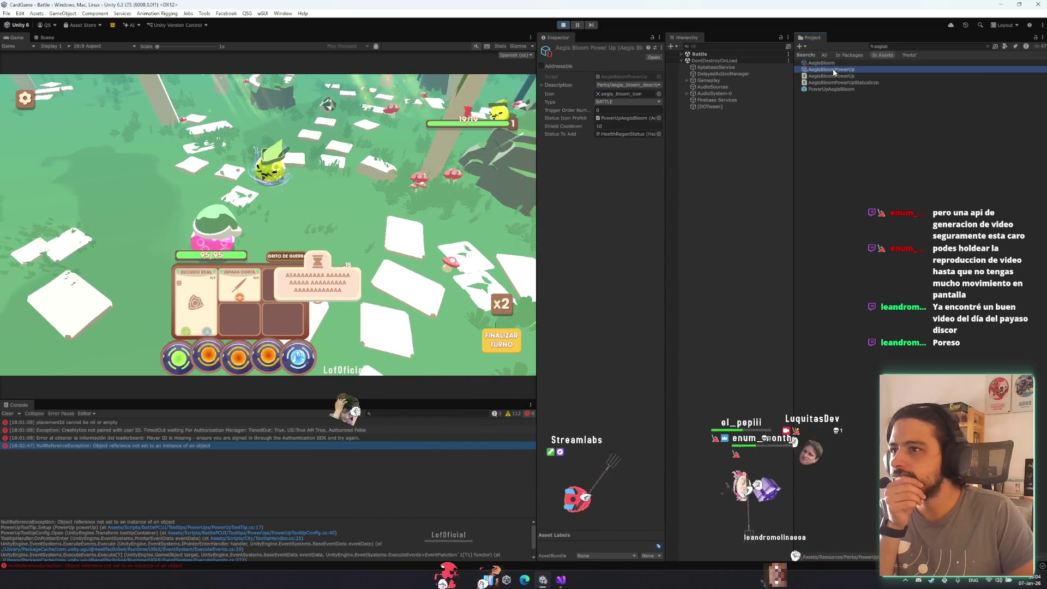
pyautogui.click(627, 118)
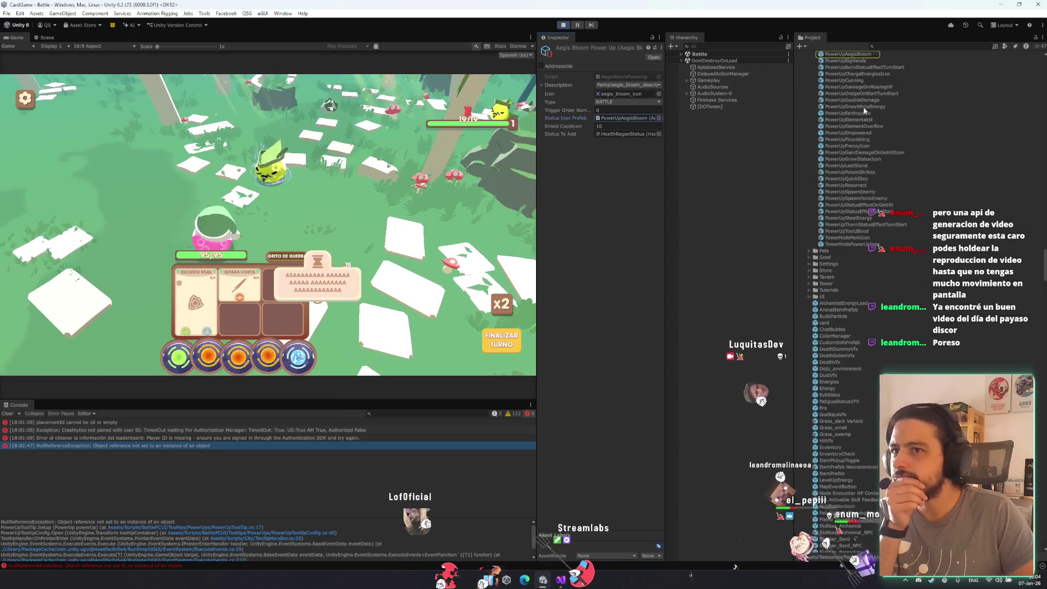
pyautogui.click(858, 55)
pyautogui.doubleClick(858, 56)
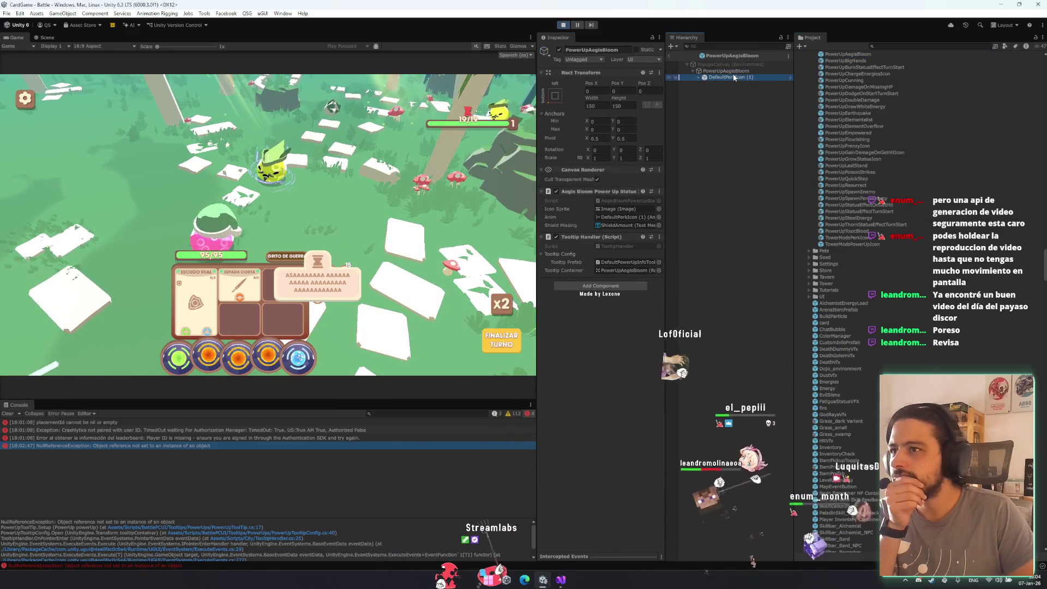
# - Inspect the prefab's child objects and its Anim, Icon Sprite and Tooltip Container references
pyautogui.click(733, 75)
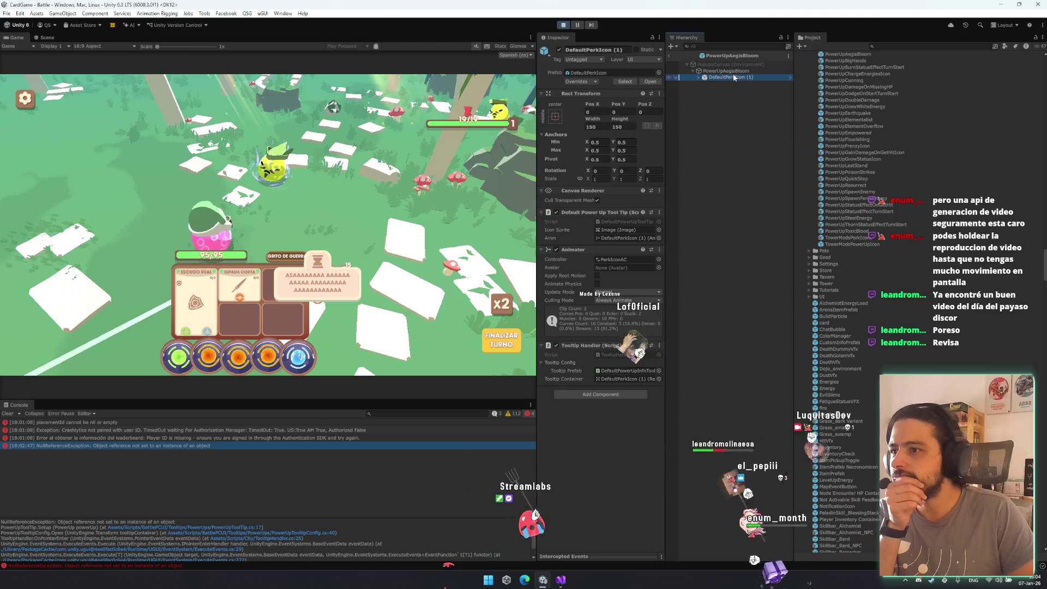
pyautogui.click(618, 237)
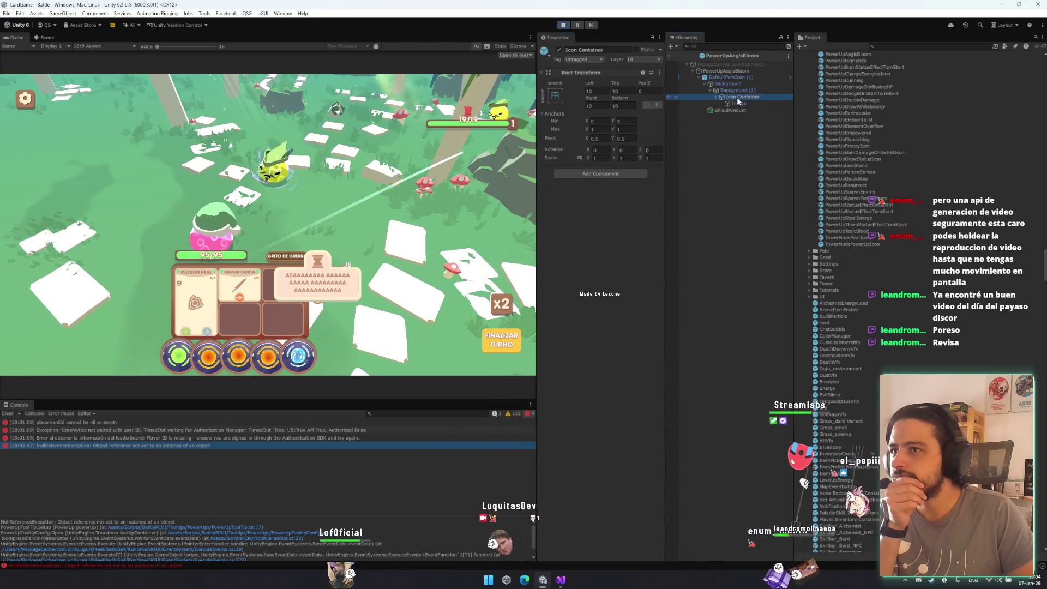
pyautogui.click(737, 109)
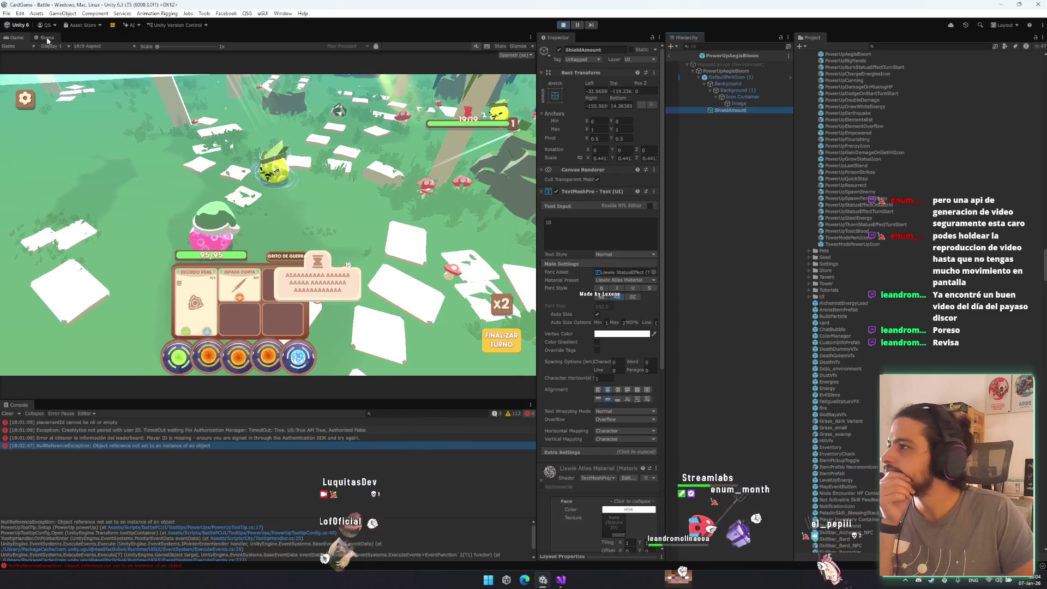
pyautogui.click(56, 41)
pyautogui.doubleClick(771, 88)
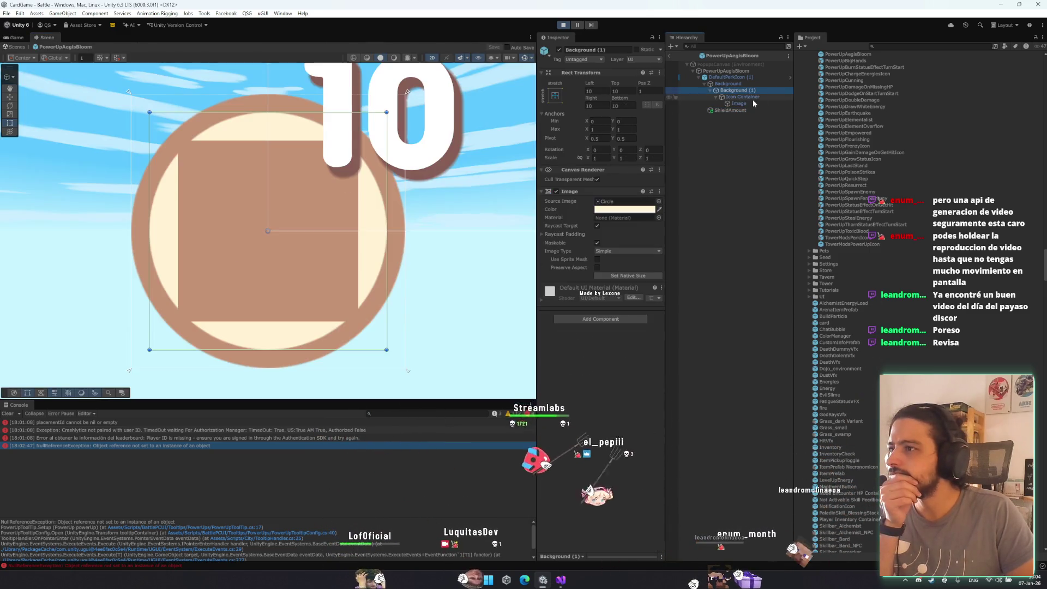
pyautogui.click(733, 71)
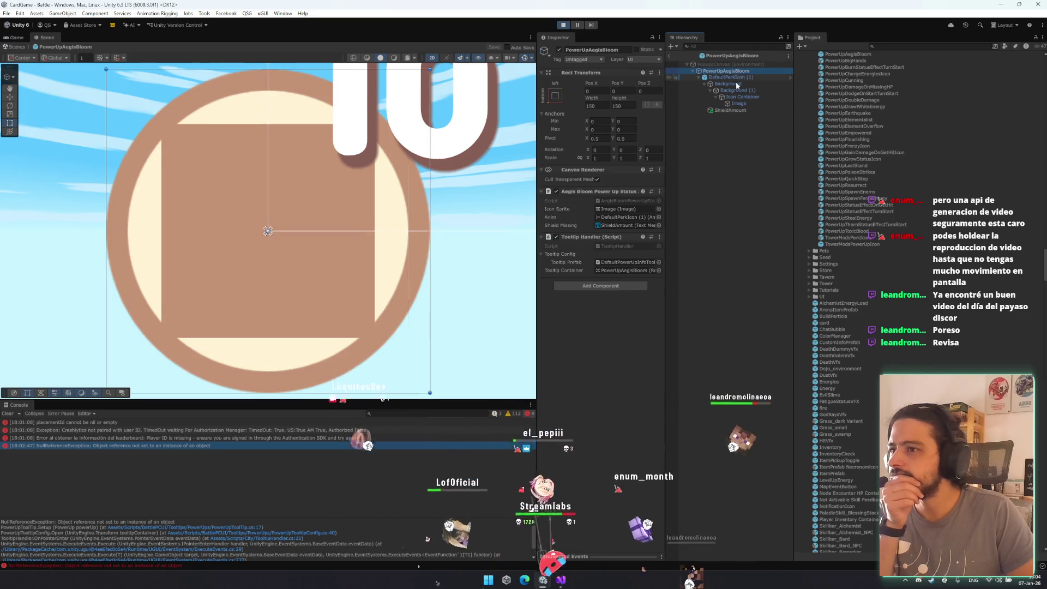
pyautogui.click(618, 210)
pyautogui.click(739, 103)
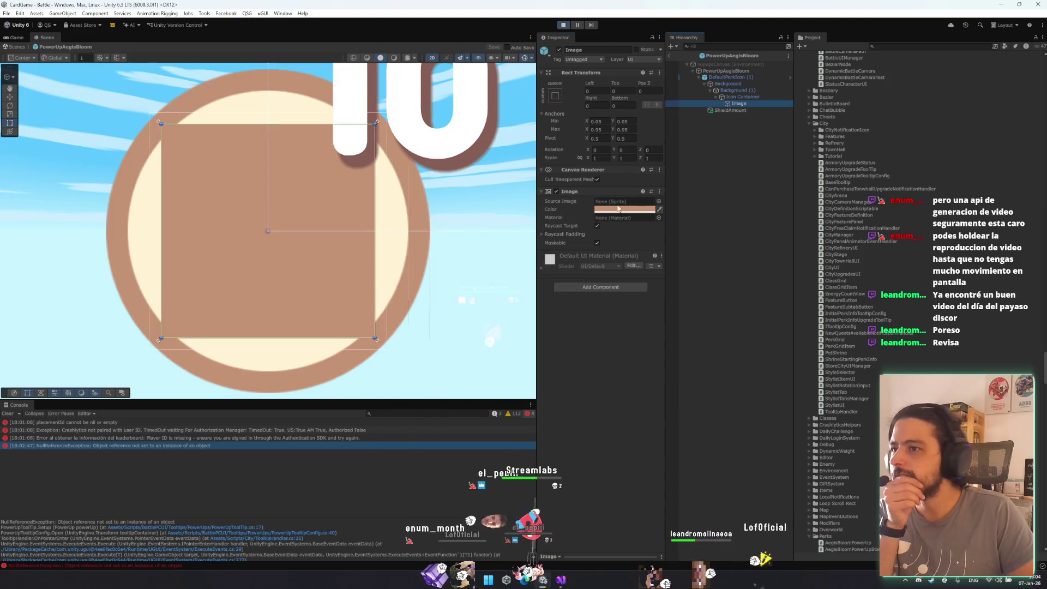
pyautogui.click(748, 78)
pyautogui.click(748, 70)
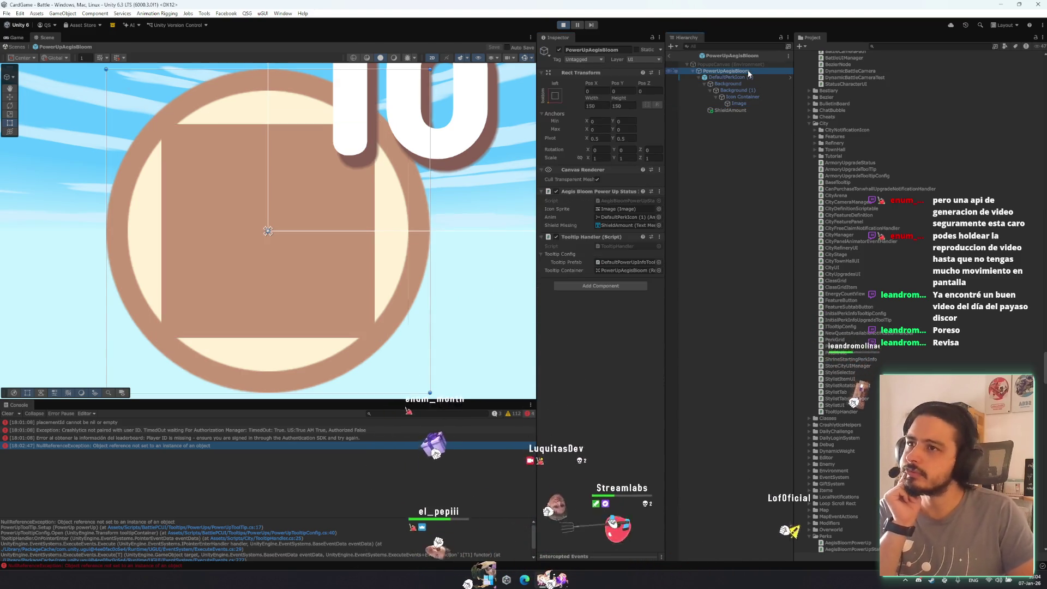
pyautogui.click(623, 264)
pyautogui.click(617, 271)
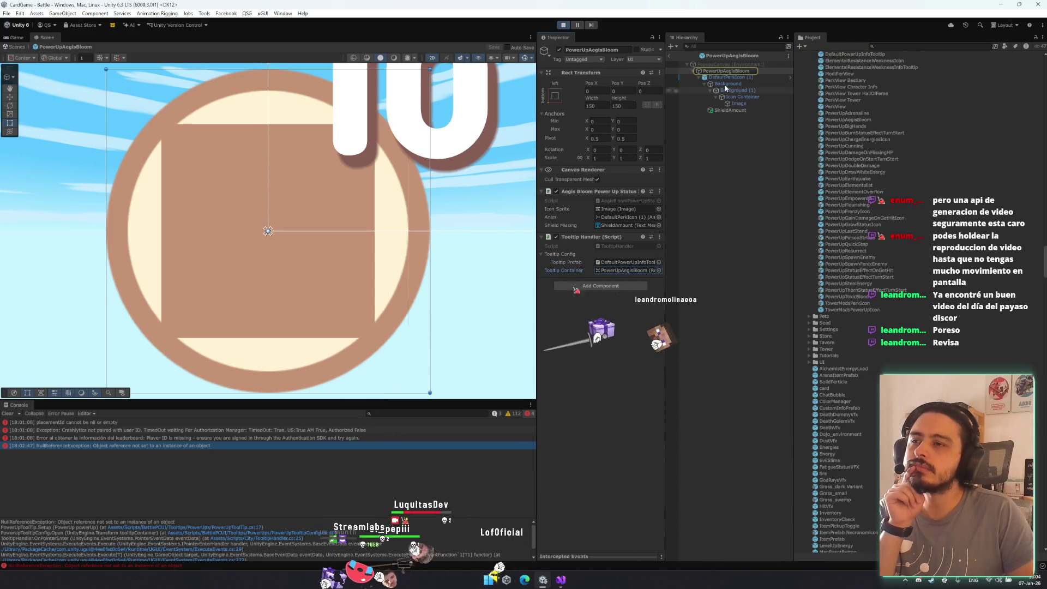
# - Open PowerUpToolTip.cs from the error's stack trace and review the Setup lines near line 17
pyautogui.click(253, 528)
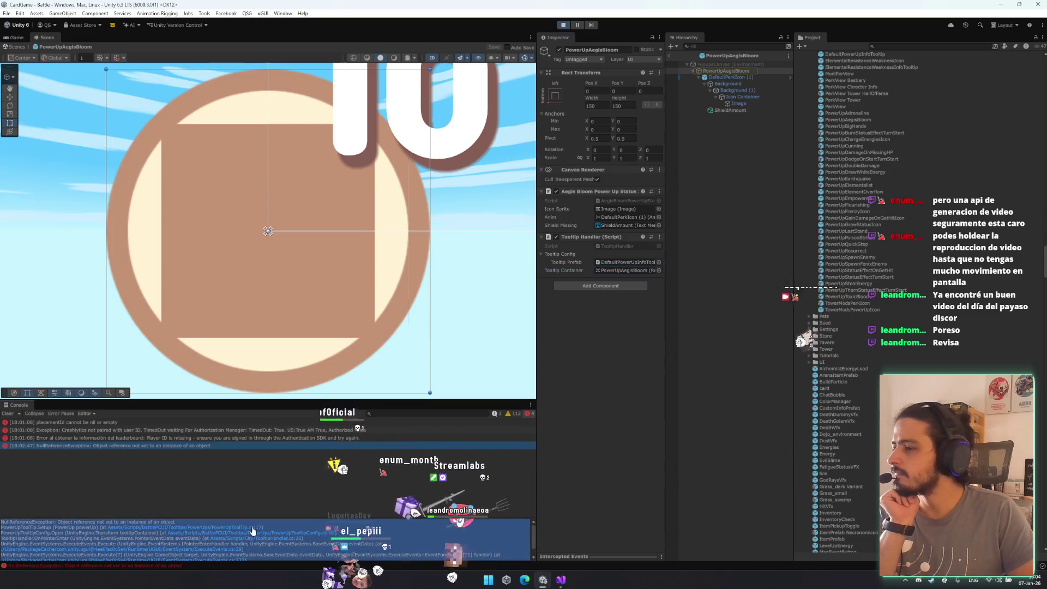
pyautogui.click(253, 527)
pyautogui.click(320, 402)
pyautogui.click(268, 271)
# - Break on PowerUpToolTip.cs line 16 and PowerUpTooltipConfig.cs line 40, attach the debugger to Unity, and return
pyautogui.click(6, 259)
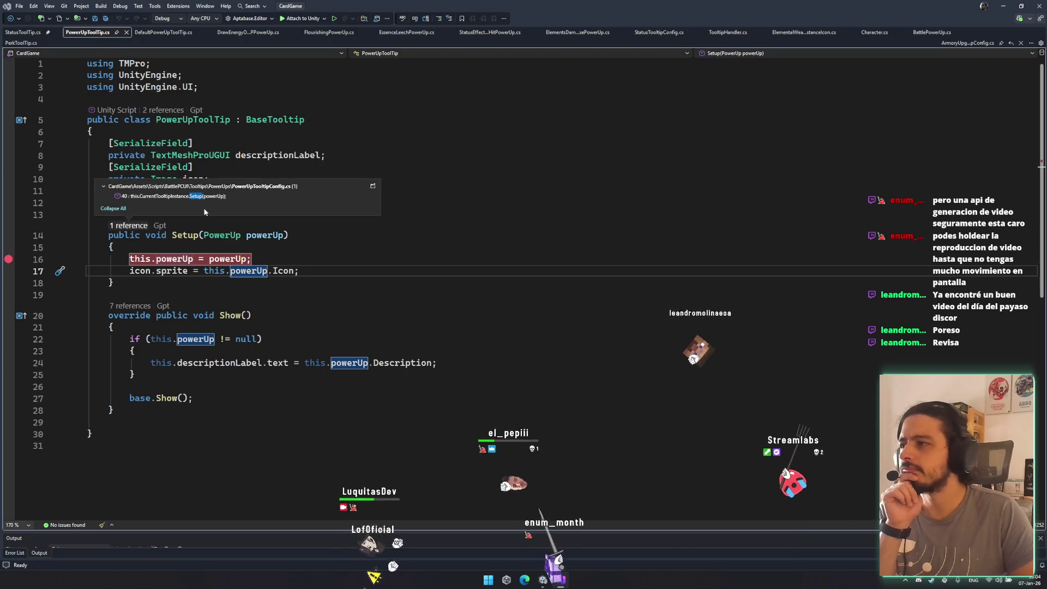
pyautogui.hotkey('ctrl', '-')
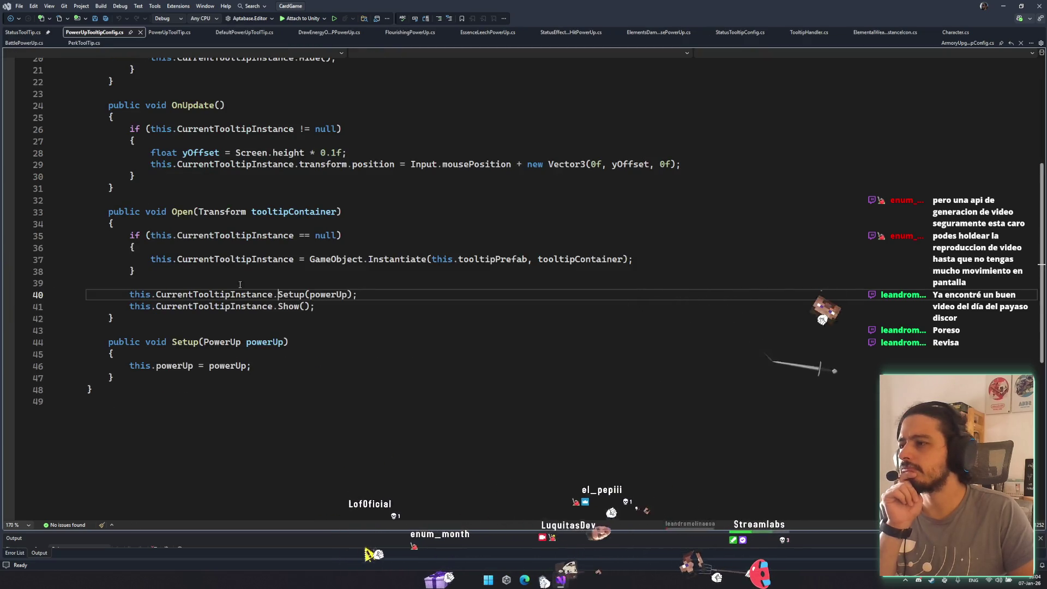
pyautogui.doubleClick(214, 294)
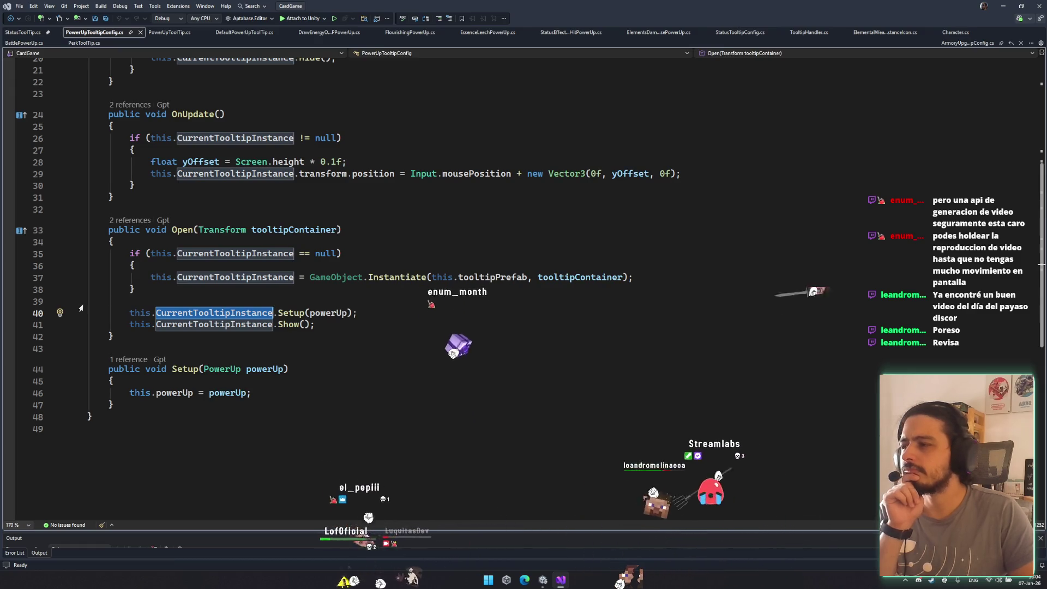
pyautogui.click(8, 312)
pyautogui.click(300, 21)
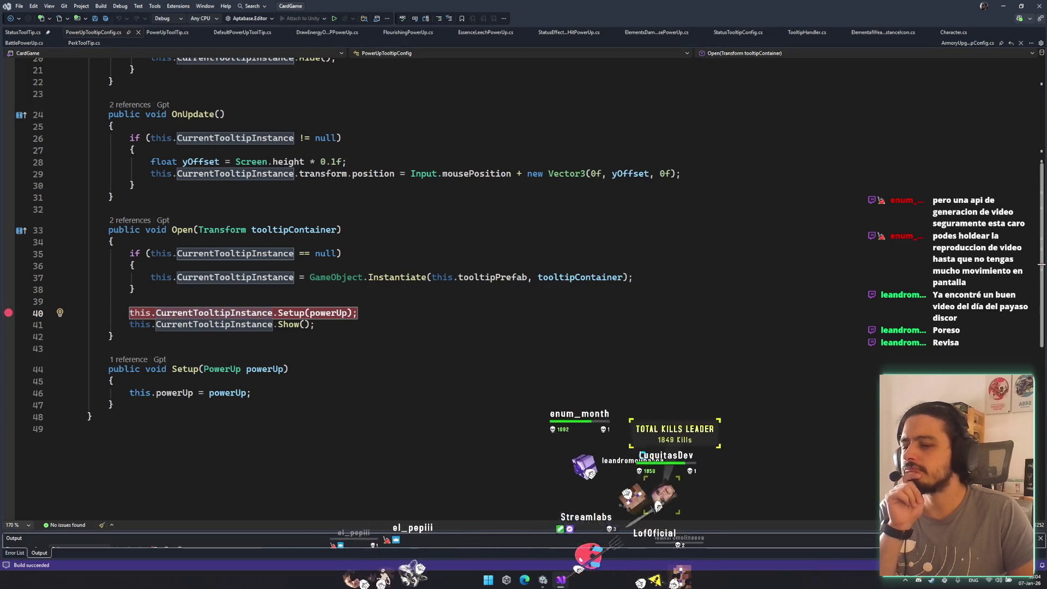
pyautogui.click(542, 579)
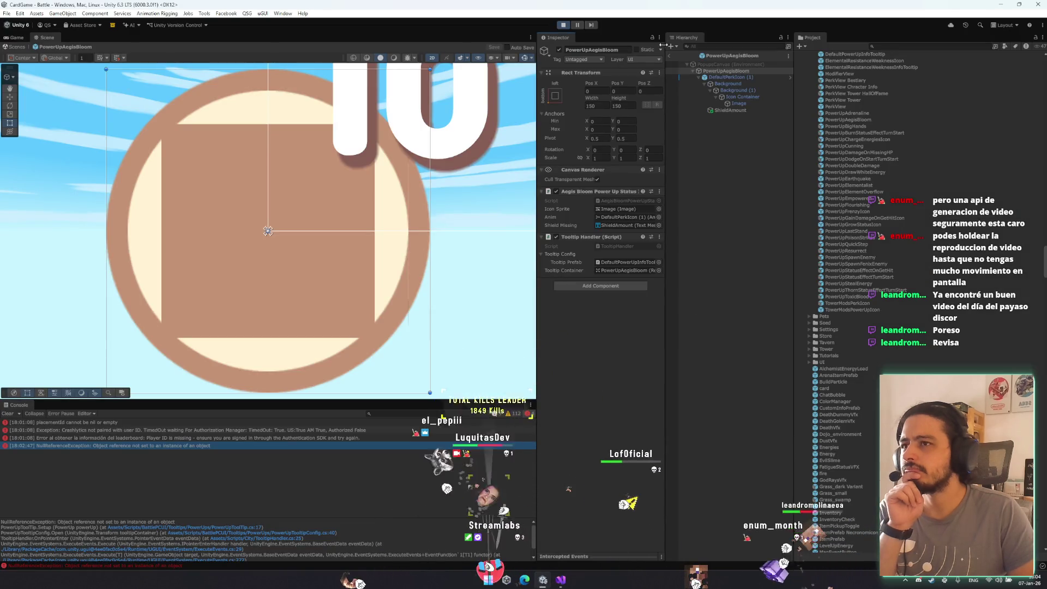
# - Leave Prefab Mode, restart Play, and go through PLAY, CONTINUAR and PELEAR until the CharacterUIView.cs breakpoint hits
pyautogui.click(671, 55)
pyautogui.click(562, 25)
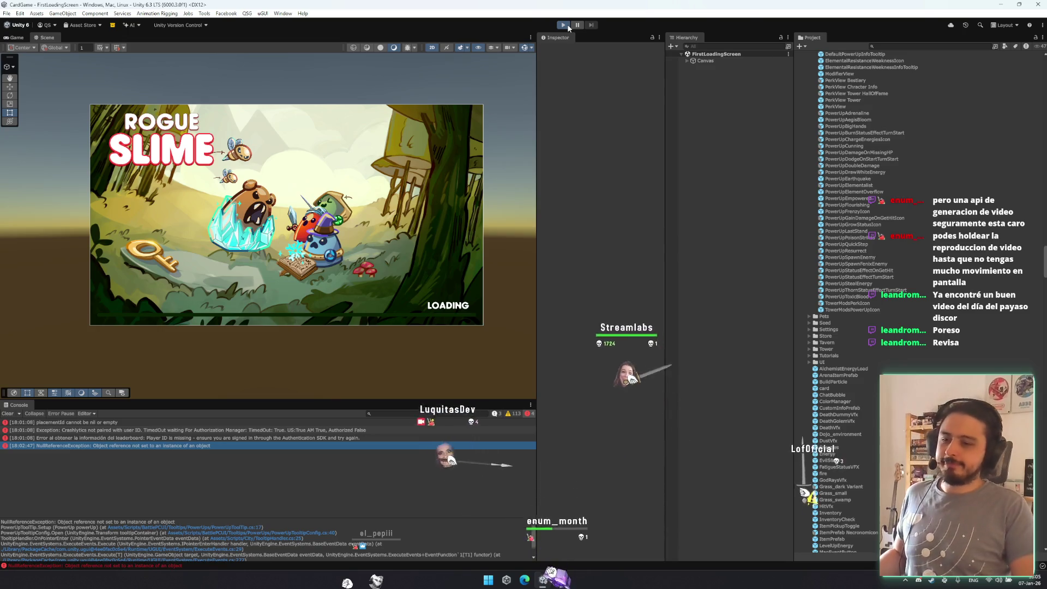
pyautogui.click(564, 25)
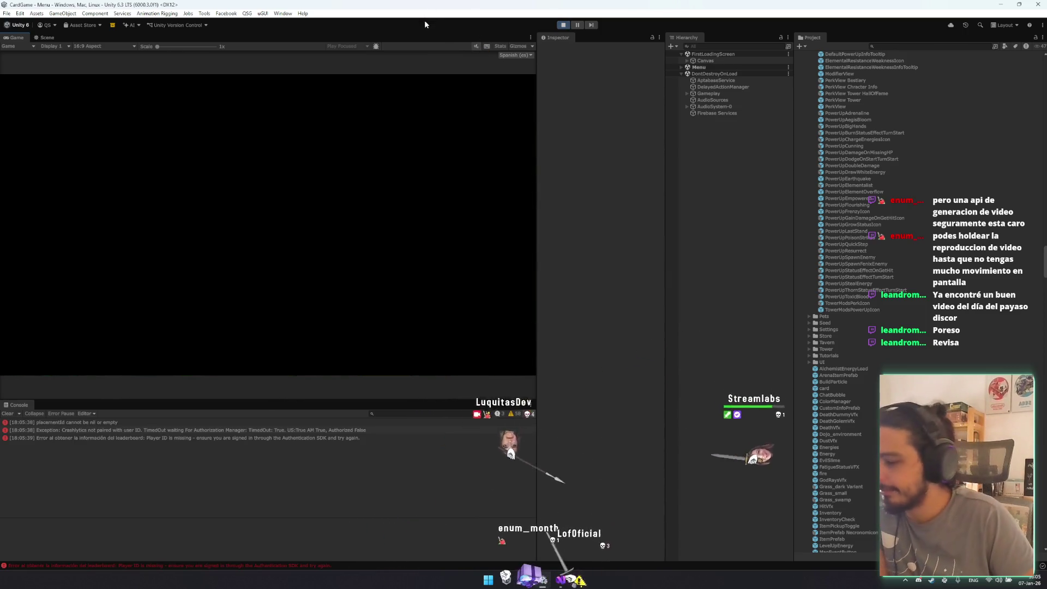
pyautogui.click(112, 238)
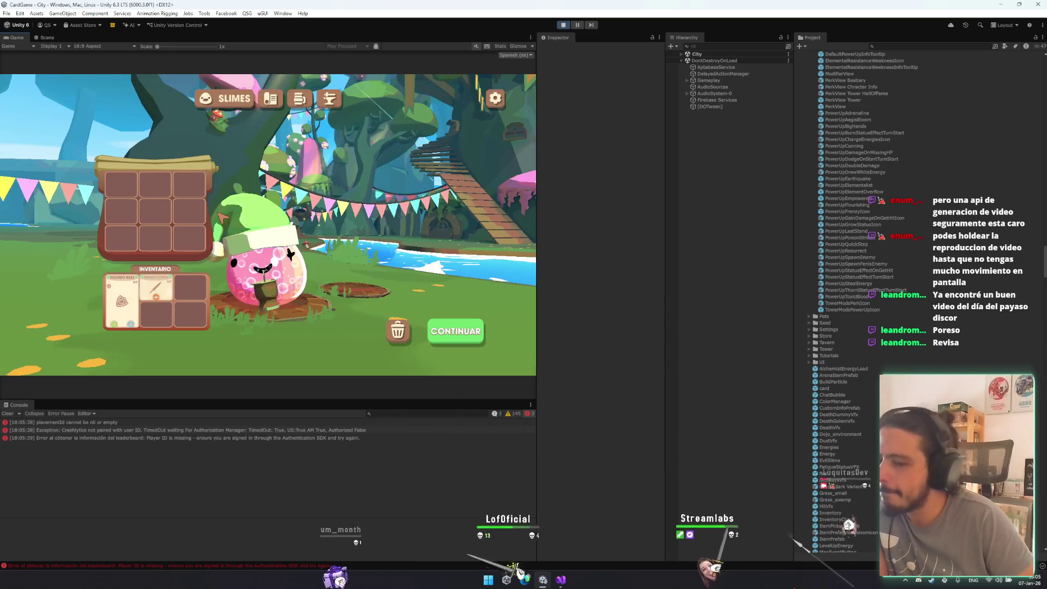
pyautogui.click(436, 328)
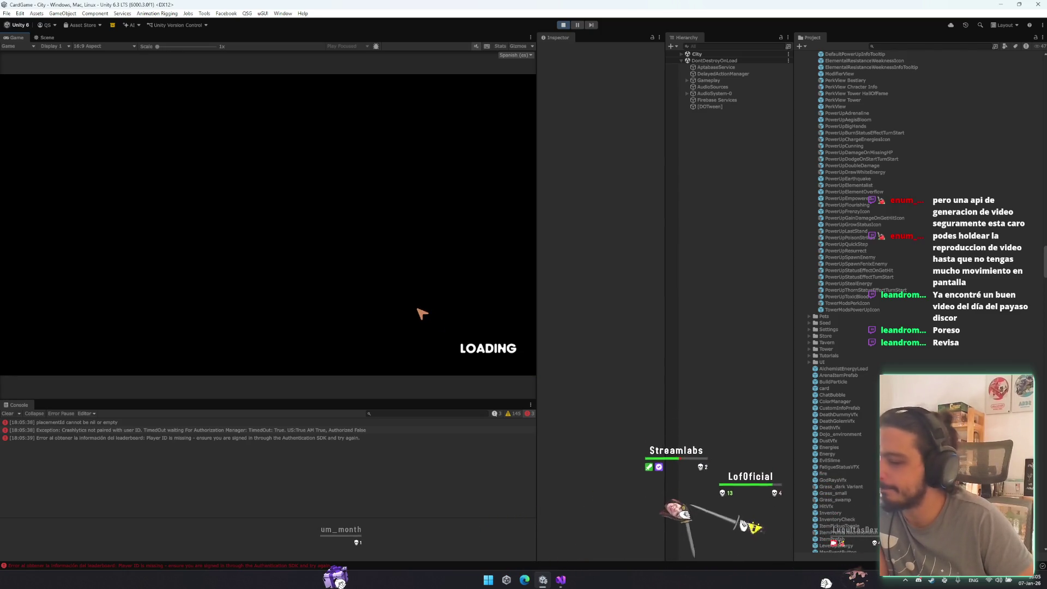
pyautogui.click(298, 332)
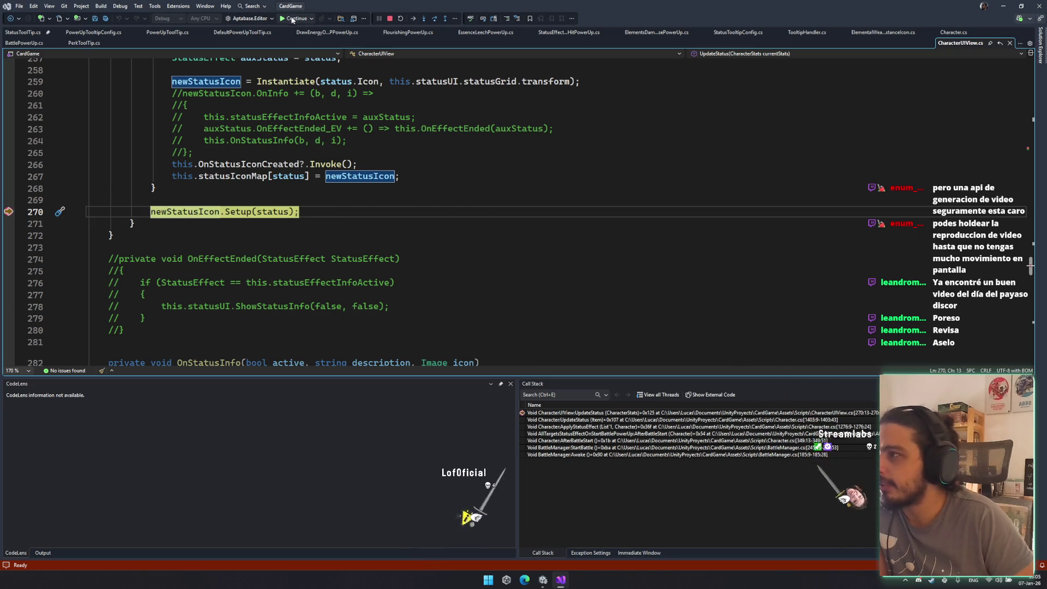
# - Step into the status icon and tooltip Setup calls, then into PowerUpToolTip's Setup, and resume
pyautogui.press('F11')
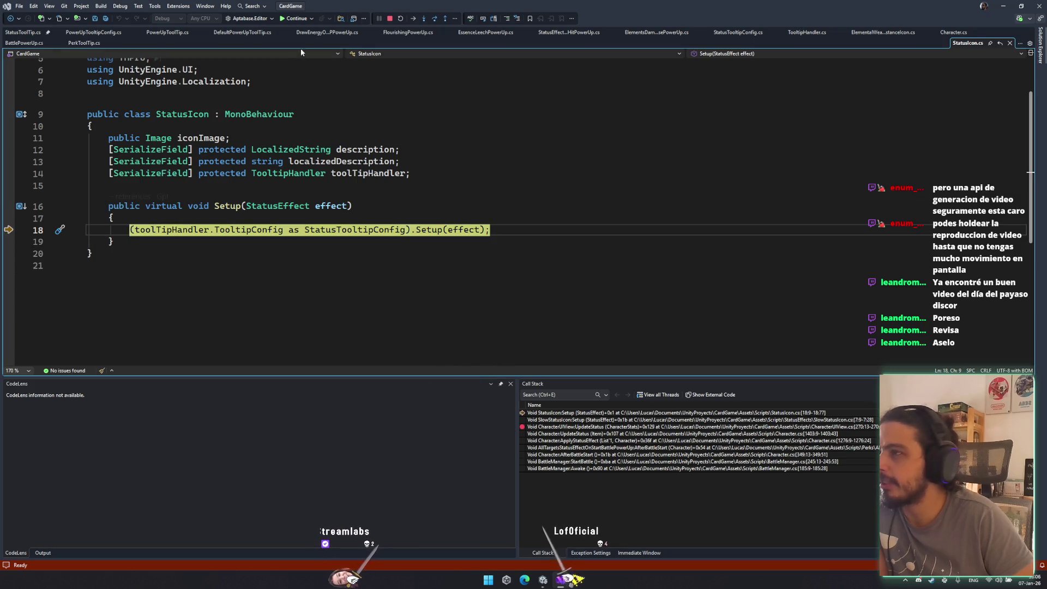
pyautogui.press('F11')
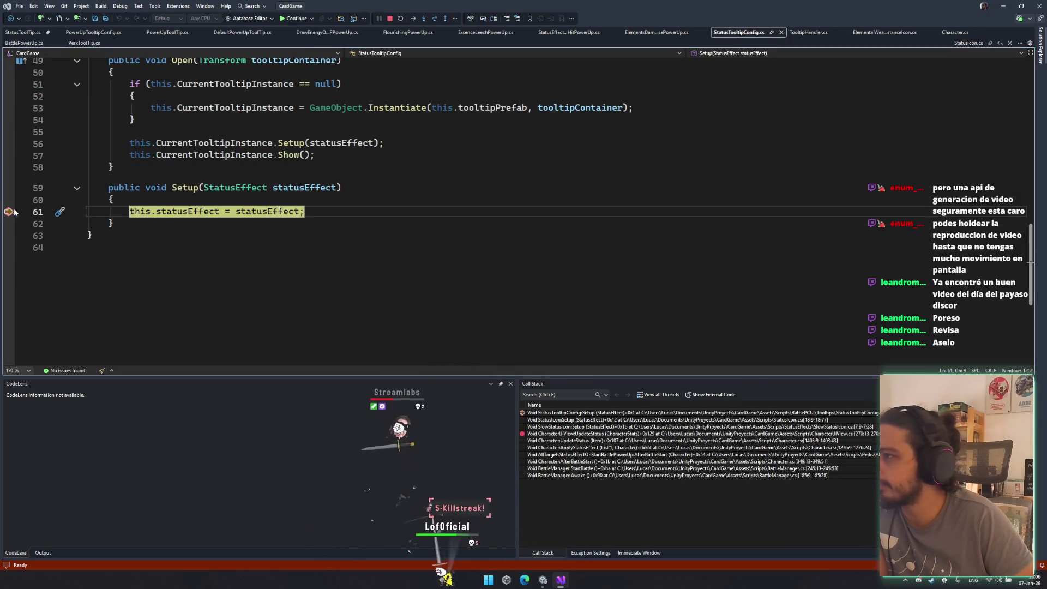
pyautogui.click(295, 19)
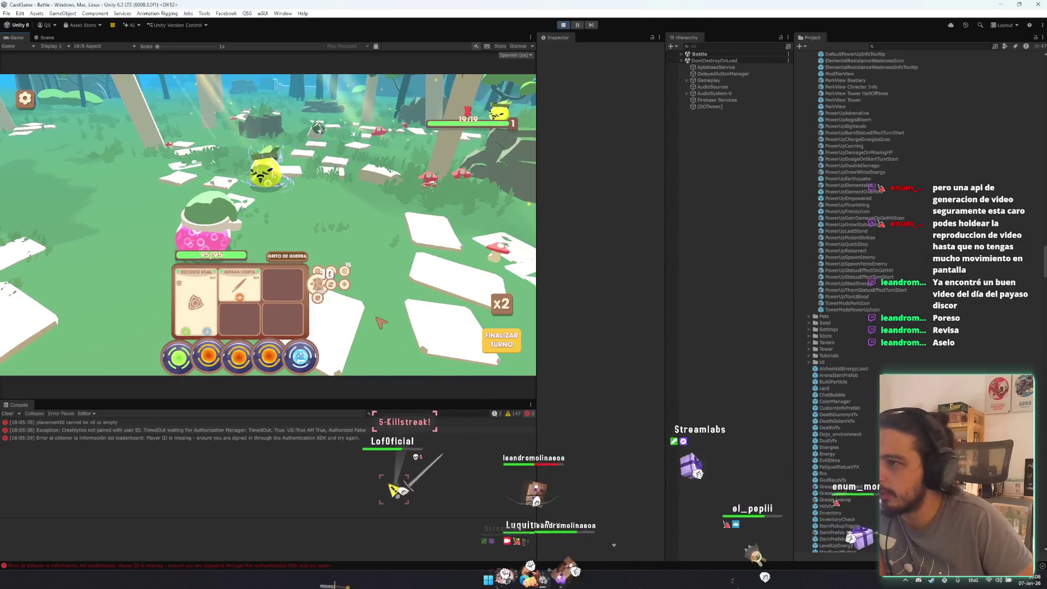
pyautogui.moveTo(346, 284)
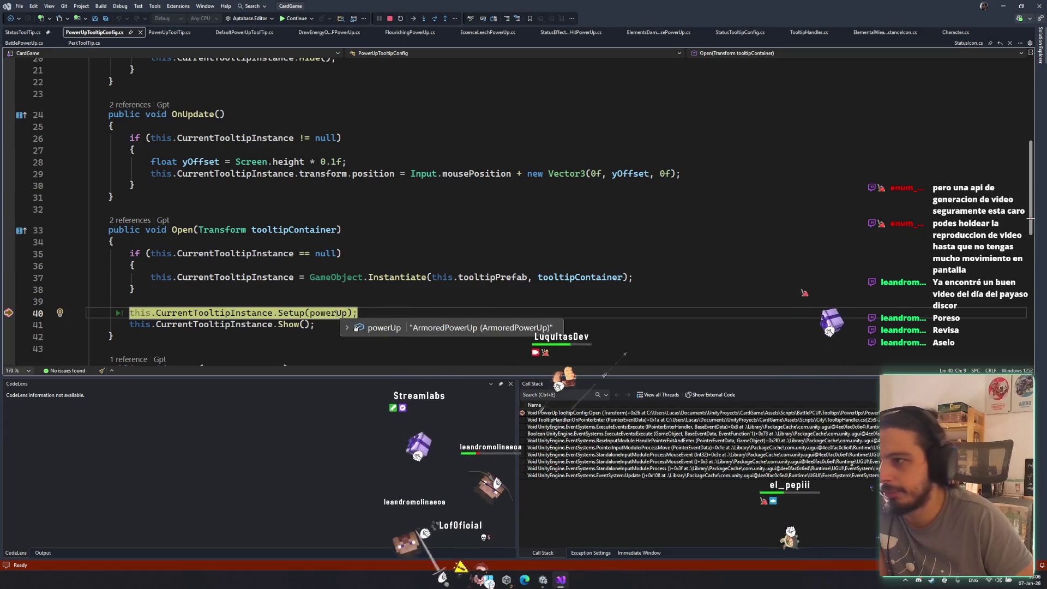
pyautogui.press('F11')
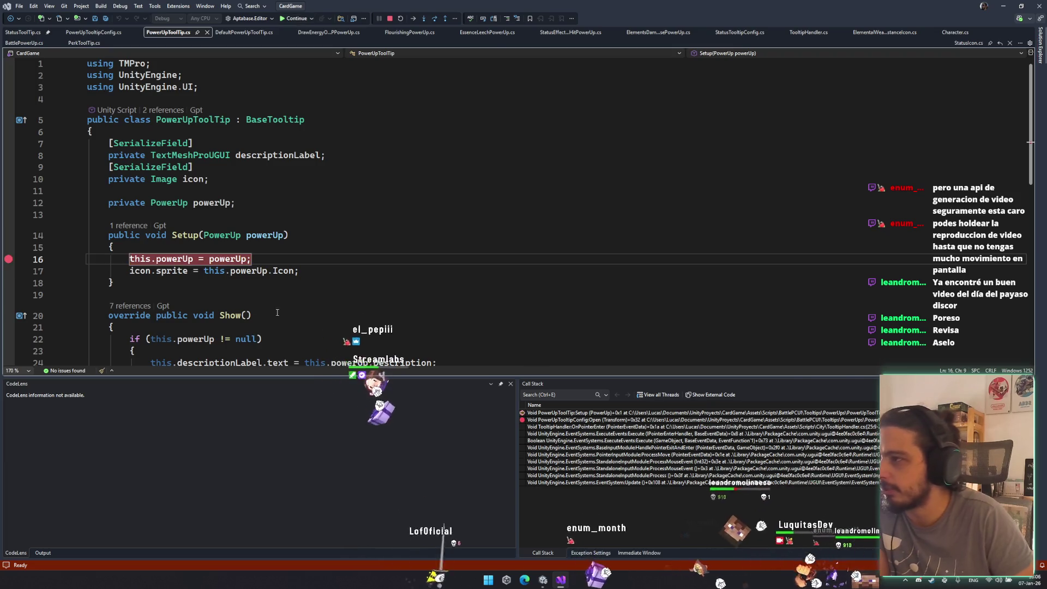
pyautogui.press('F5')
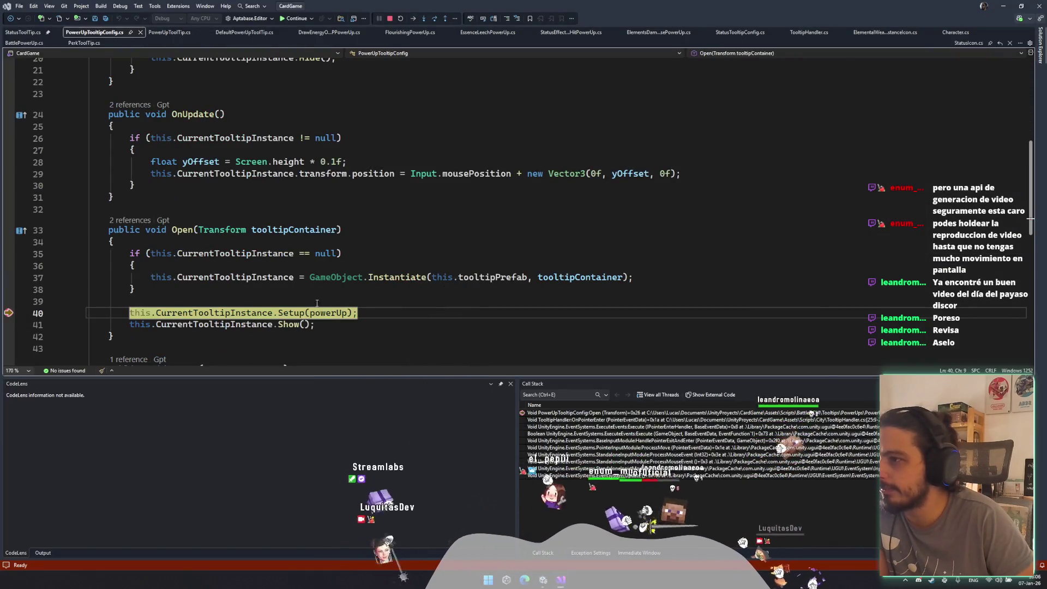
# - Inspect the null powerUp argument on line 40, check DefaultPowerUpToolTip.cs, then stop debugging
pyautogui.moveTo(326, 313)
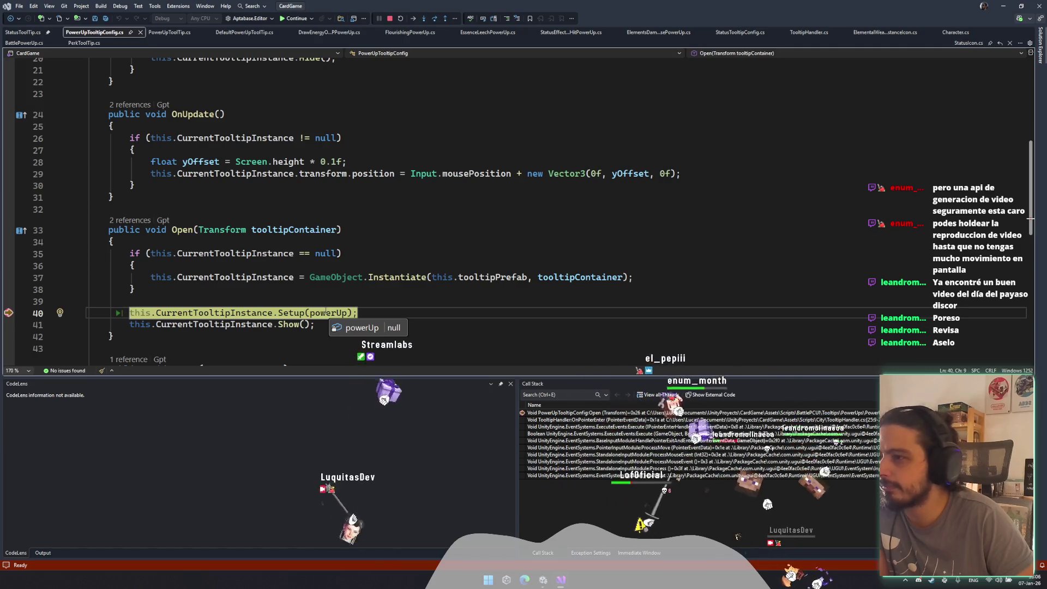
pyautogui.doubleClick(328, 313)
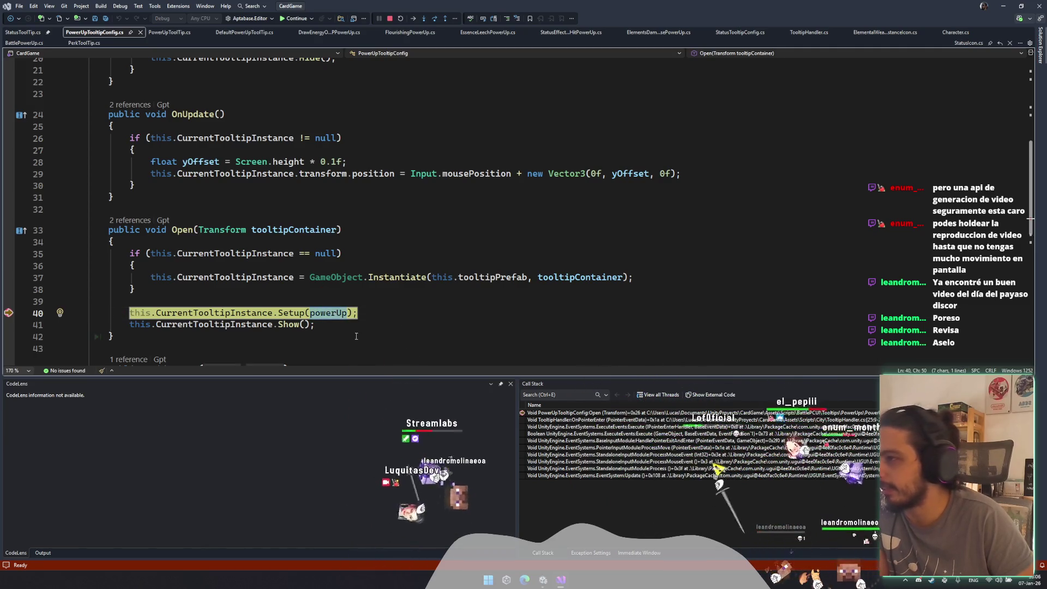
pyautogui.scroll(4, 356, 336)
pyautogui.scroll(-6, 287, 305)
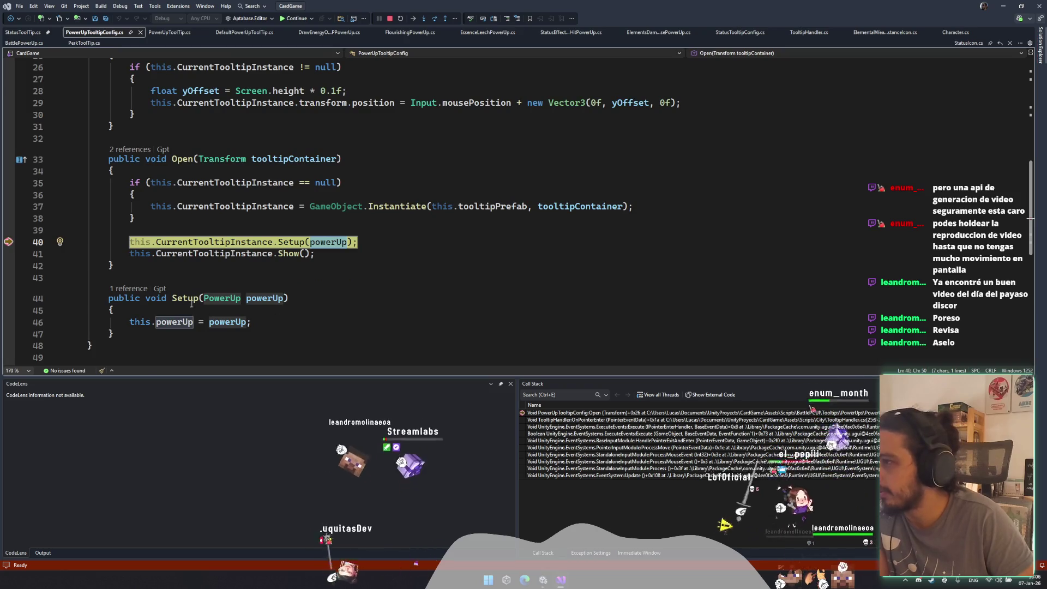
pyautogui.hotkey('ctrl', '-')
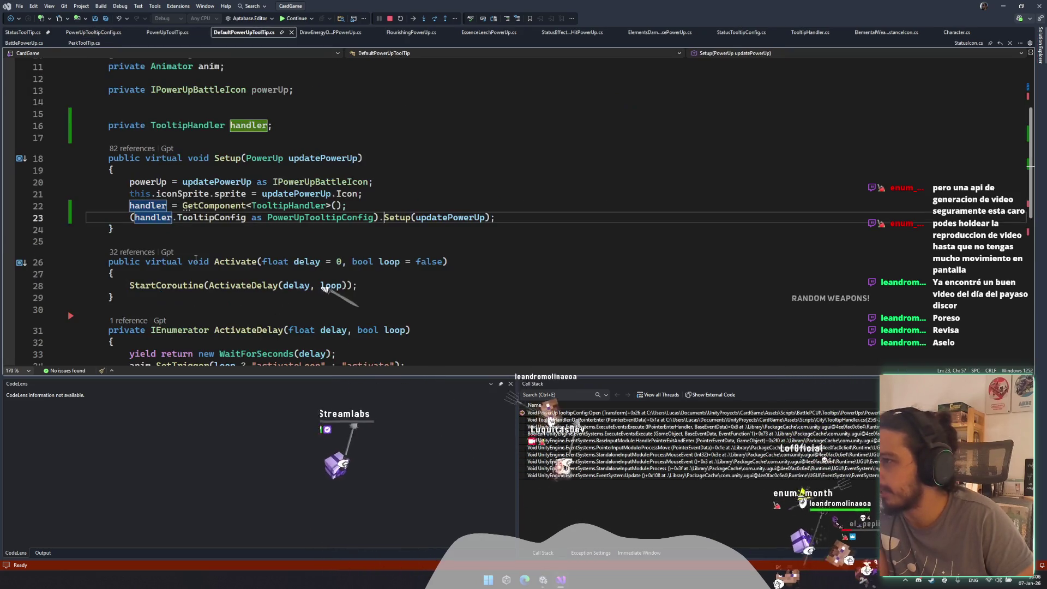
pyautogui.scroll(2, 202, 256)
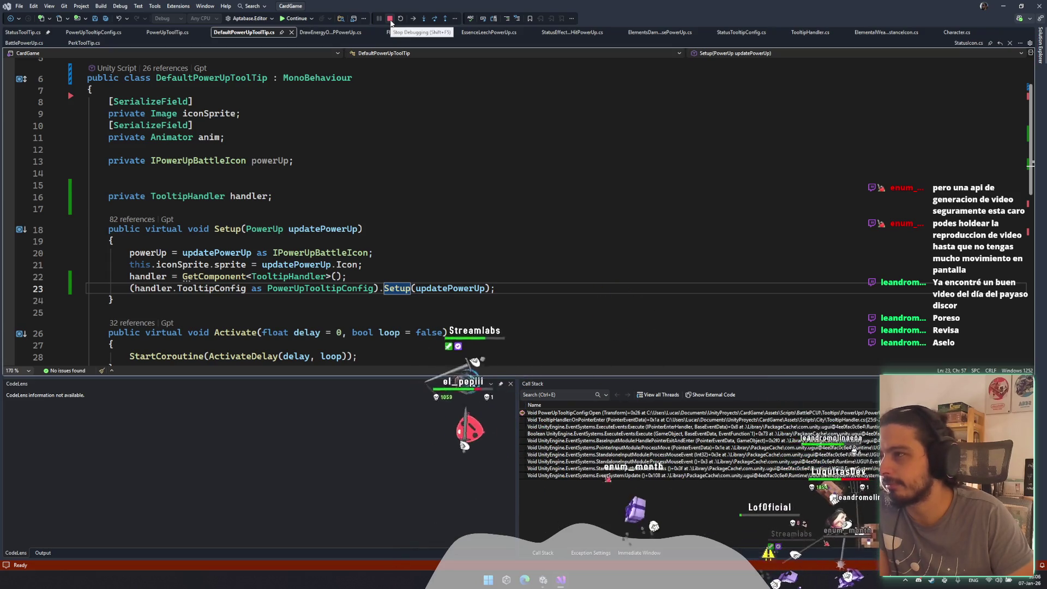
pyautogui.click(391, 21)
pyautogui.hotkey('alt', 'Tab')
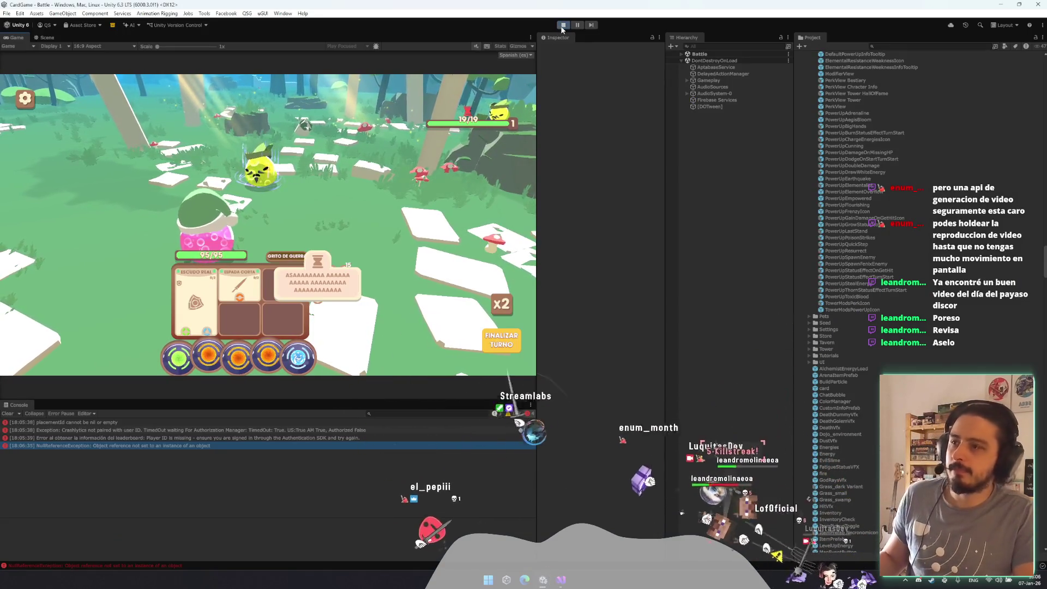
# - Exit Play mode and examine the PowerUpTooltipConfig cast in the code editor
pyautogui.hotkey('ctrl', 'p')
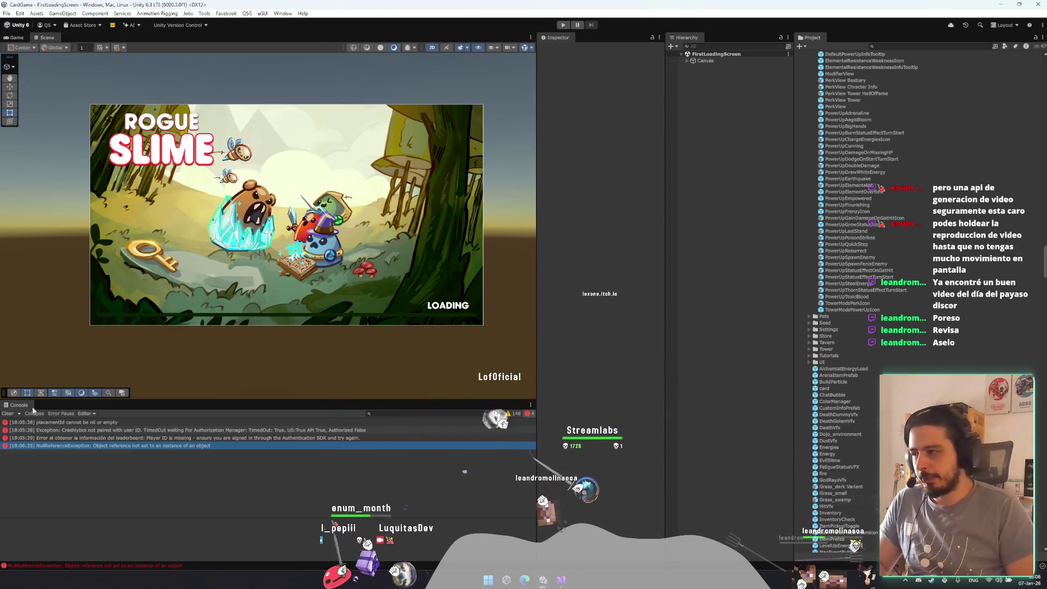
pyautogui.hotkey('alt', 'Tab')
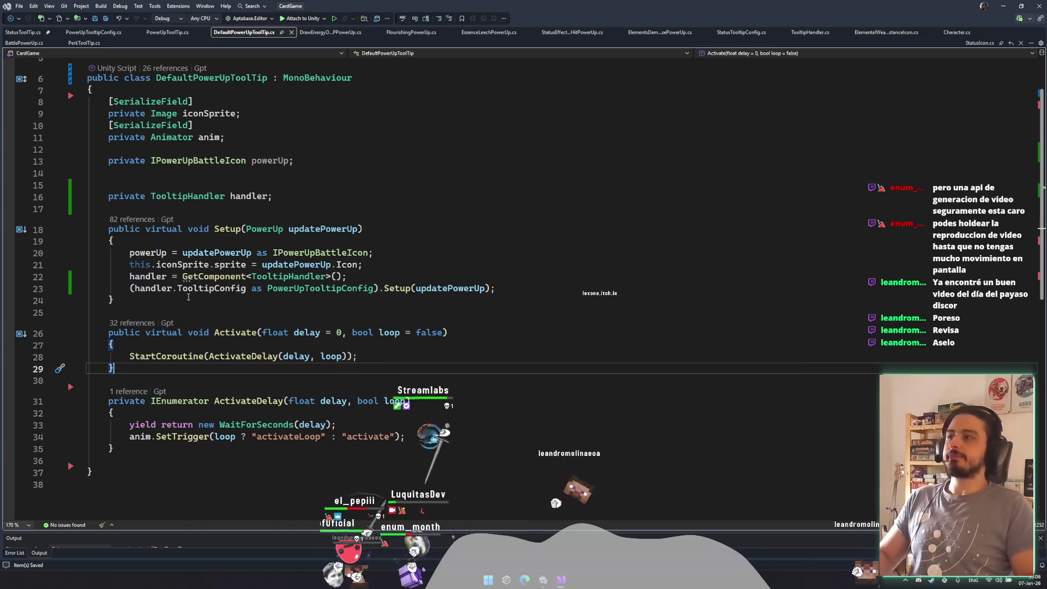
pyautogui.click(354, 288)
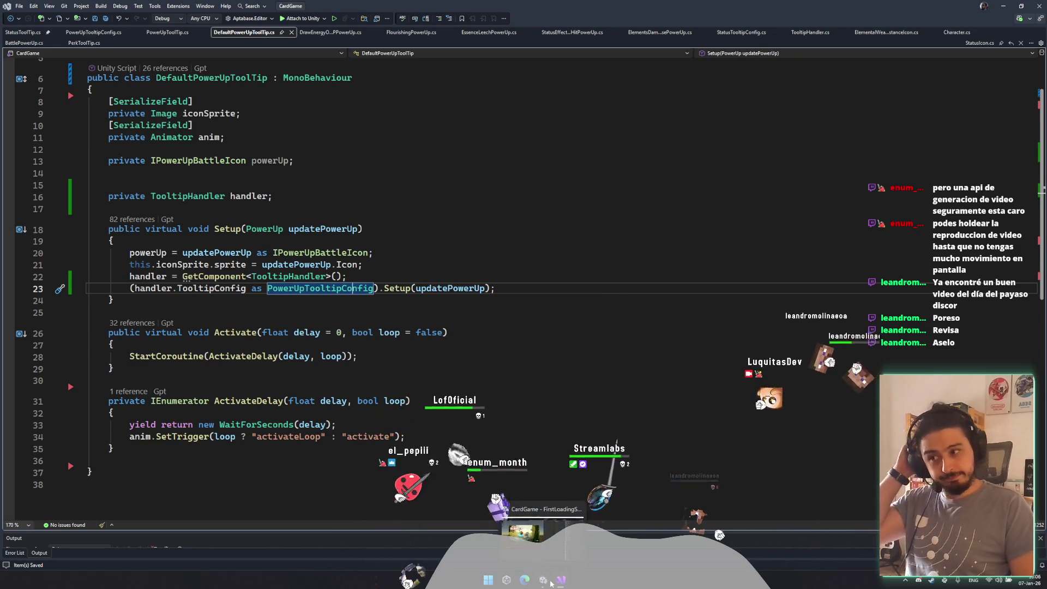
# - Open the PowerUpAegisBloom prefab's AegisBloomPowerUpStatusIcon script and select its Setup override, lines 9–14
pyautogui.click(543, 580)
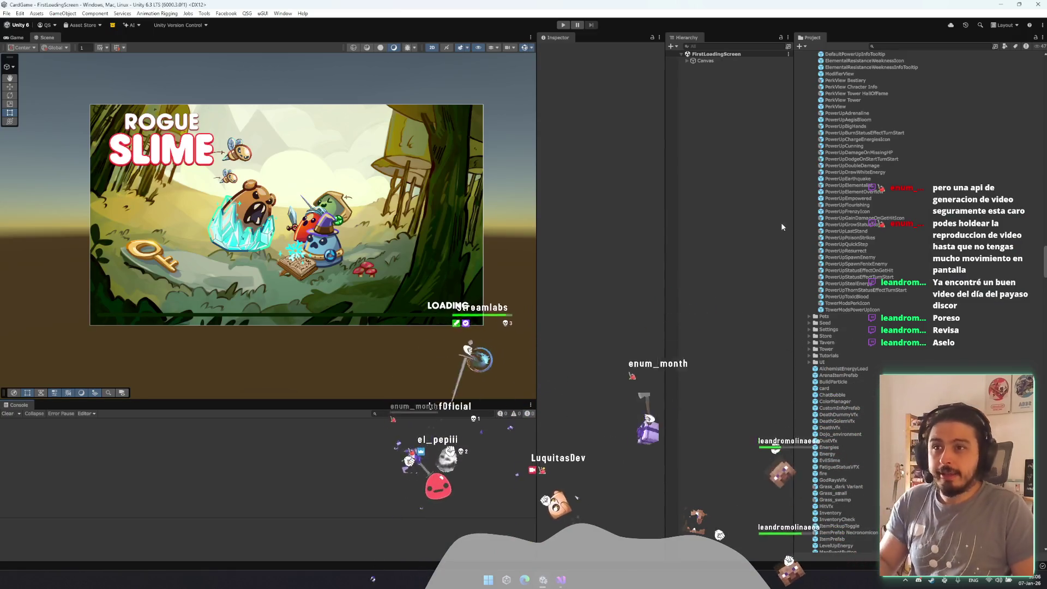
pyautogui.click(869, 119)
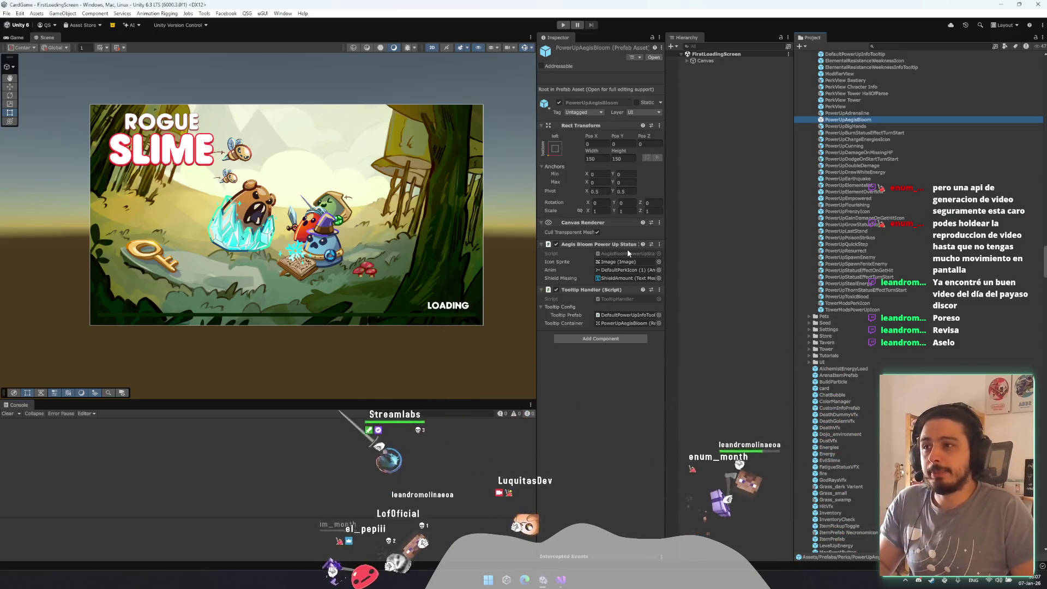
pyautogui.click(628, 253)
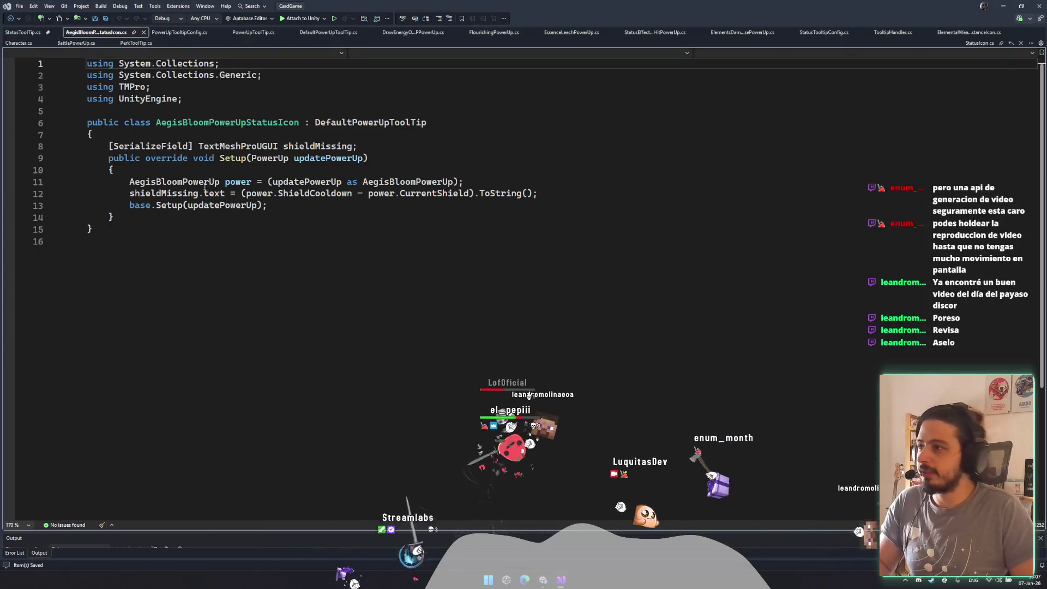
pyautogui.moveTo(89, 176)
pyautogui.mouseDown()
pyautogui.moveTo(333, 217)
pyautogui.moveTo(345, 232)
pyautogui.mouseUp()
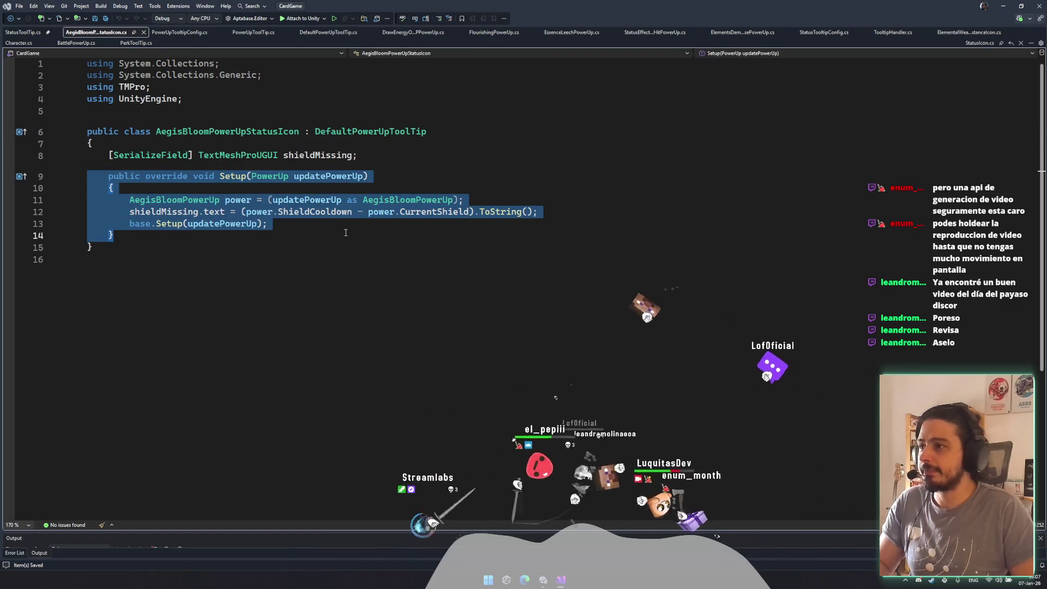
pyautogui.click(346, 232)
pyautogui.click(241, 201)
# - Inspect the base Setup definition called from AegisBloomPowerUpStatusIcon, then return to the script
pyautogui.click(169, 224)
pyautogui.press('F12')
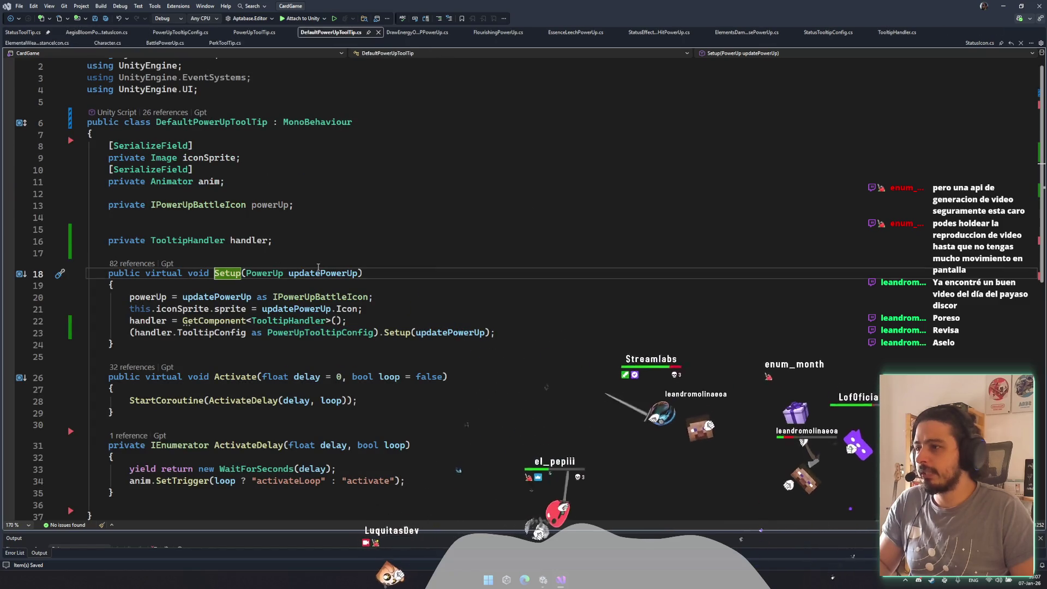
pyautogui.doubleClick(319, 272)
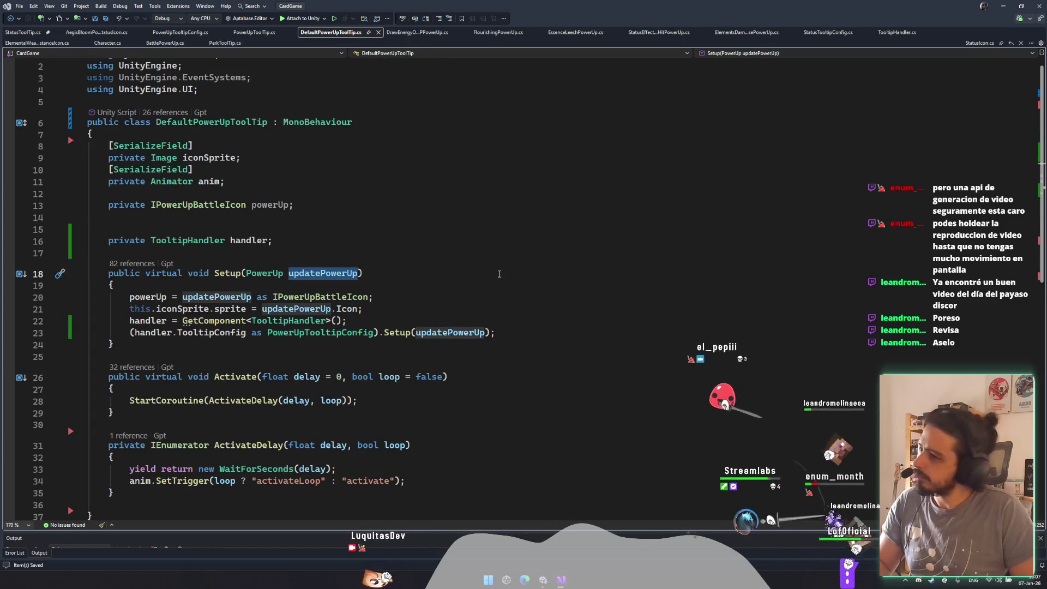
pyautogui.hotkey('ctrl', '-')
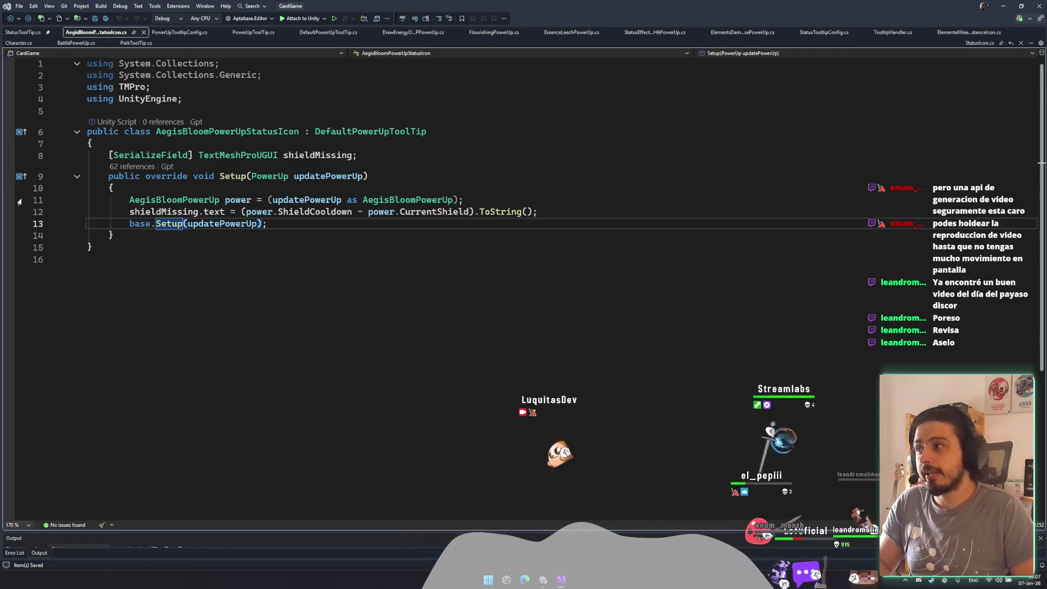
# - Add a breakpoint on line 11 and attach the Visual Studio debugger to Unity
pyautogui.click(12, 203)
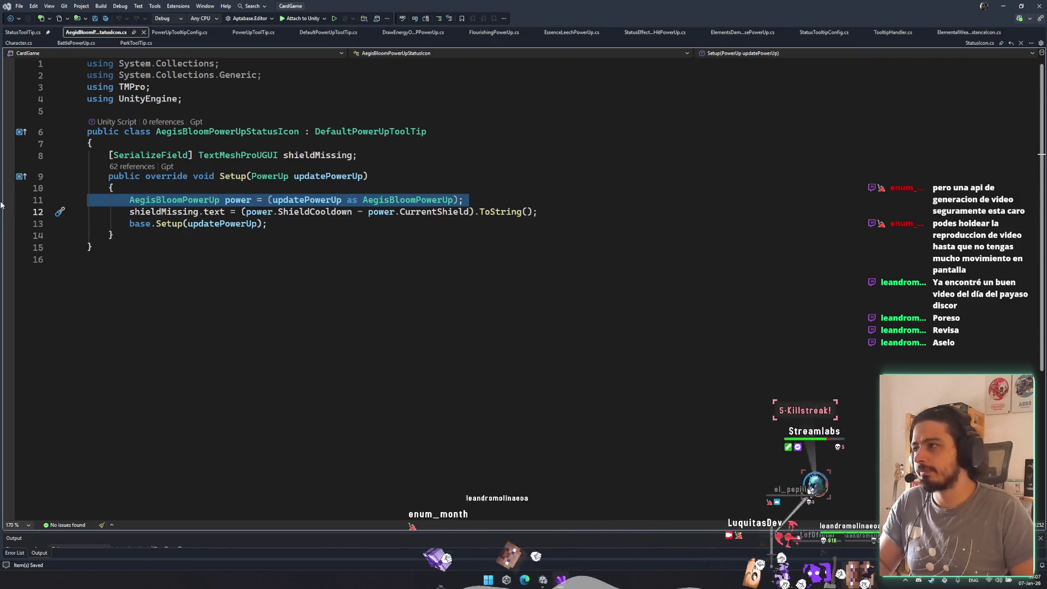
pyautogui.click(8, 200)
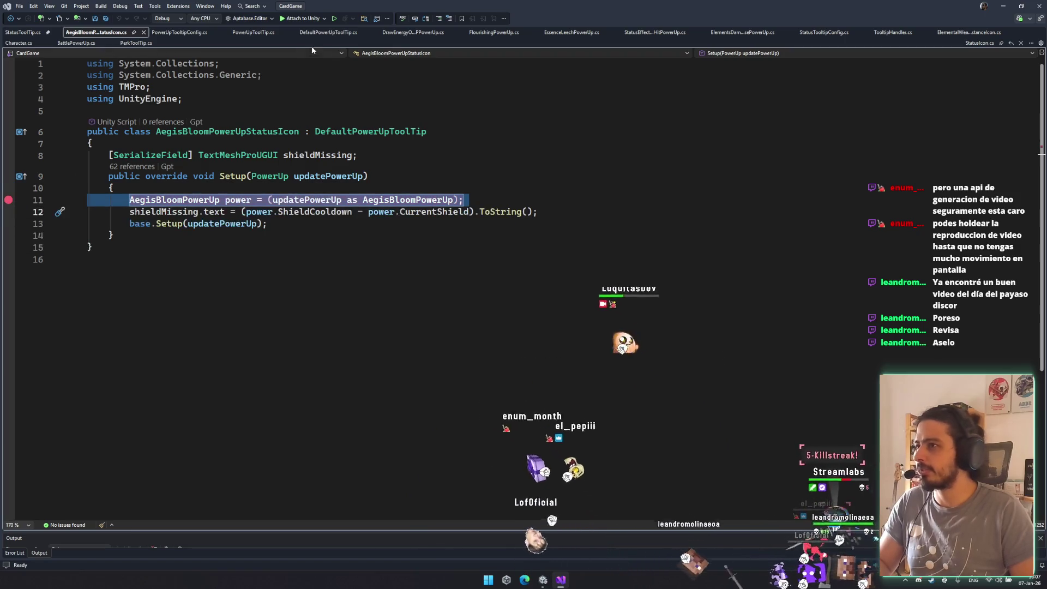
pyautogui.click(300, 18)
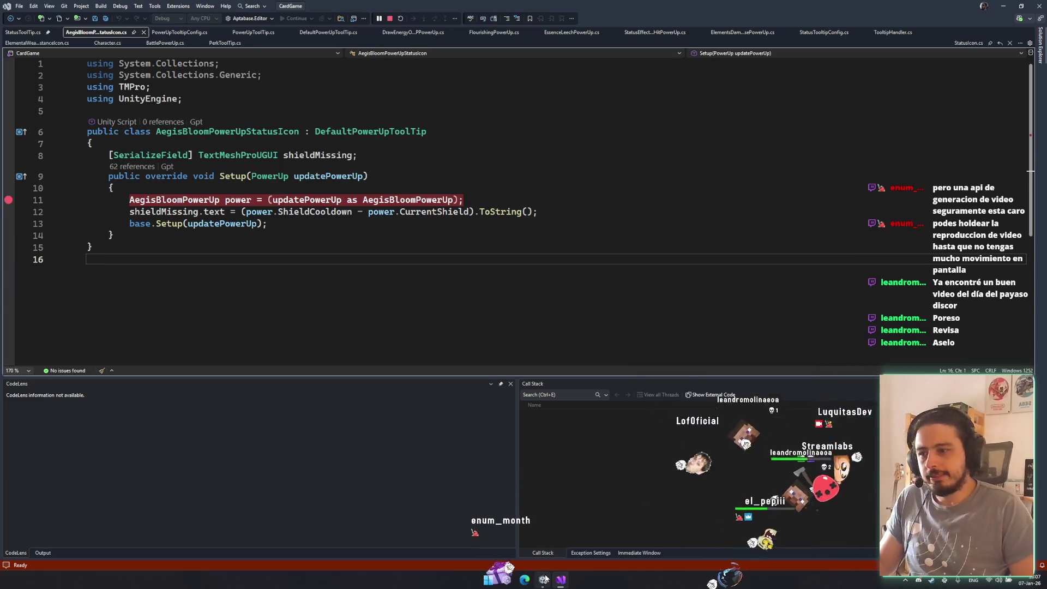
pyautogui.hotkey('alt', 'Tab')
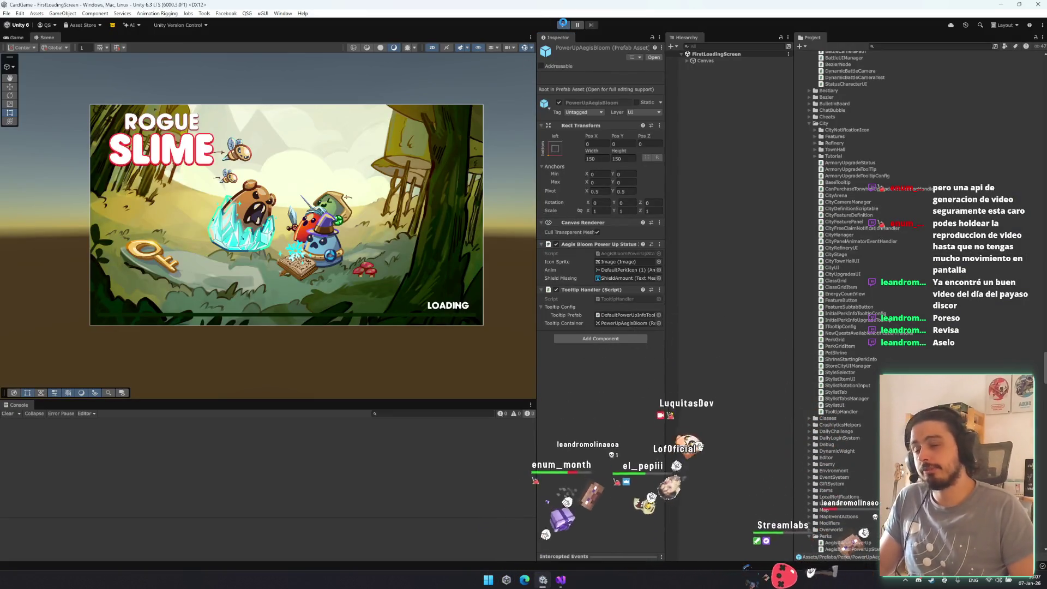
# - Enter Play mode, choose PLAY, then start the PELEAR fight to hit line 11
pyautogui.click(563, 24)
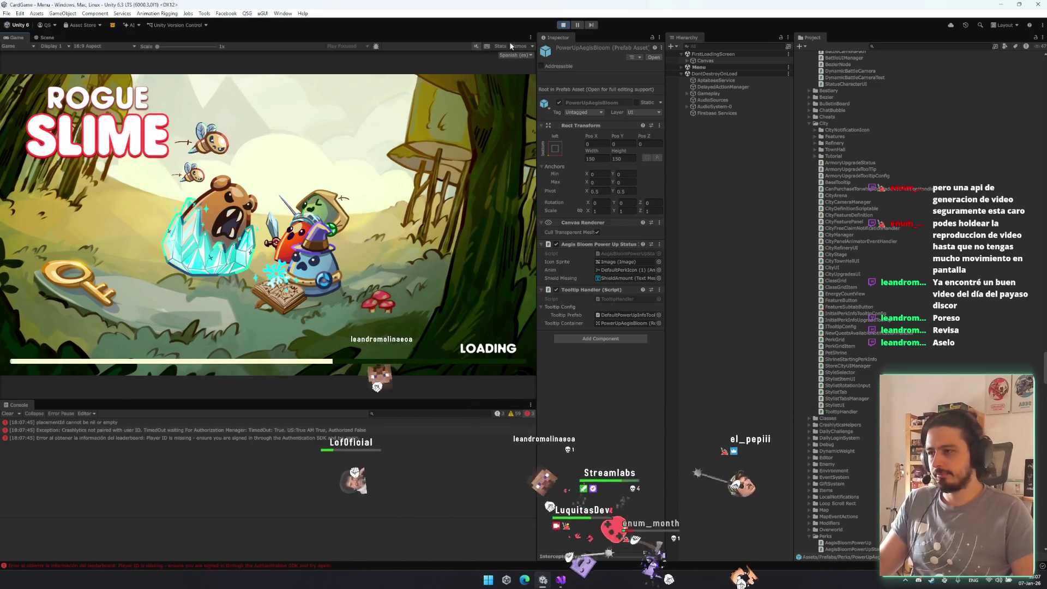
pyautogui.click(152, 240)
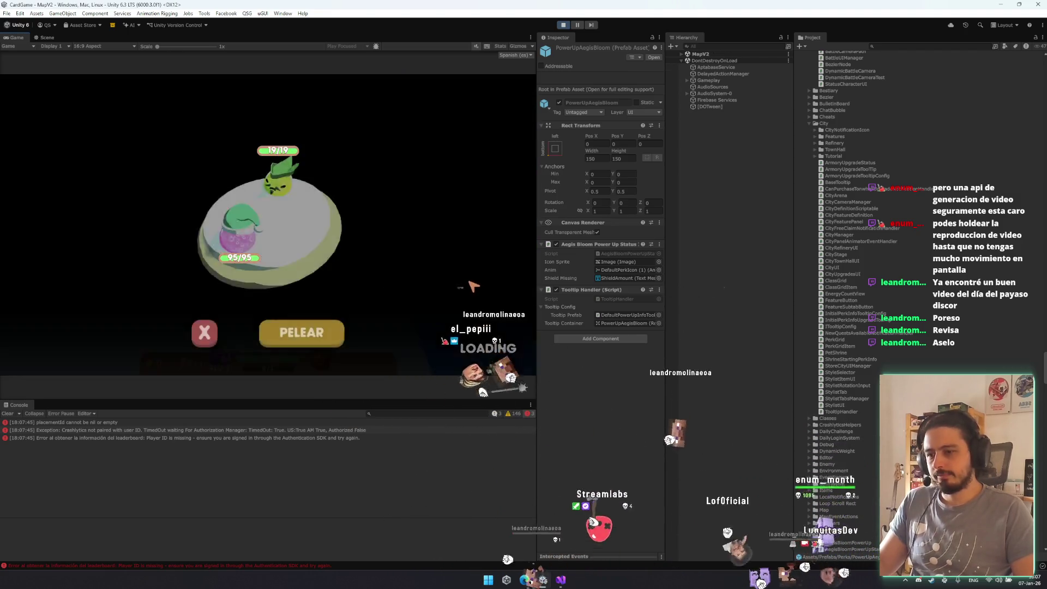
pyautogui.click(327, 338)
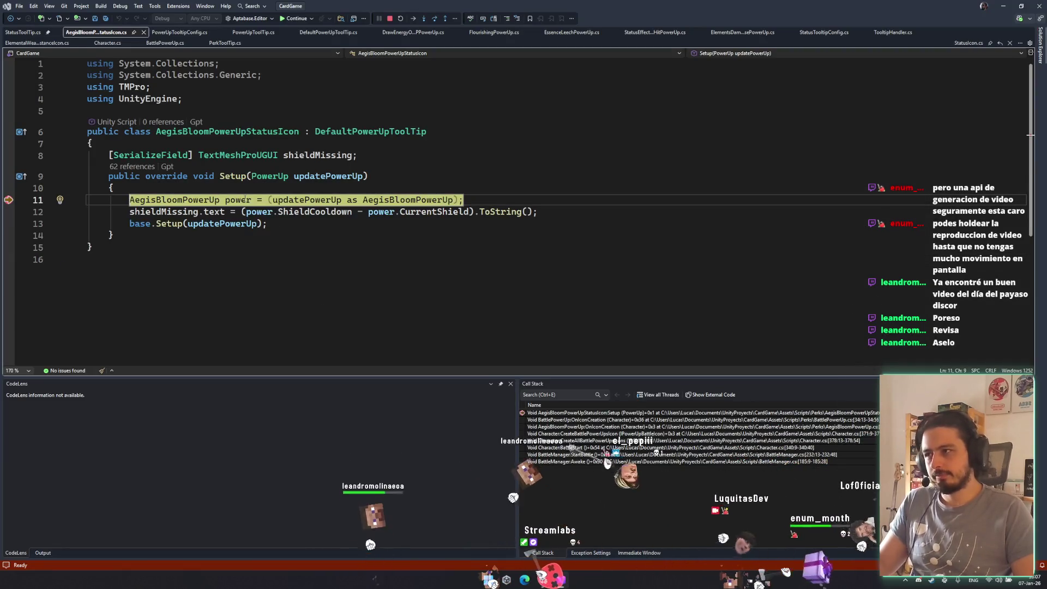
pyautogui.moveTo(244, 199)
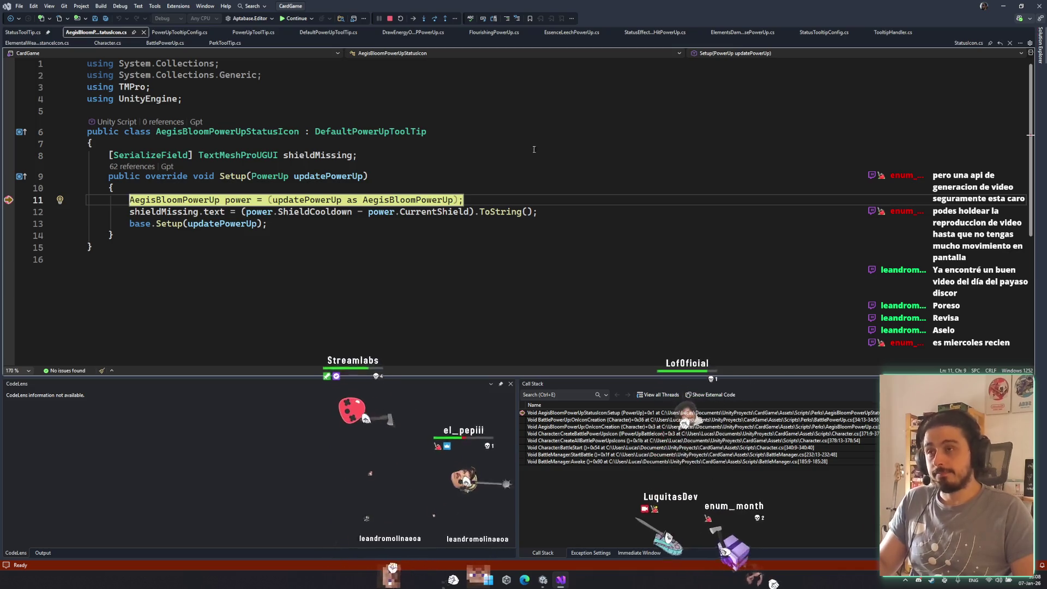
# - Step through the Aegis Bloom Setup into the base Setup down to line 23
pyautogui.press('F10')
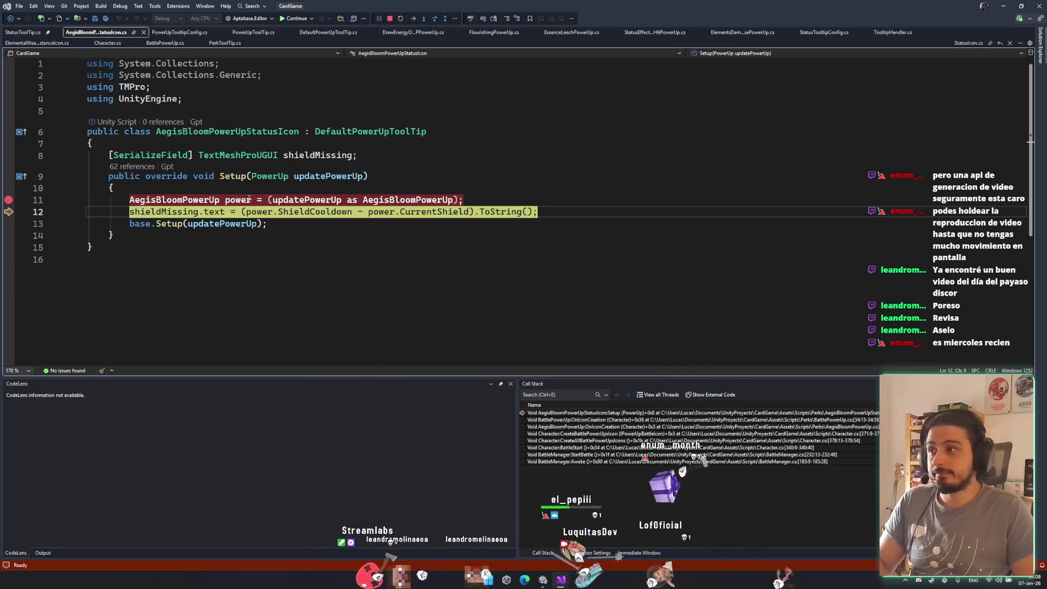
pyautogui.click(427, 19)
pyautogui.click(425, 21)
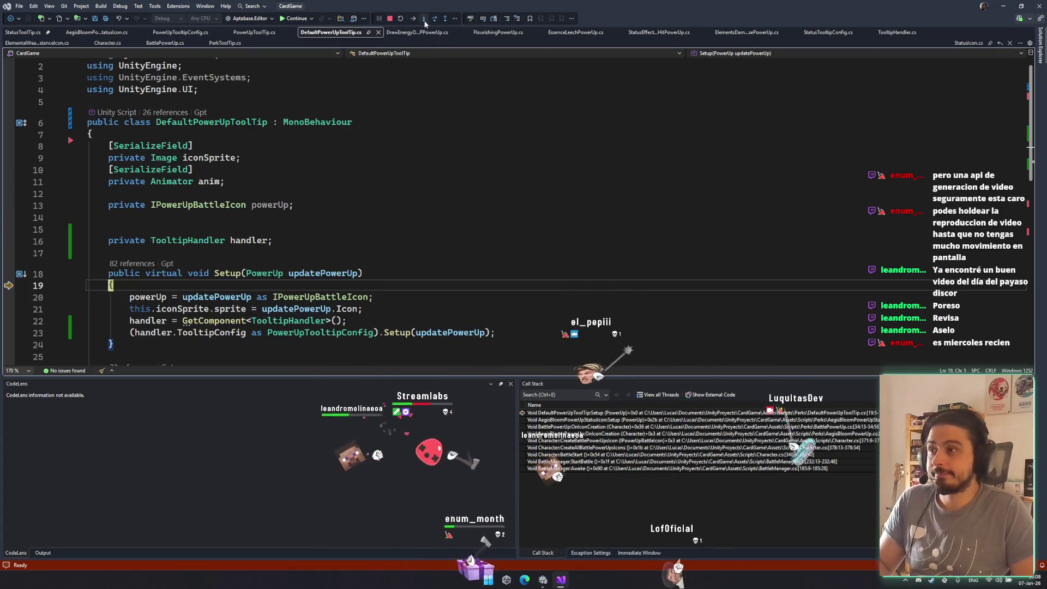
pyautogui.click(436, 21)
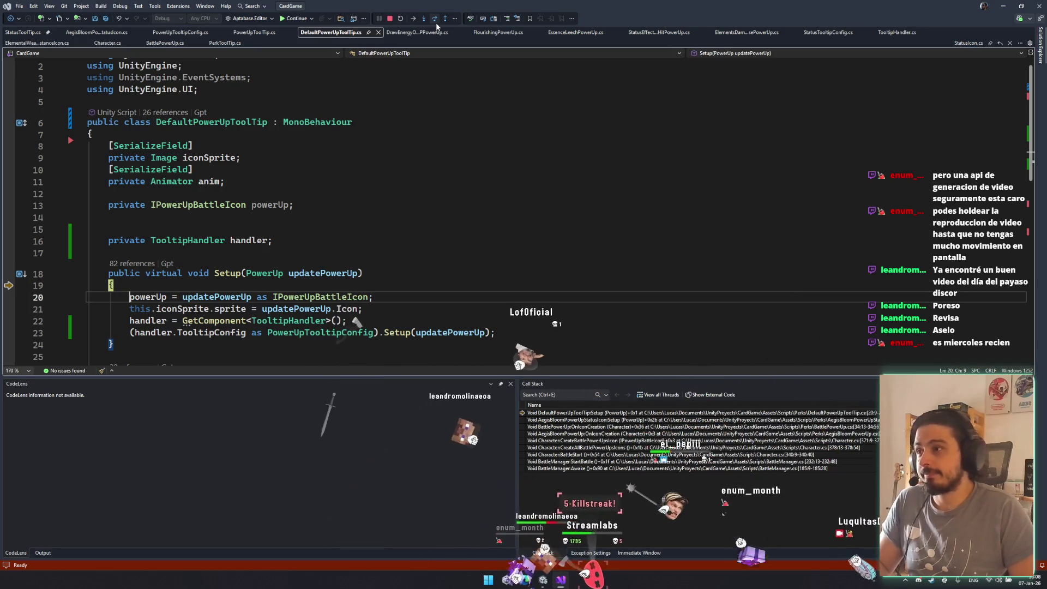
pyautogui.moveTo(251, 239)
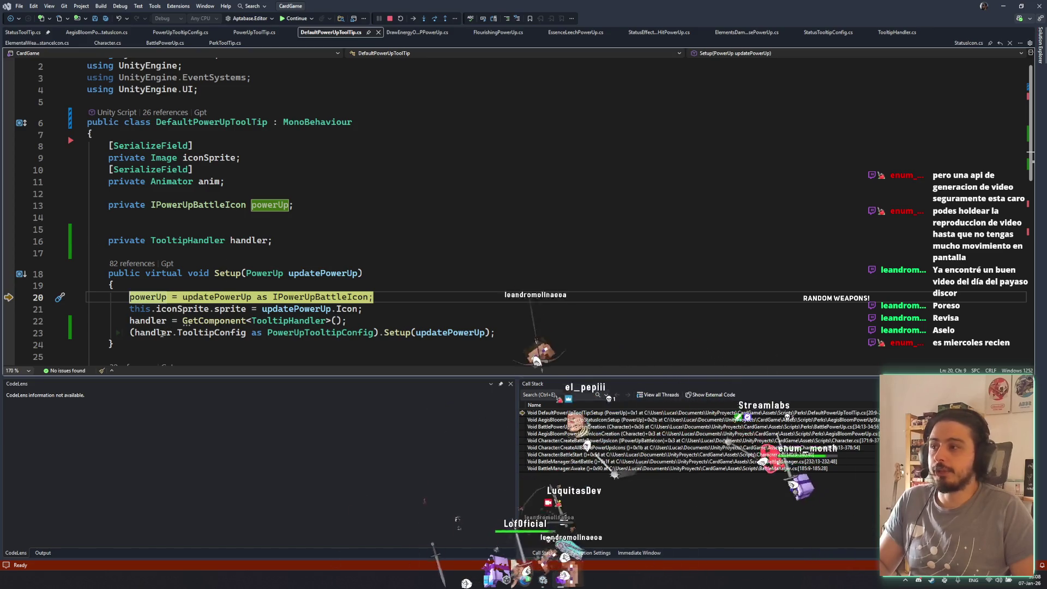
pyautogui.click(439, 19)
pyautogui.click(439, 20)
pyautogui.click(440, 20)
pyautogui.moveTo(148, 323)
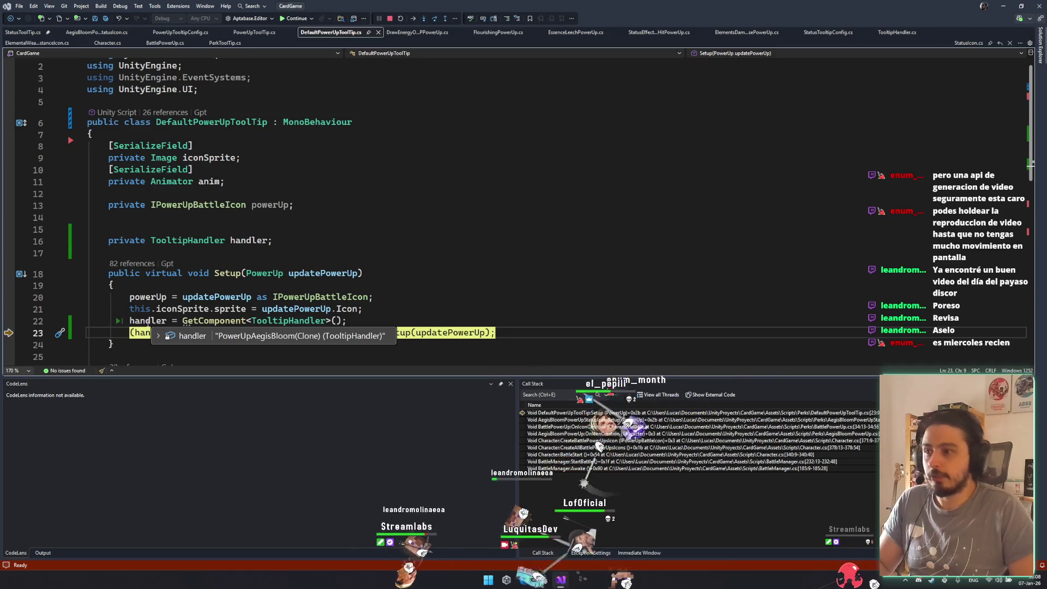
pyautogui.scroll(-3, 148, 324)
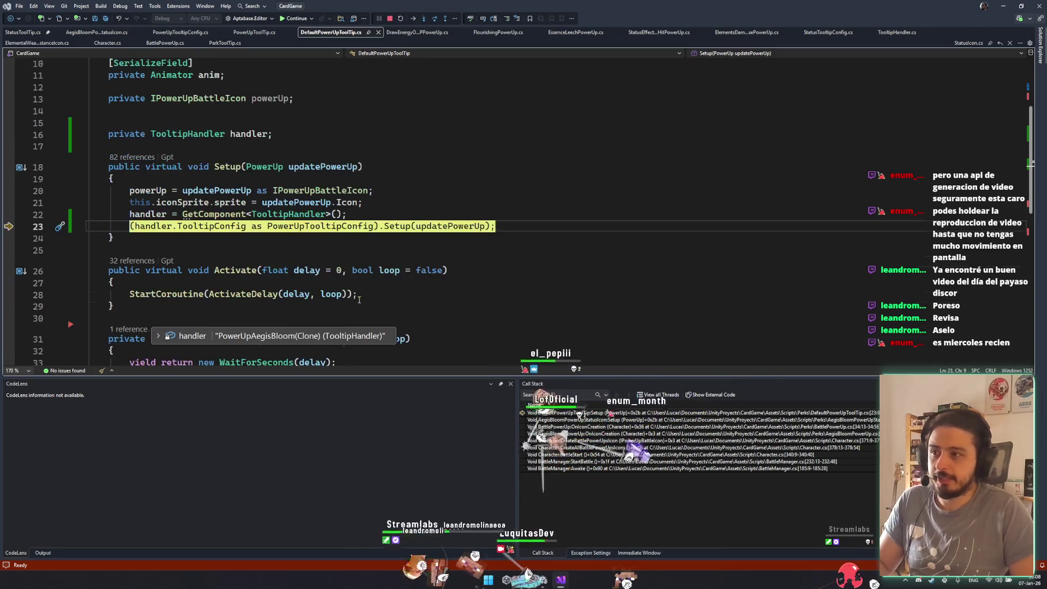
# - Step into the tooltip config's Setup and inspect powerUp on line 40
pyautogui.click(424, 19)
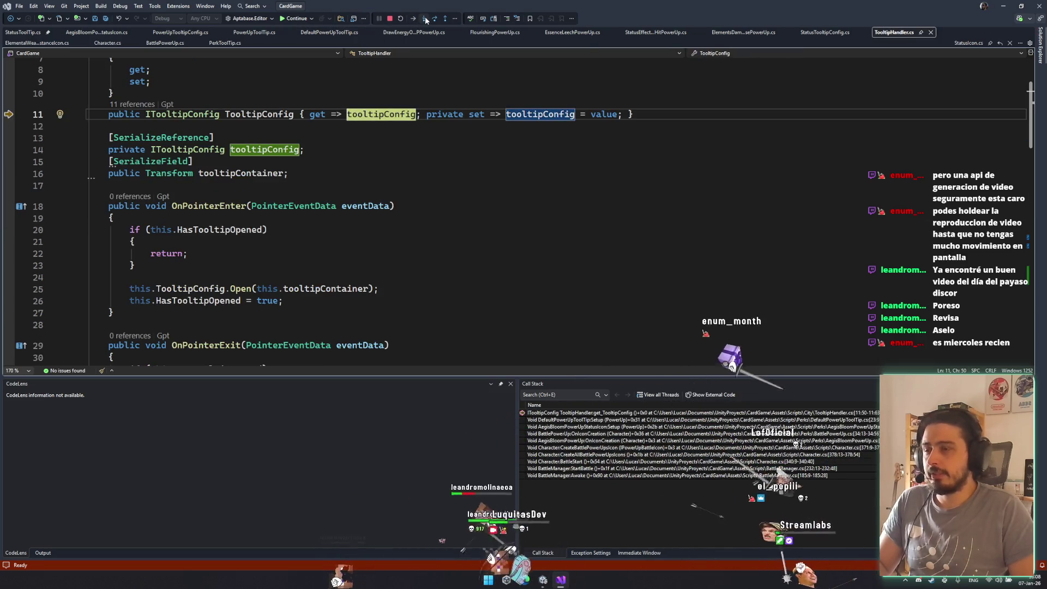
pyautogui.click(426, 20)
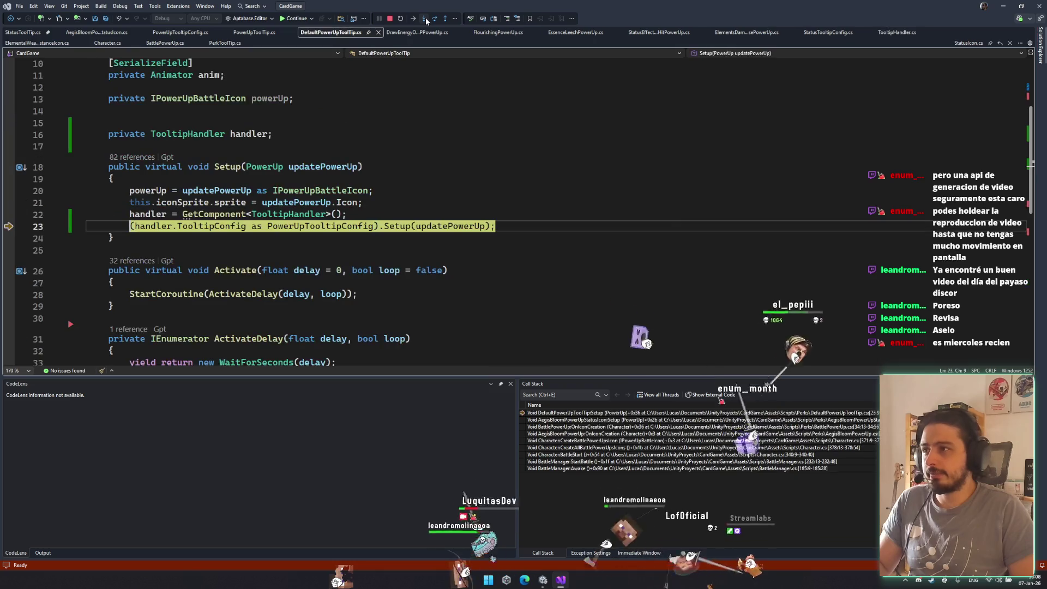
pyautogui.click(425, 20)
pyautogui.click(426, 20)
pyautogui.click(426, 20)
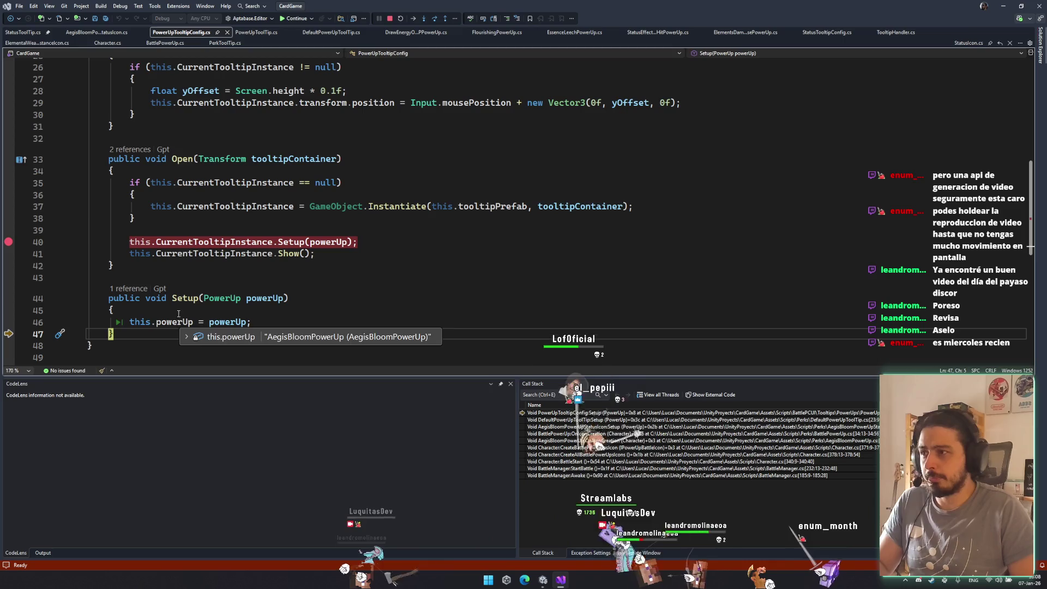
pyautogui.doubleClick(329, 242)
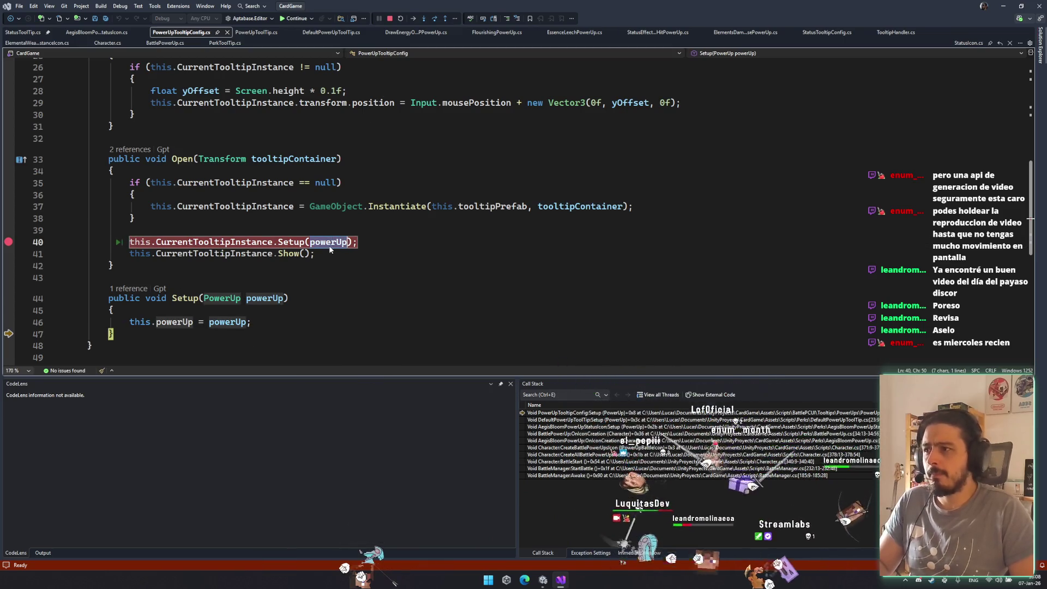
# - Resume execution past the breakpoints so the game keeps running in Unity
pyautogui.click(287, 19)
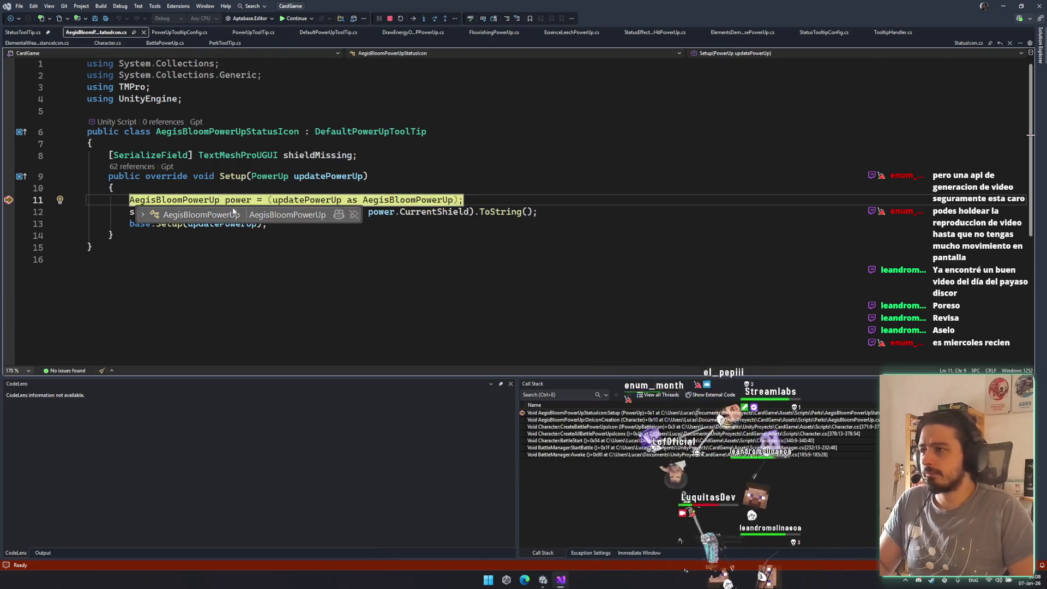
pyautogui.moveTo(338, 175)
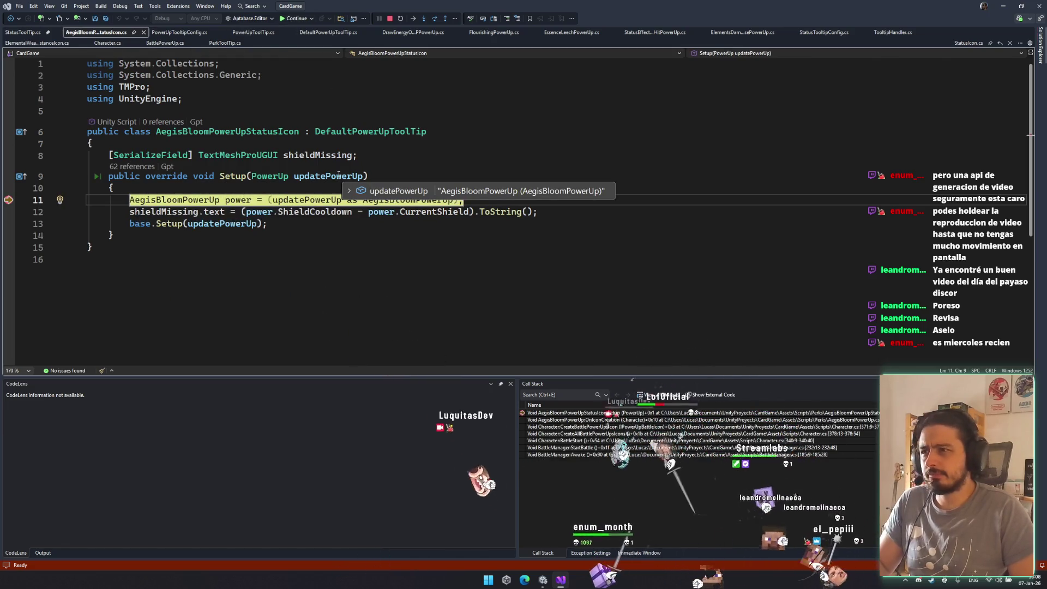
pyautogui.press('F10')
pyautogui.press('F10')
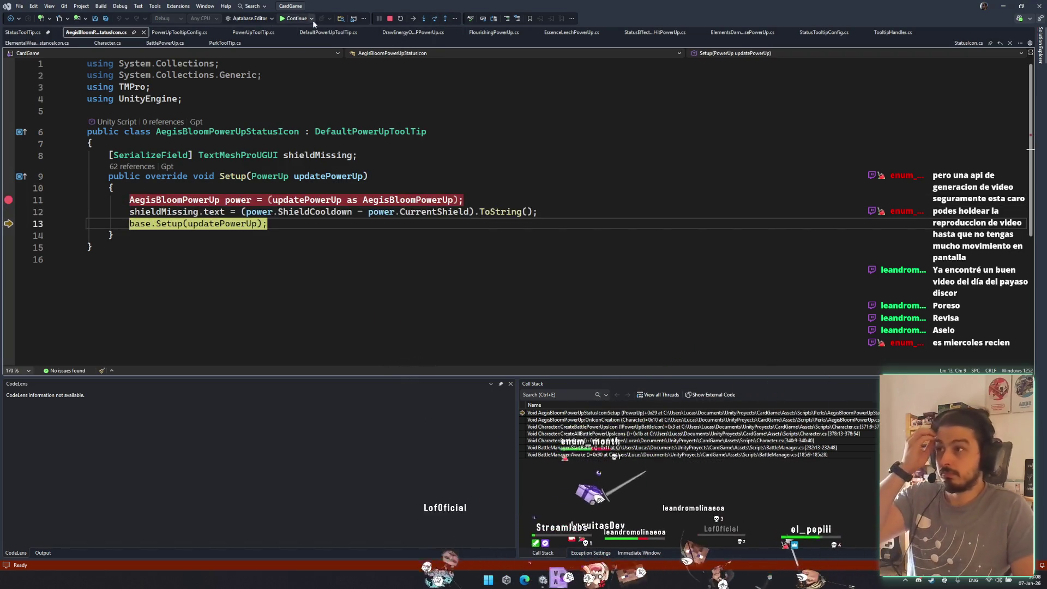
pyautogui.click(296, 18)
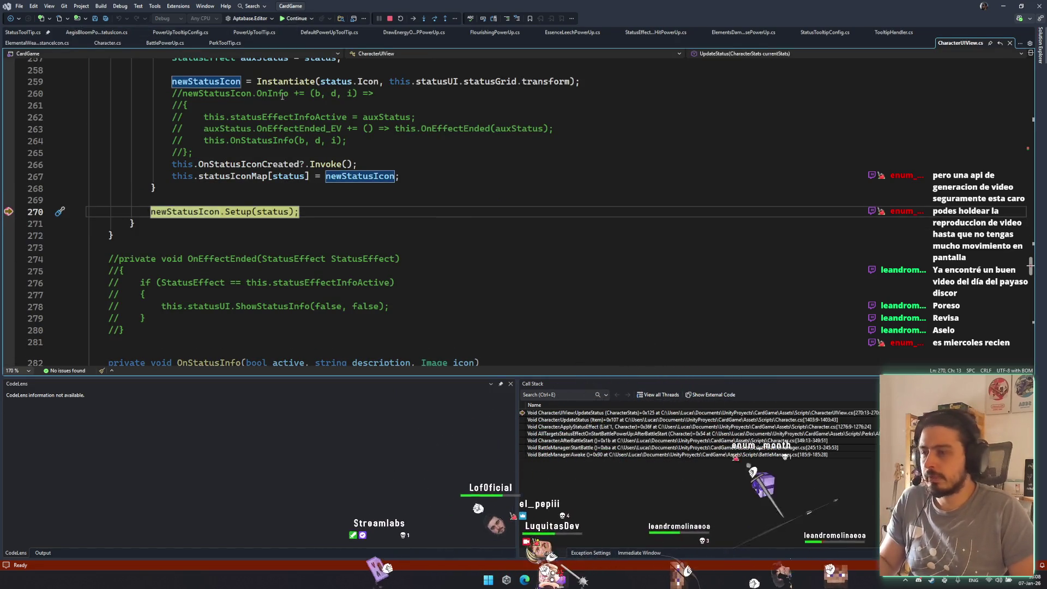
pyautogui.click(286, 16)
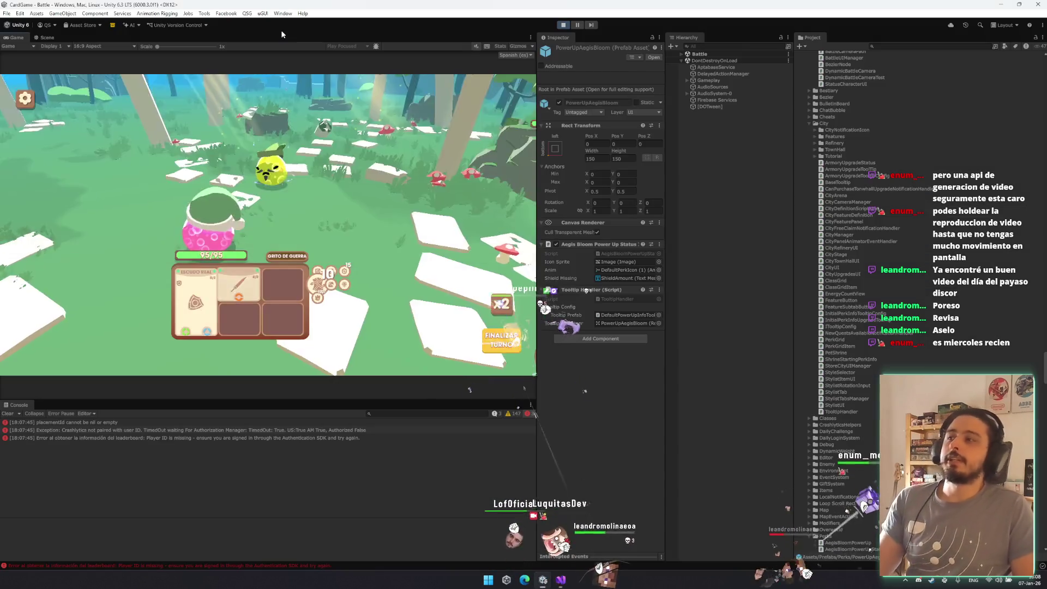
pyautogui.moveTo(320, 355)
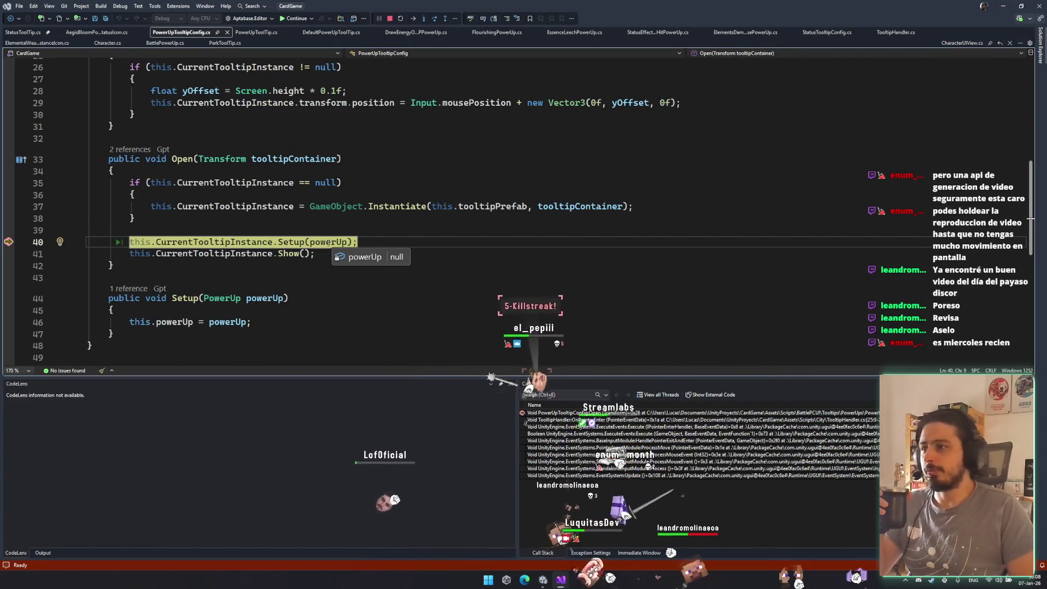
# - Confirm powerUp is null at line 40, check Setup's callers, and stop debugging
pyautogui.doubleClick(329, 244)
pyautogui.scroll(8, 447, 282)
pyautogui.scroll(-6, 447, 282)
pyautogui.scroll(-4, 447, 282)
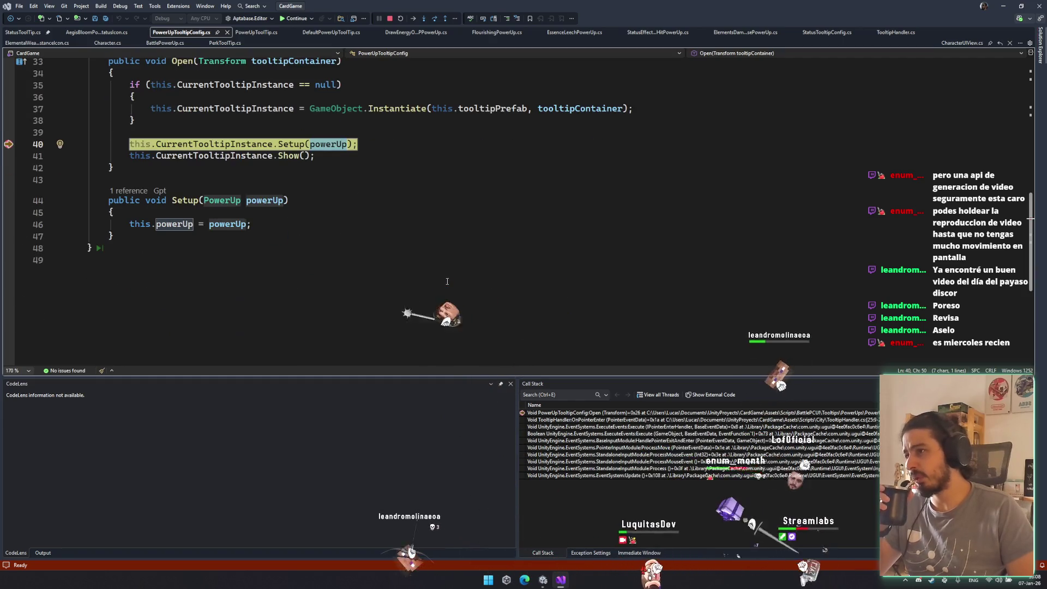
pyautogui.click(132, 191)
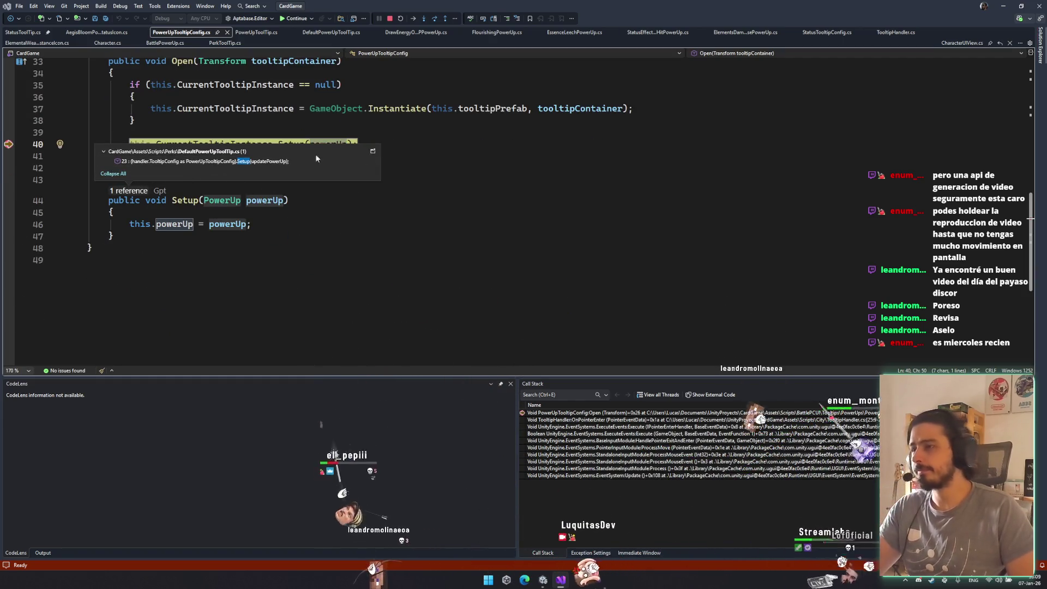
pyautogui.click(389, 18)
pyautogui.click(271, 212)
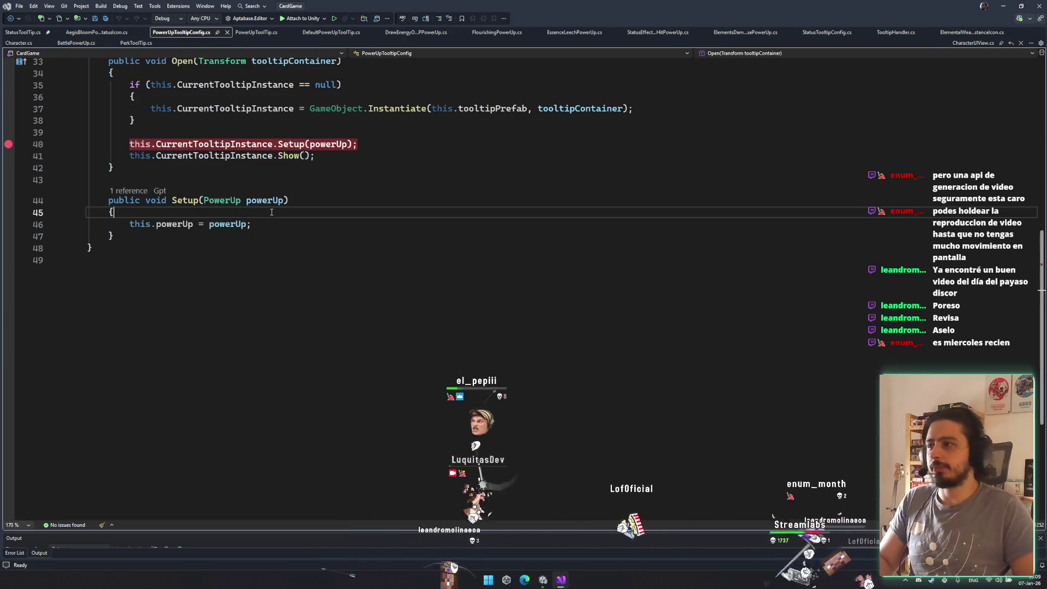
# - Add a Debug.LogError line in Setup reporting powerUp's null check
pyautogui.press('Return')
pyautogui.write('debug.LogError')
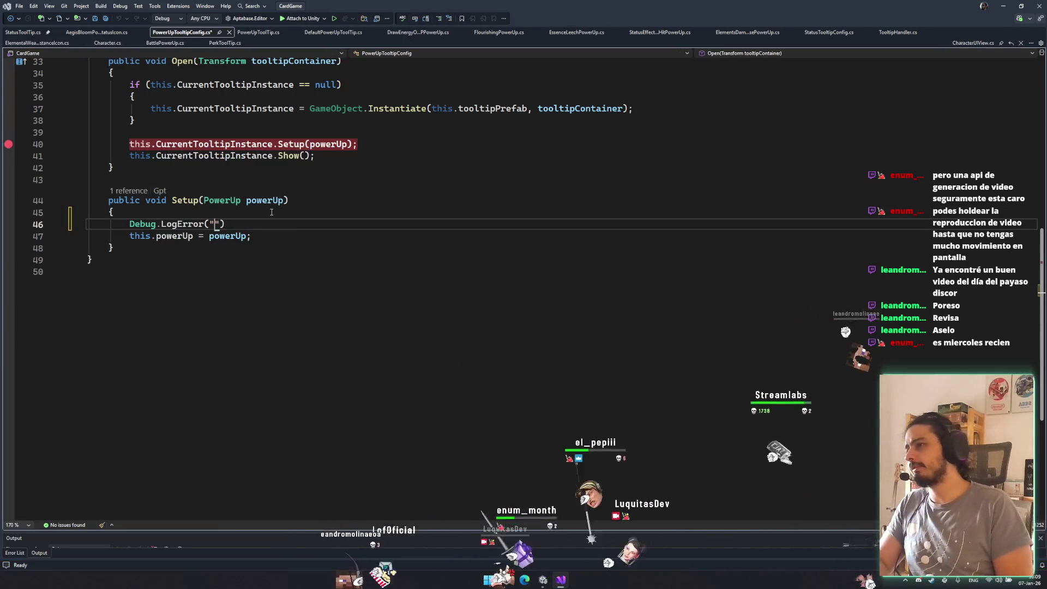
pyautogui.write('OP')
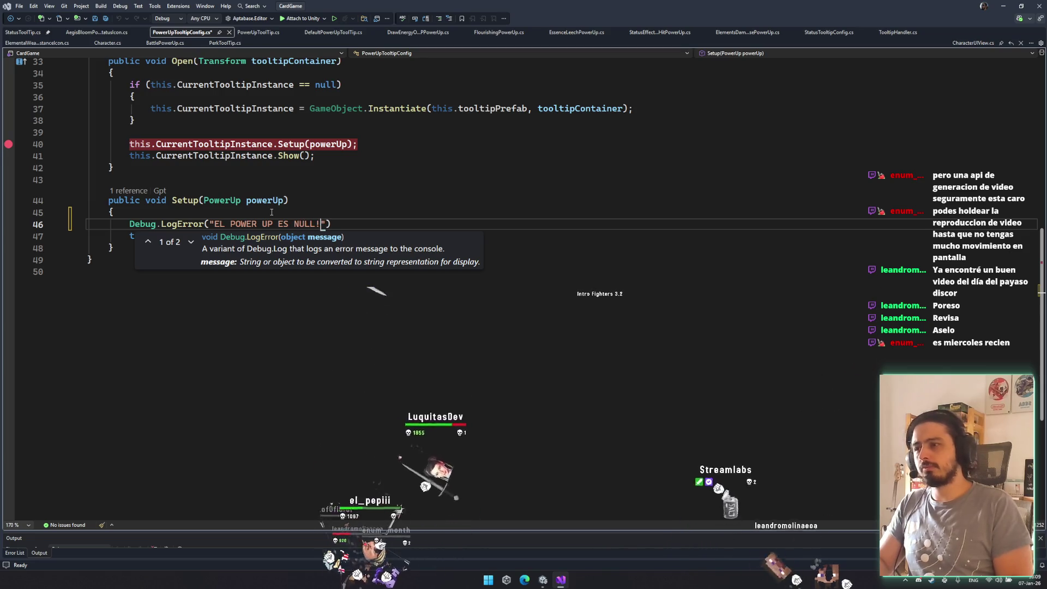
pyautogui.write('!!')
pyautogui.press('Left')
pyautogui.press('BackSpace')
pyautogui.press('BackSpace')
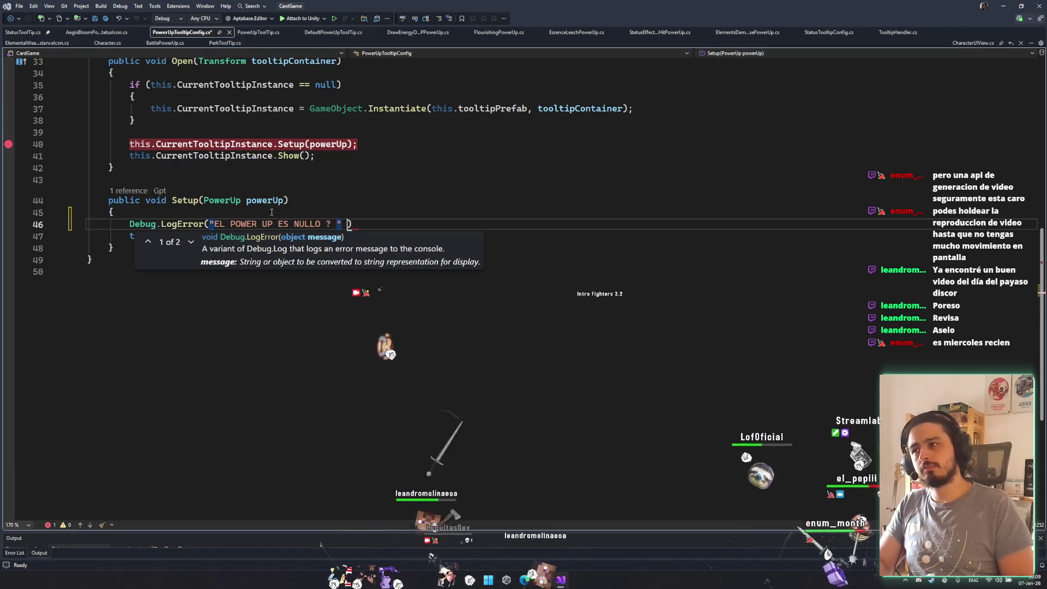
pyautogui.write('powerUp')
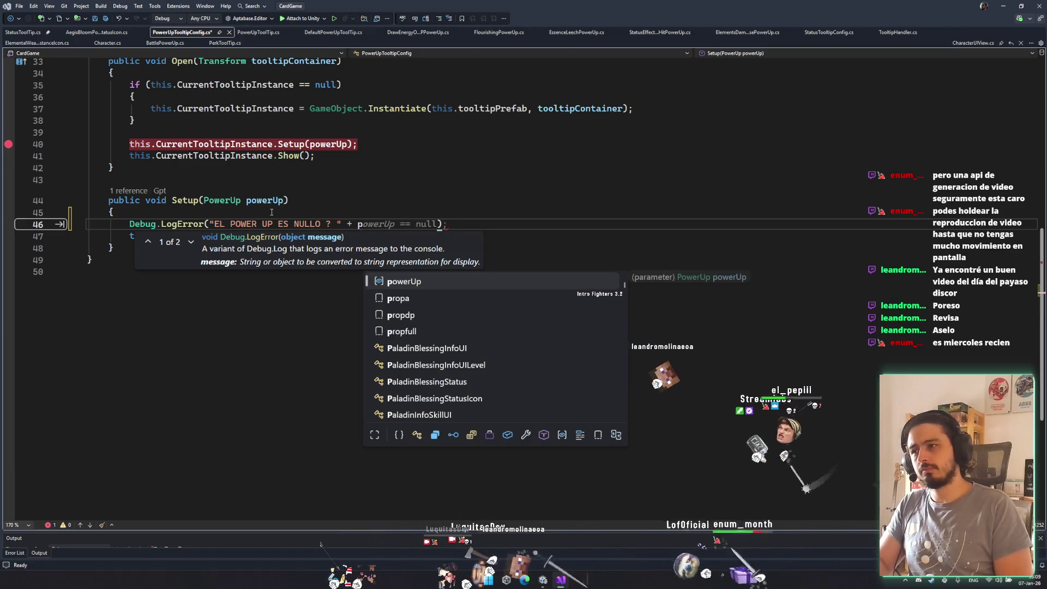
pyautogui.write(');')
pyautogui.hotkey('ctrl', 's')
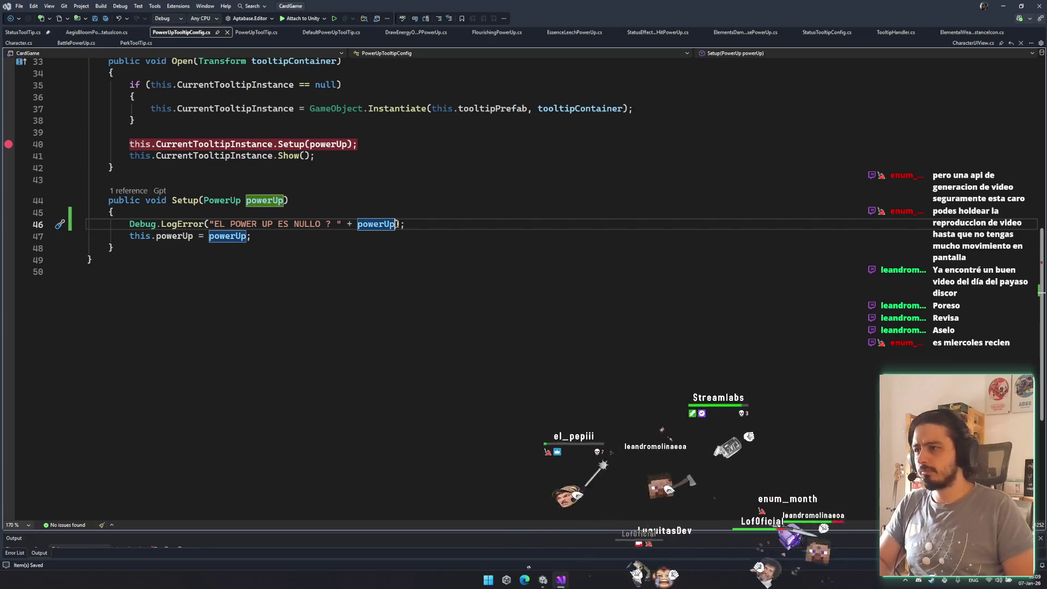
pyautogui.write('! null')
pyautogui.hotkey('ctrl', 's')
pyautogui.press('BackSpace')
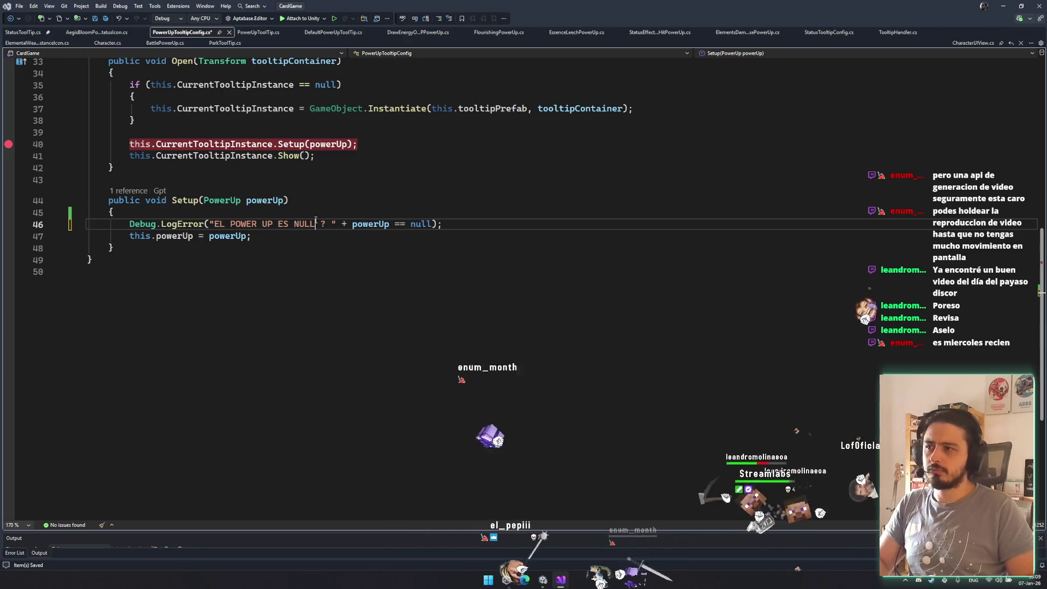
# - Add an empty if (powerUp != null) block below the log line
pyautogui.click(498, 223)
pyautogui.press('Return')
pyautogui.write('if (powerUp')
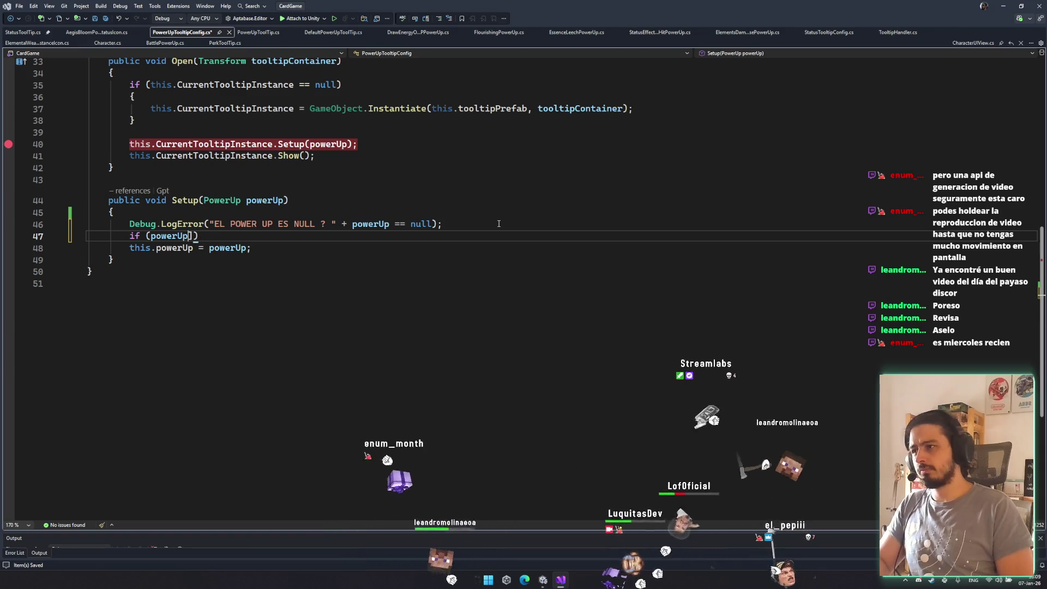
pyautogui.write(' != null')
pyautogui.press('Return')
pyautogui.write('{')
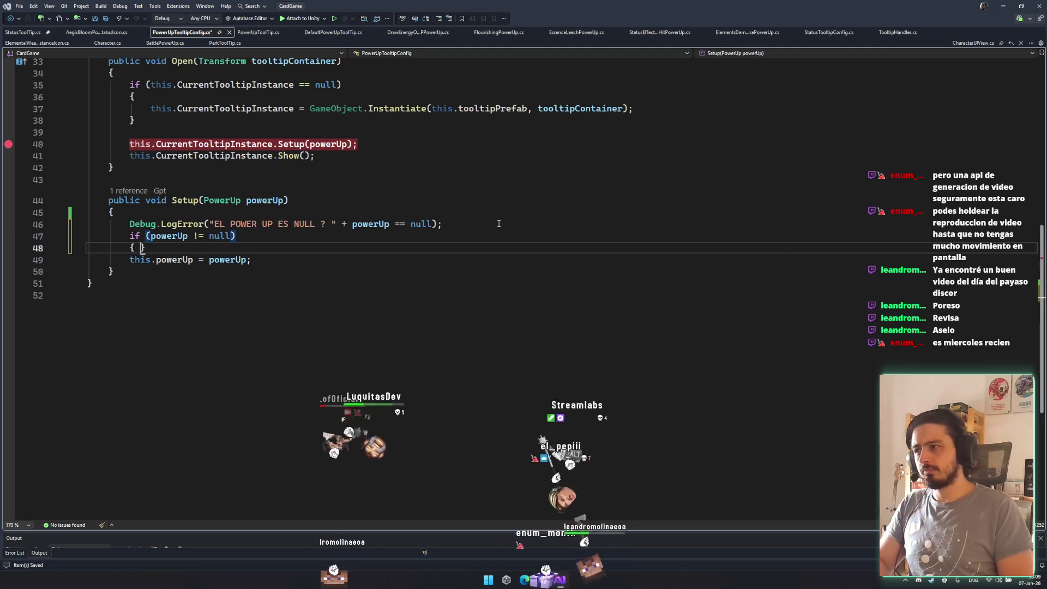
pyautogui.press('Return')
# - Move the Debug.LogError line into a new else block
pyautogui.click(498, 224)
pyautogui.hotkey('ctrl', 'x')
pyautogui.click(399, 257)
pyautogui.press('Return')
pyautogui.write('else')
pyautogui.press('Return')
pyautogui.write('{')
pyautogui.press('Return')
pyautogui.hotkey('ctrl', 'v')
# - Make the else block log "EL POWER UP ES NULL" and save
pyautogui.doubleClick(449, 294)
pyautogui.hotkey('ctrl', 'BackSpace')
pyautogui.hotkey('ctrl', 'BackSpace')
pyautogui.hotkey('ctrl', 'BackSpace')
pyautogui.press('BackSpace')
pyautogui.press('BackSpace')
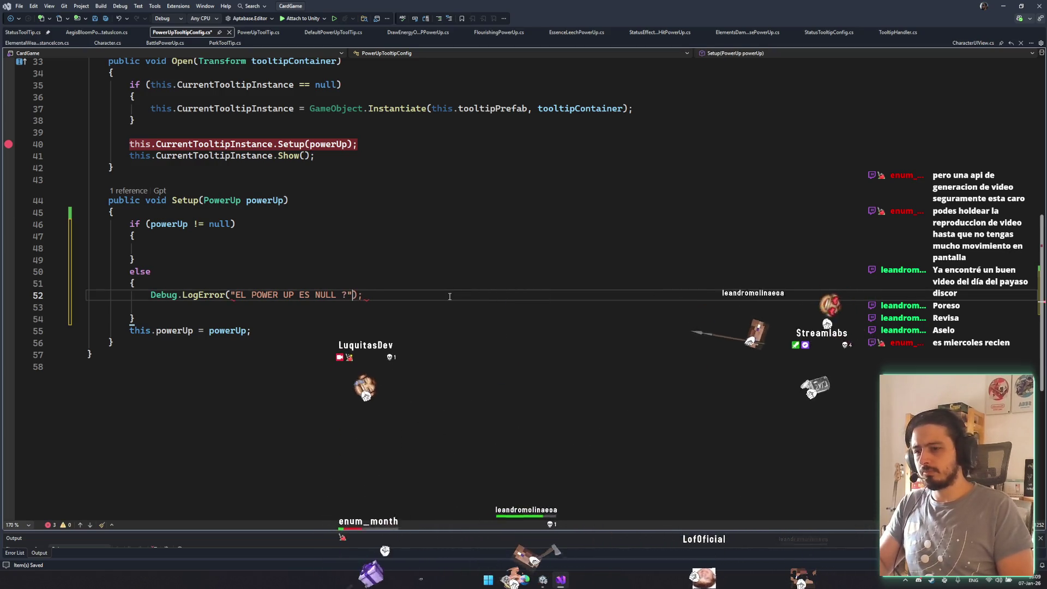
pyautogui.press('BackSpace')
pyautogui.press('BackSpace')
pyautogui.write('"')
pyautogui.hotkey('ctrl', 's')
# - Make the if block log powerUp.name, save, and return to Unity
pyautogui.click(317, 260)
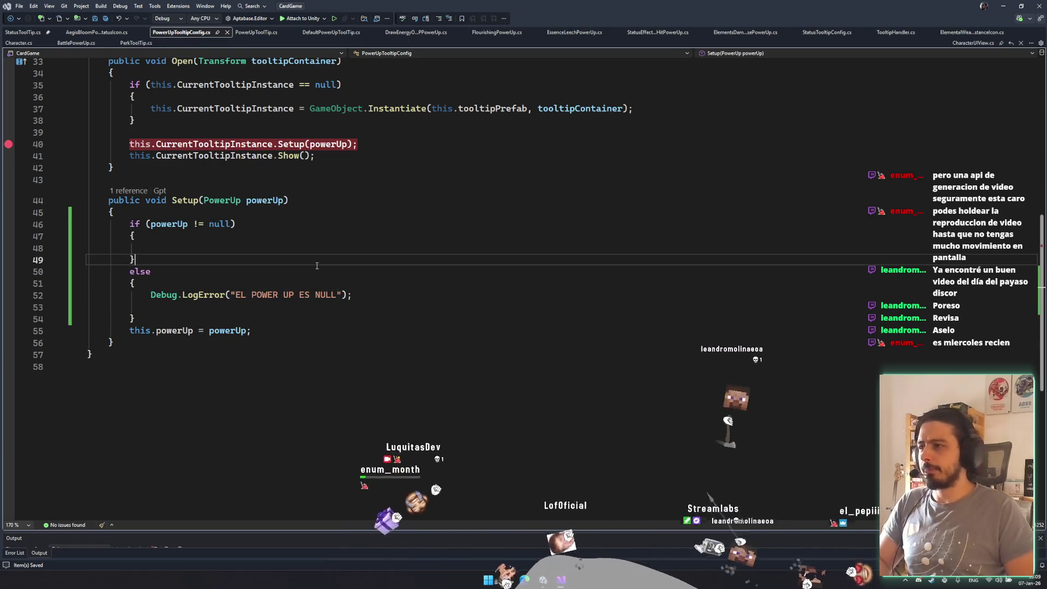
pyautogui.press('Up')
pyautogui.hotkey('ctrl', 'v')
pyautogui.click(234, 248)
pyautogui.moveTo(235, 248); pyautogui.dragTo(342, 249)
pyautogui.press('BackSpace')
pyautogui.write('powerUp.name')
pyautogui.hotkey('ctrl', 's')
pyautogui.click(391, 347)
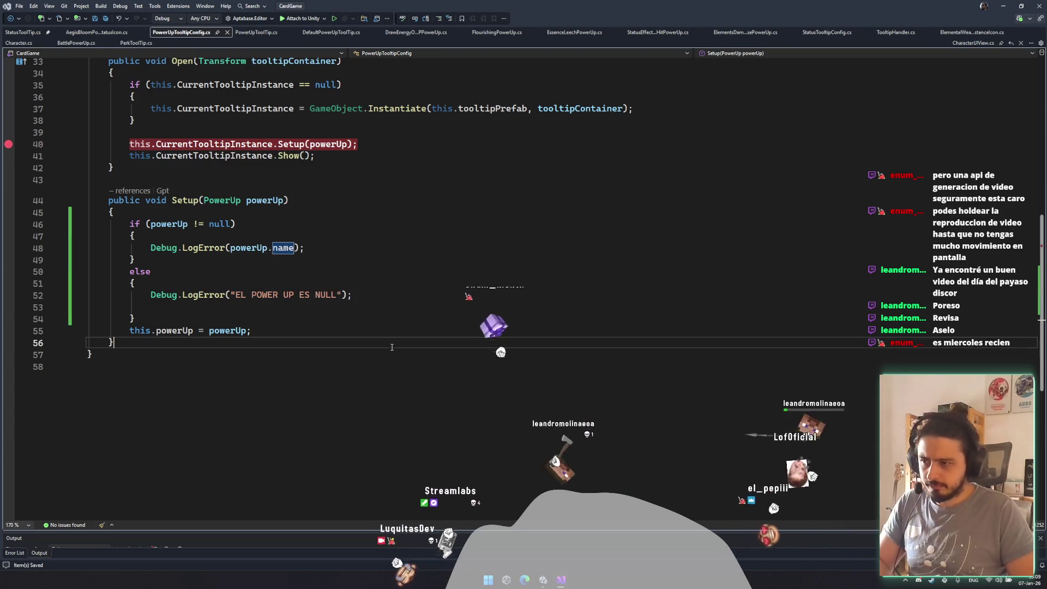
pyautogui.click(543, 579)
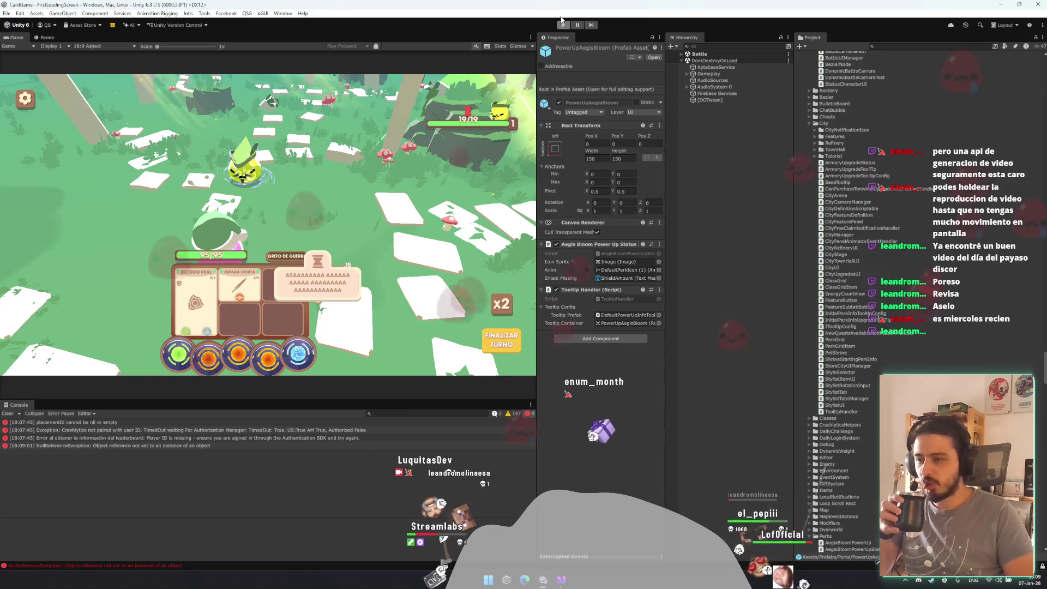
# - Stop Play mode, let scripts recompile, then replay through PLAY and CONTINUAR into a battle
pyautogui.click(562, 23)
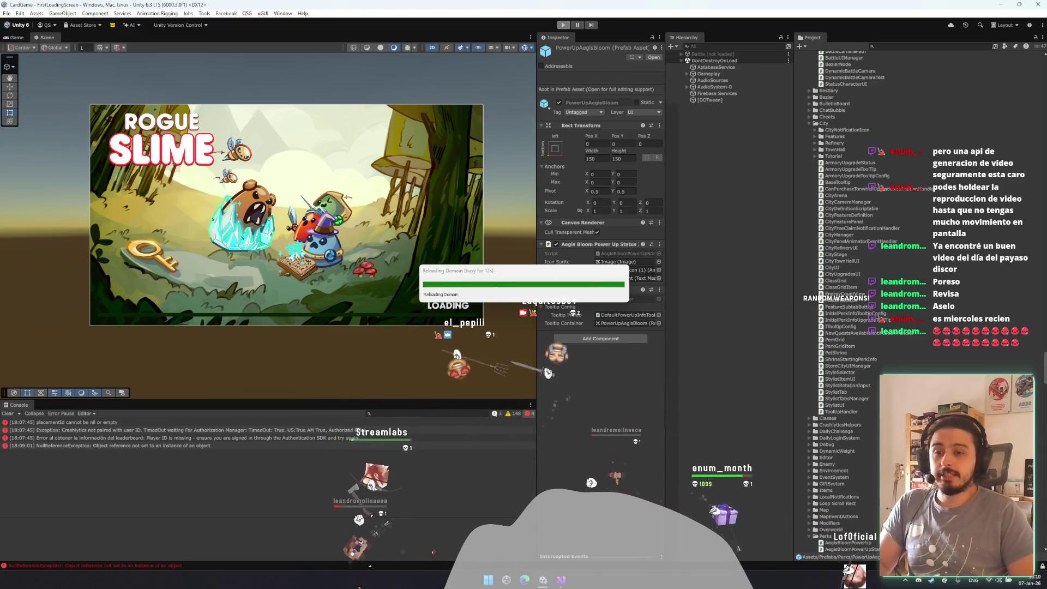
pyautogui.click(1039, 582)
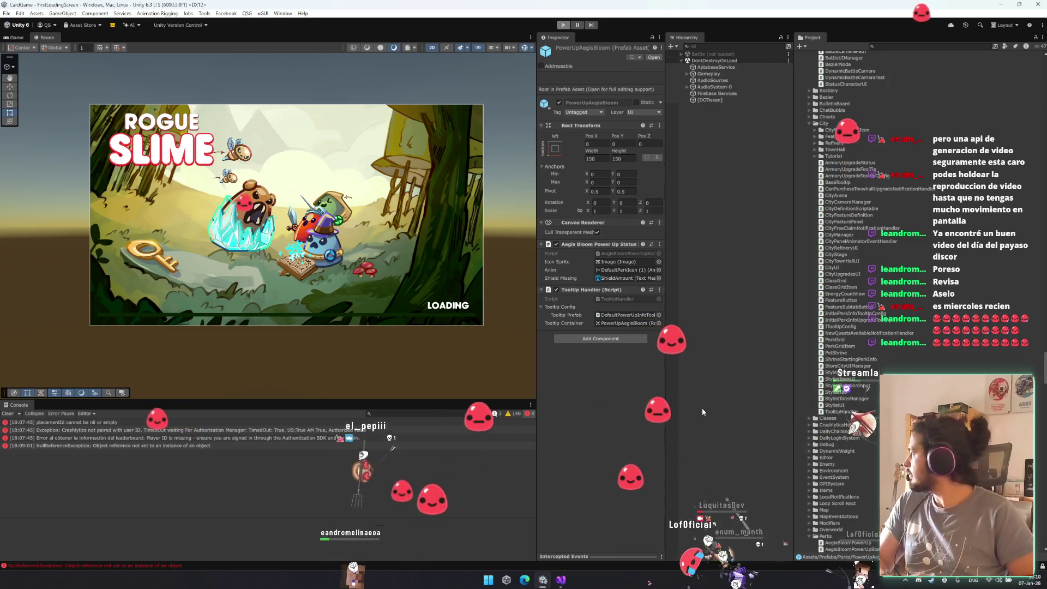
pyautogui.hotkey('ctrl', 'p')
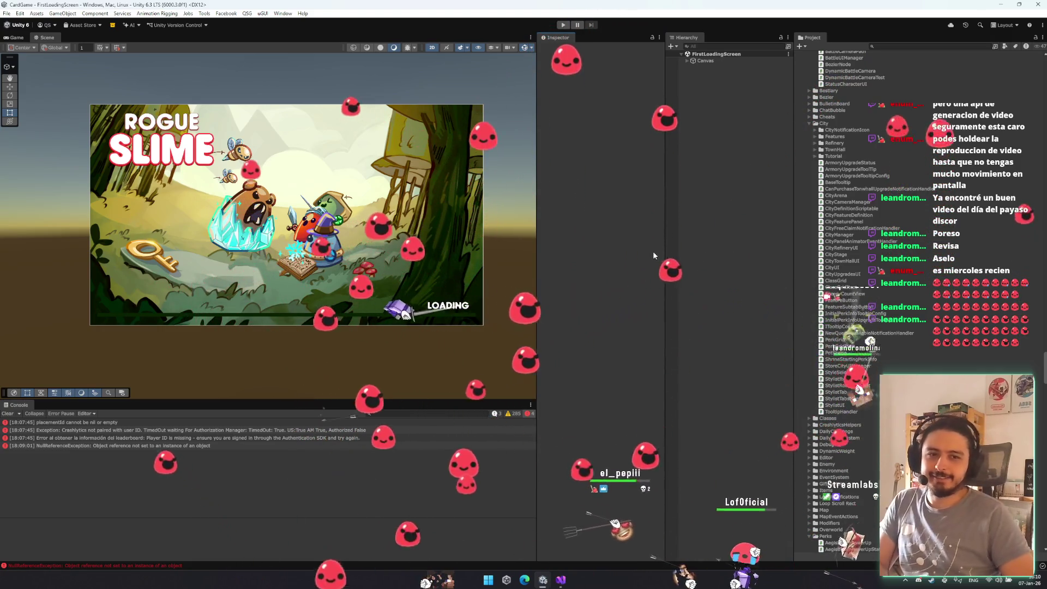
pyautogui.click(563, 26)
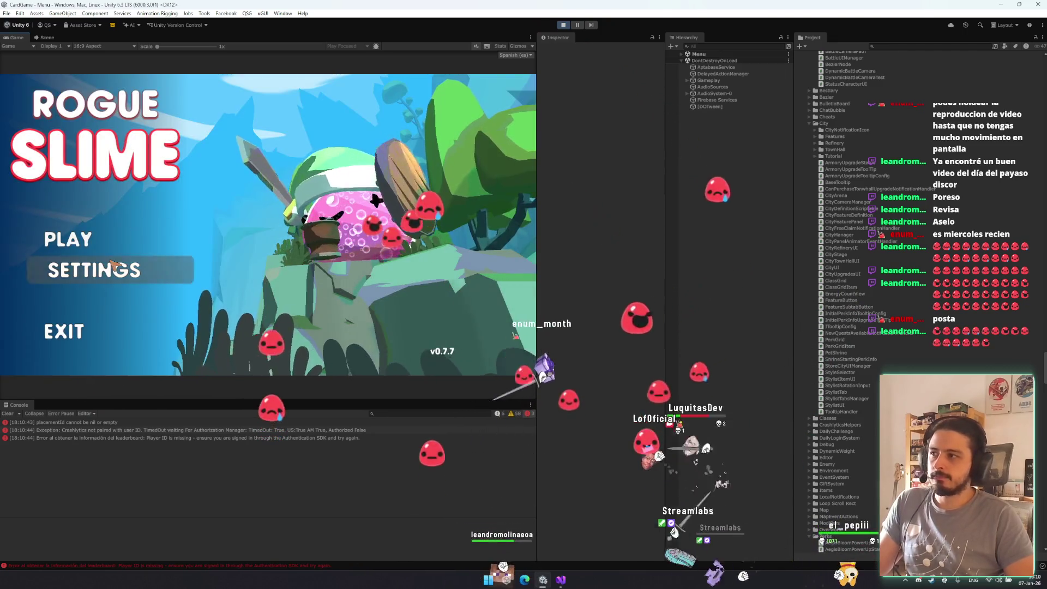
pyautogui.click(97, 239)
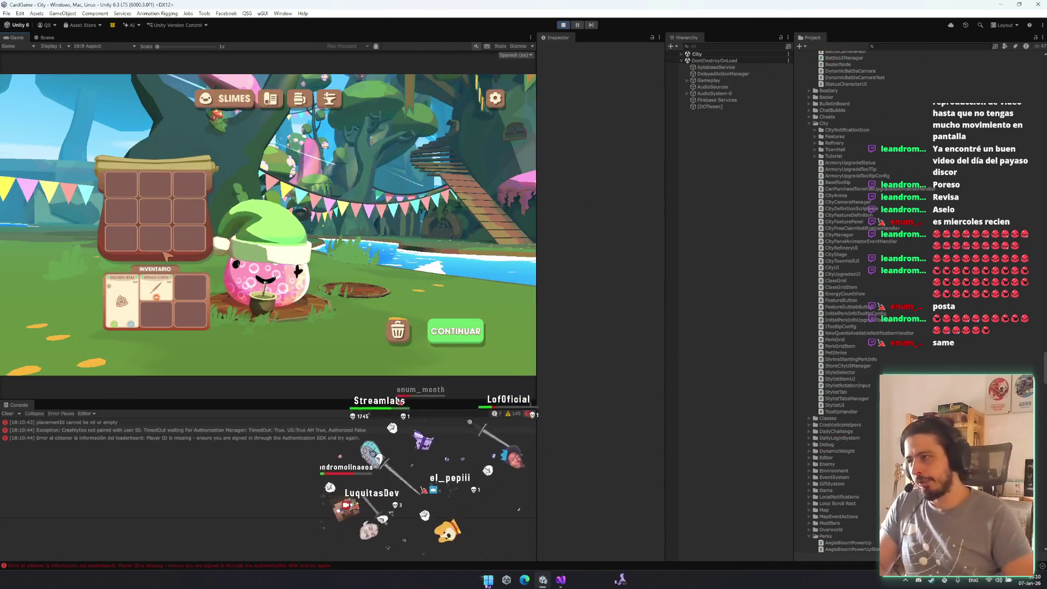
pyautogui.click(467, 339)
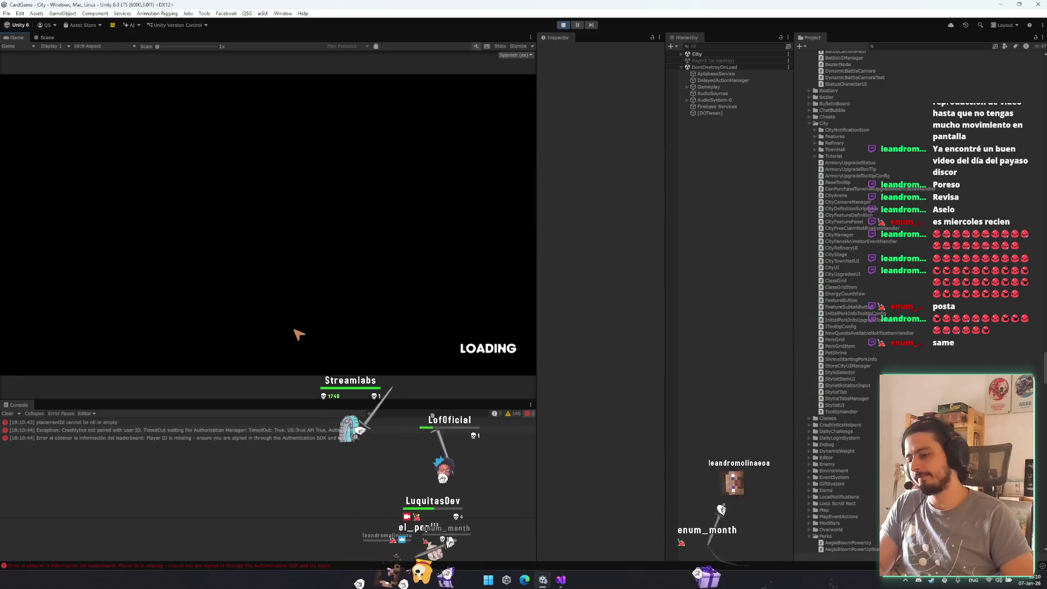
pyautogui.click(316, 339)
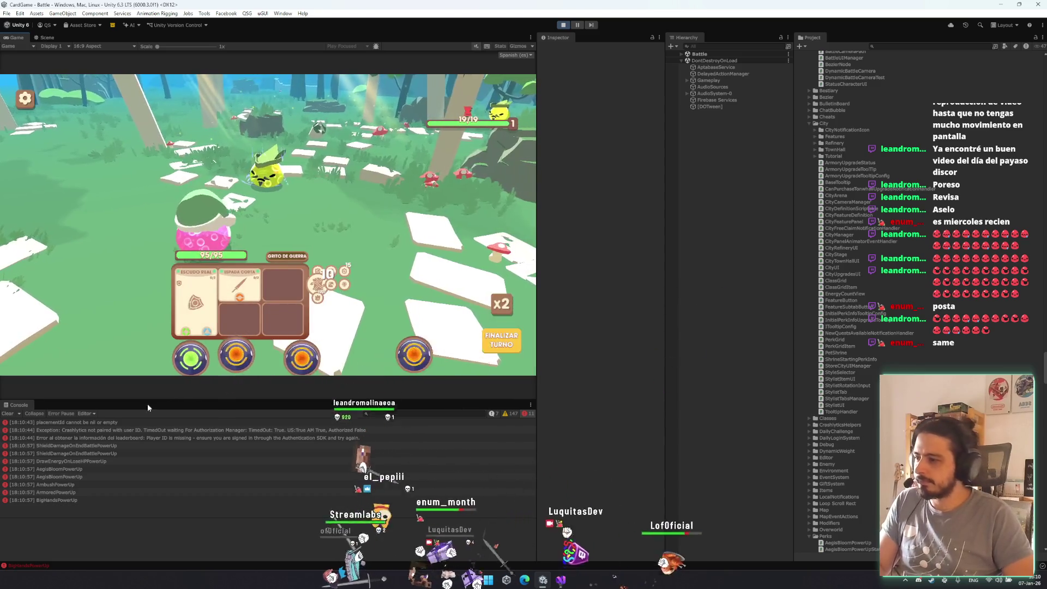
# - Browse the Console's power-up entries up to the newest NullReferenceException, then switch to Visual Studio
pyautogui.click(76, 462)
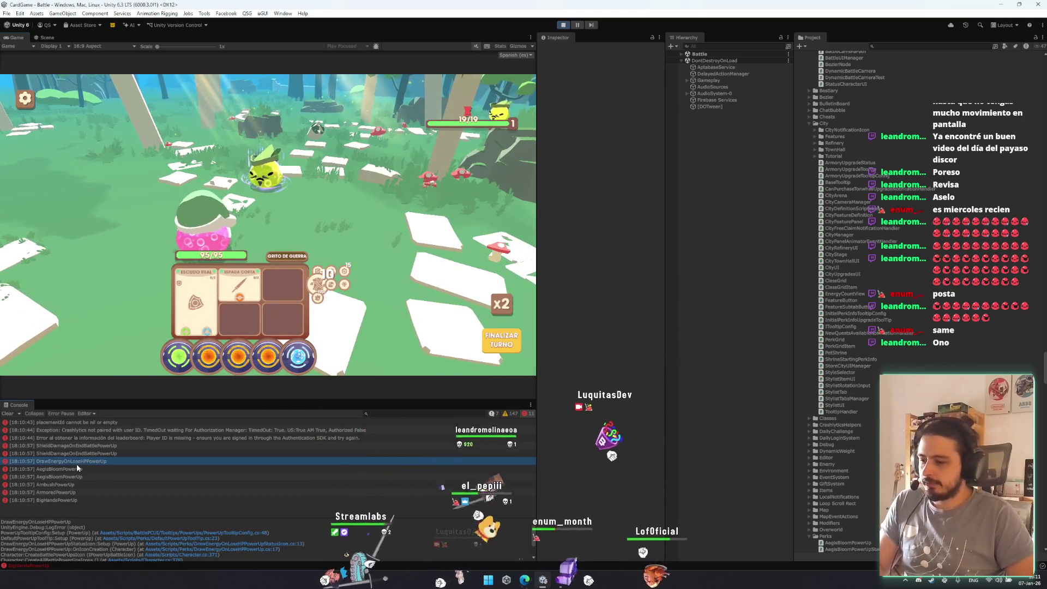
pyautogui.press('Down')
pyautogui.press('Down')
pyautogui.press('Down')
pyautogui.press('Up')
pyautogui.press('Up')
pyautogui.press('Up')
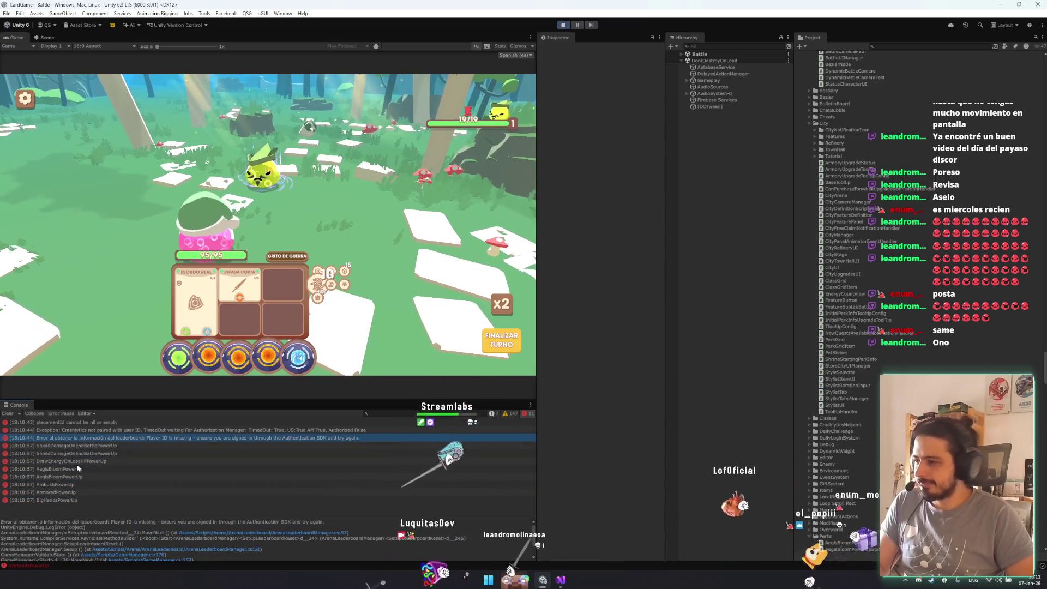
pyautogui.click(76, 464)
pyautogui.press('Up')
pyautogui.press('Up')
pyautogui.press('Up')
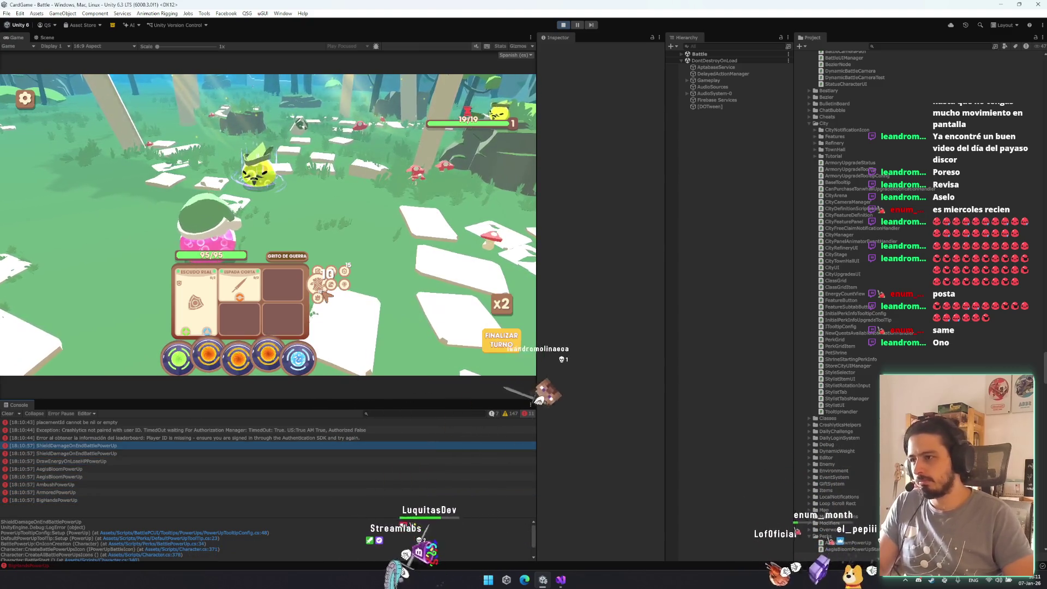
pyautogui.moveTo(324, 289)
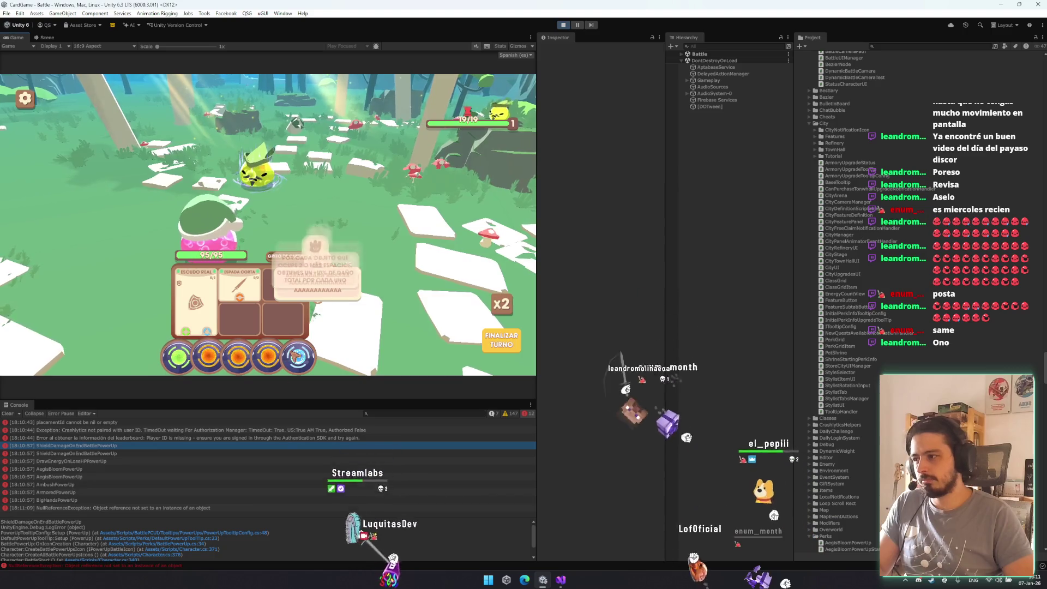
pyautogui.press('End')
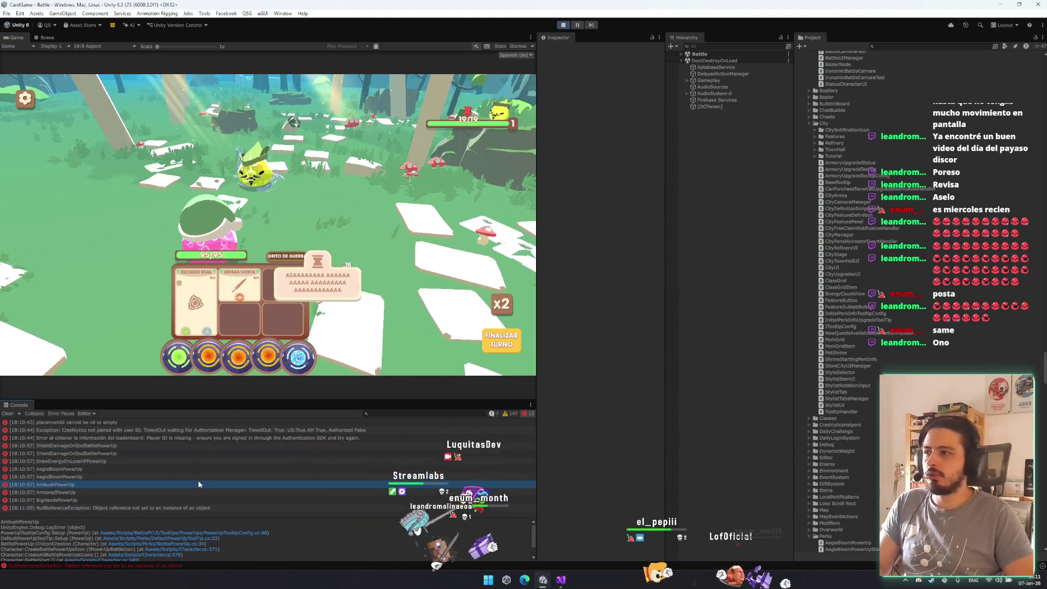
pyautogui.hotkey('alt', 'Tab')
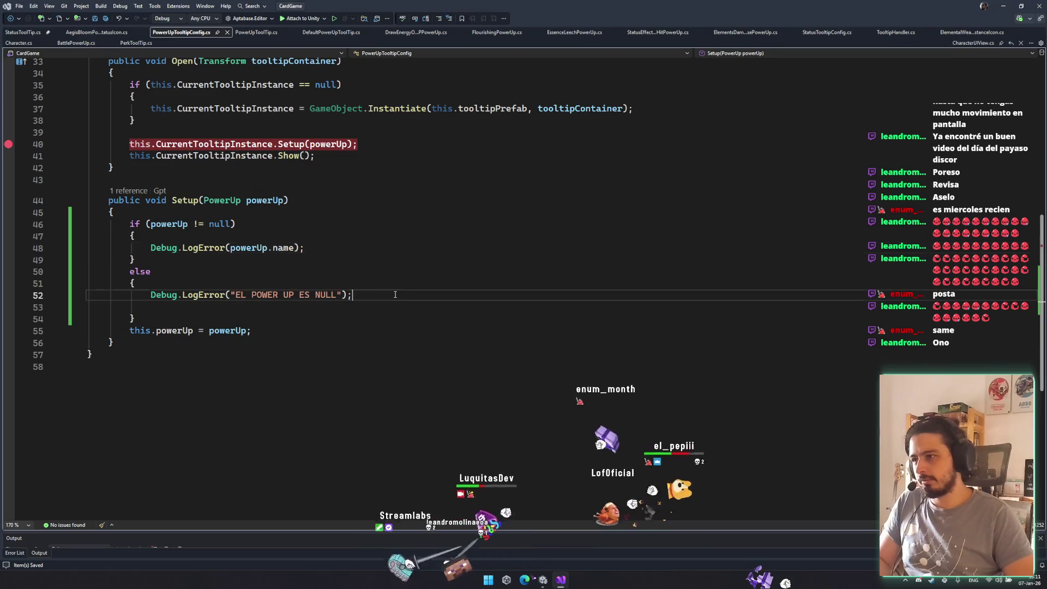
# - Delete the debug if/else Debug.LogError block, leaving only this.powerUp = powerUp
pyautogui.moveTo(456, 306); pyautogui.dragTo(405, 226)
pyautogui.moveTo(381, 318); pyautogui.dragTo(369, 226)
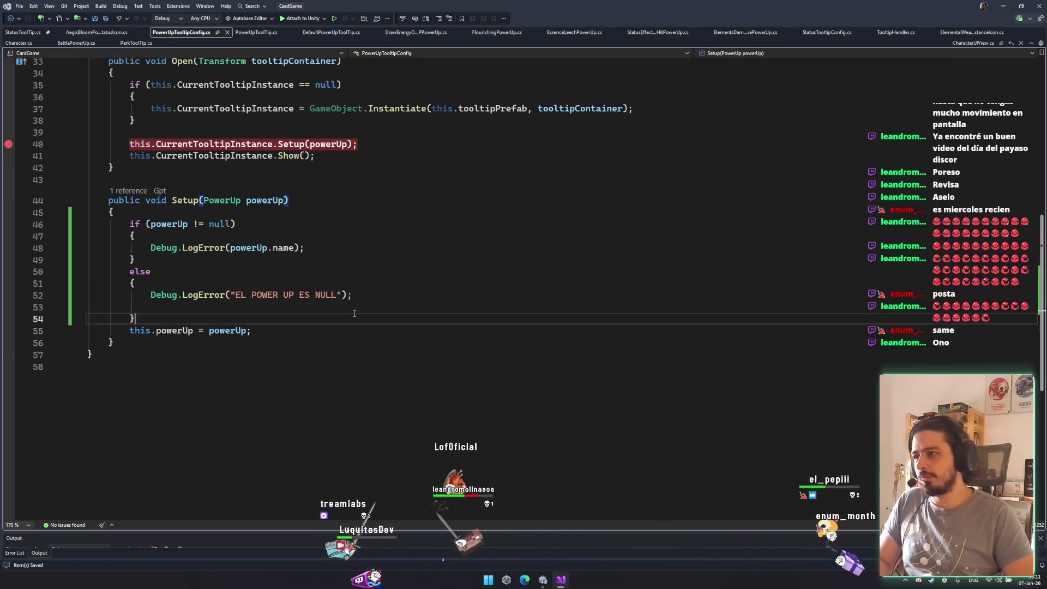
pyautogui.press('Delete')
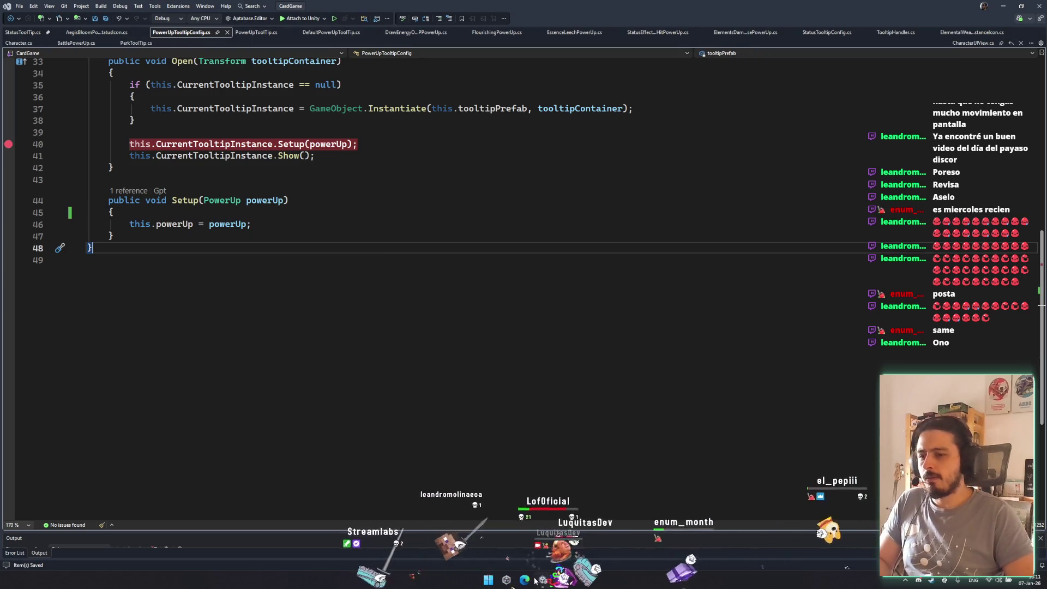
pyautogui.hotkey('alt', 'Tab')
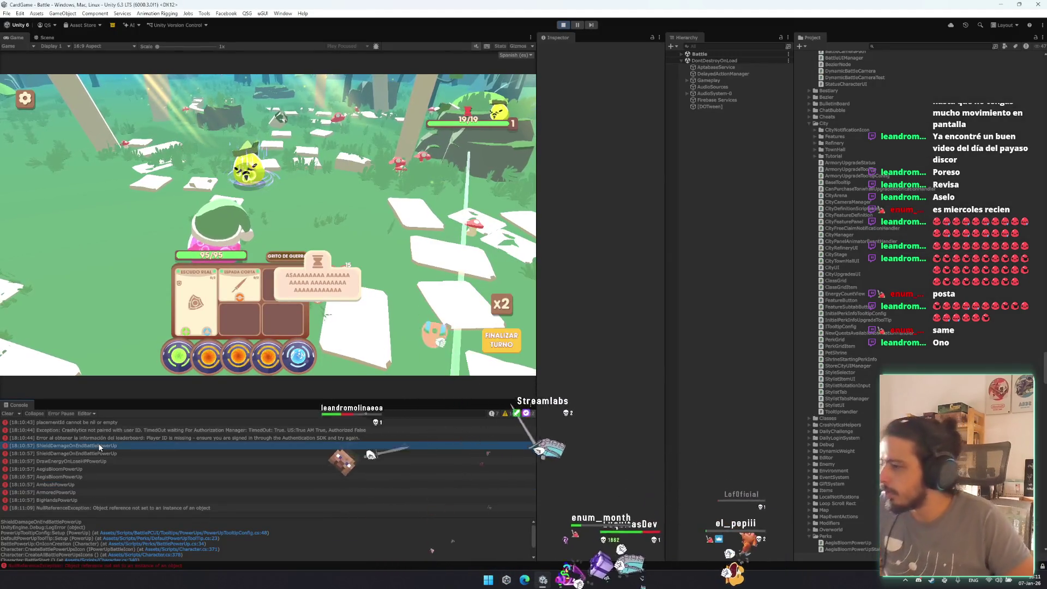
# - Check the ShieldDamage, ArmoredPowerUp and BigHandsPowerUp stack traces in the Console
pyautogui.click(97, 451)
pyautogui.press('Down')
pyautogui.press('Down')
pyautogui.press('Down')
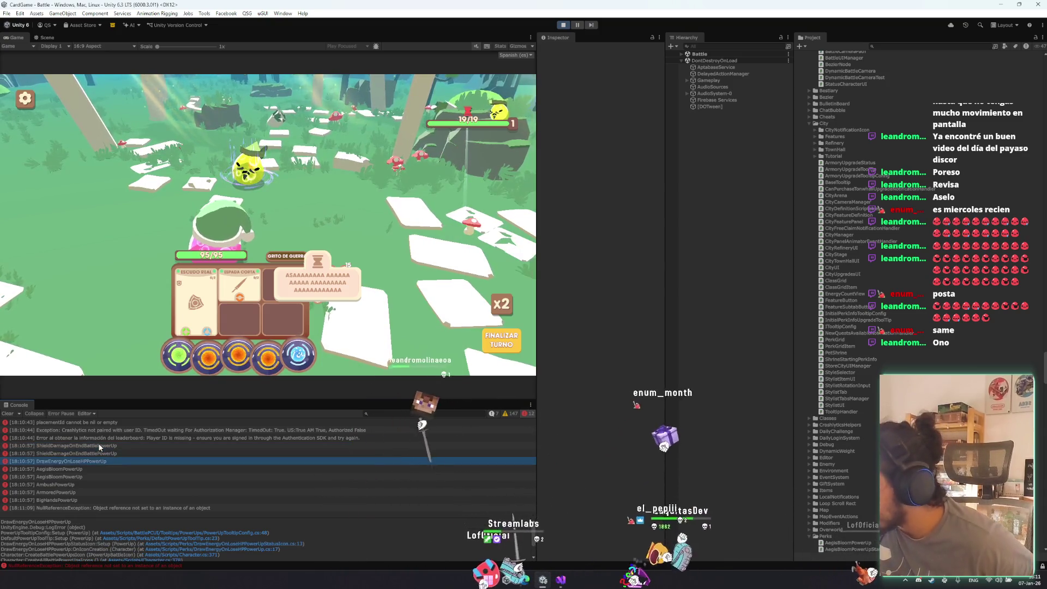
pyautogui.press('Down')
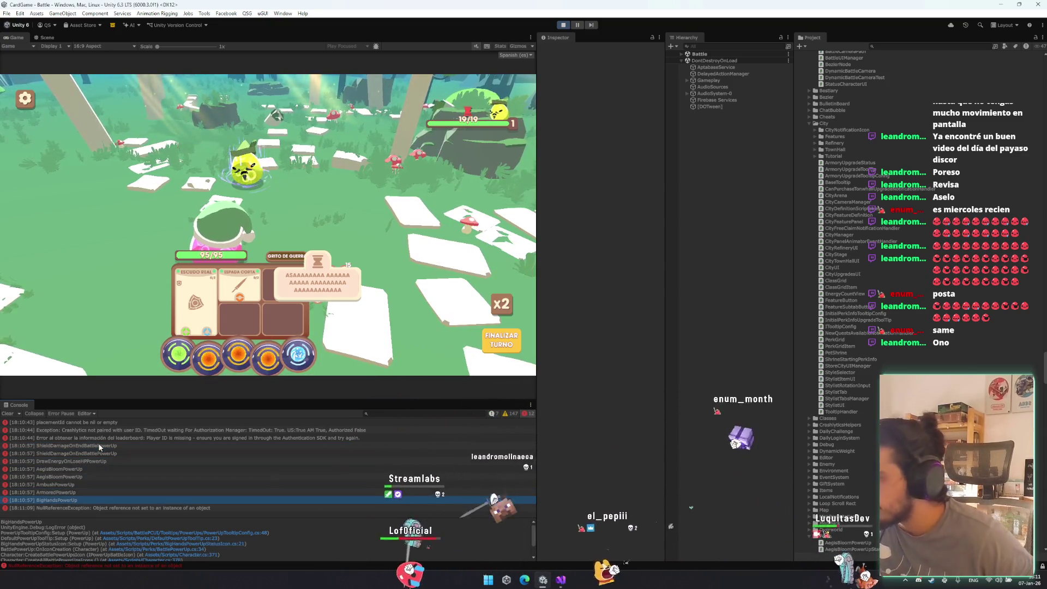
# - Filter the Hierarchy by 'tooltip' and deactivate both DefaultPowerUpInfoTooltip clones
pyautogui.click(715, 46)
pyautogui.write('tooltip')
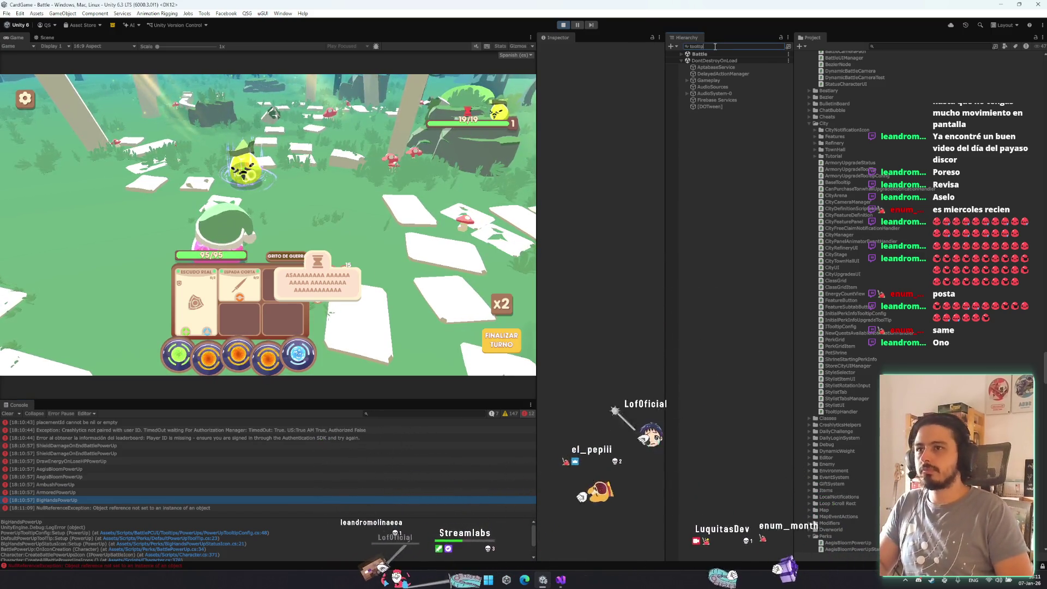
pyautogui.click(730, 67)
pyautogui.keyDown('shift'); pyautogui.click(732, 61); pyautogui.keyUp('shift')
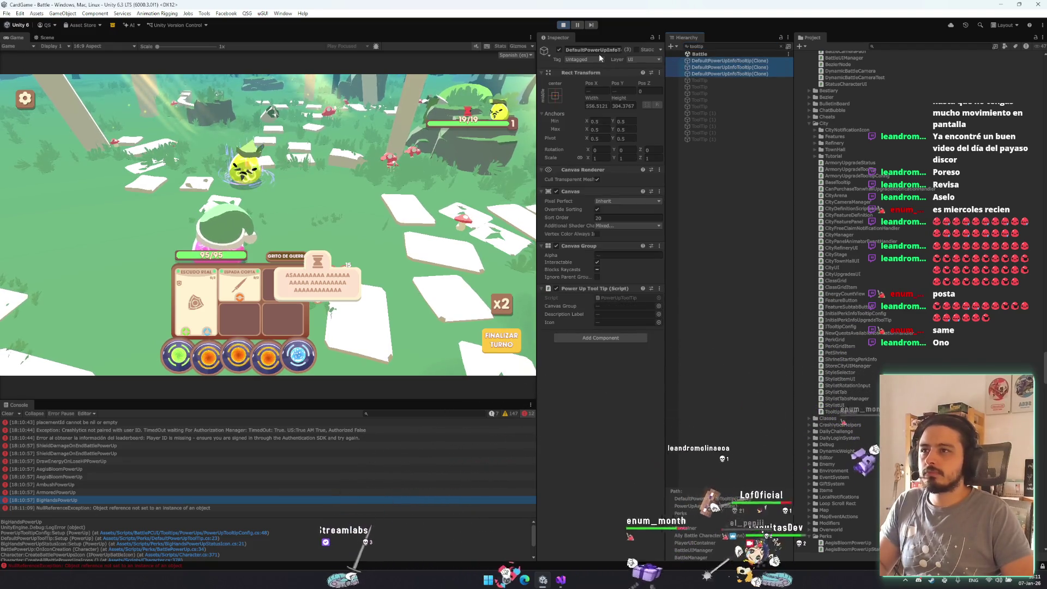
pyautogui.click(562, 51)
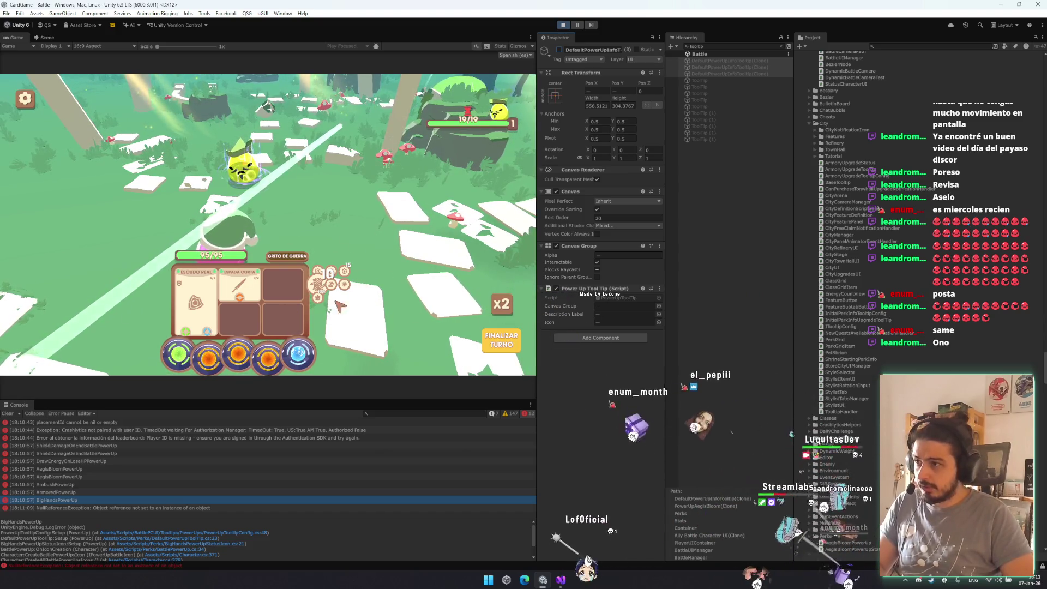
# - Compare the two AegisBloomPowerUp Console entries, then stop Play mode to recompile
pyautogui.click(188, 457)
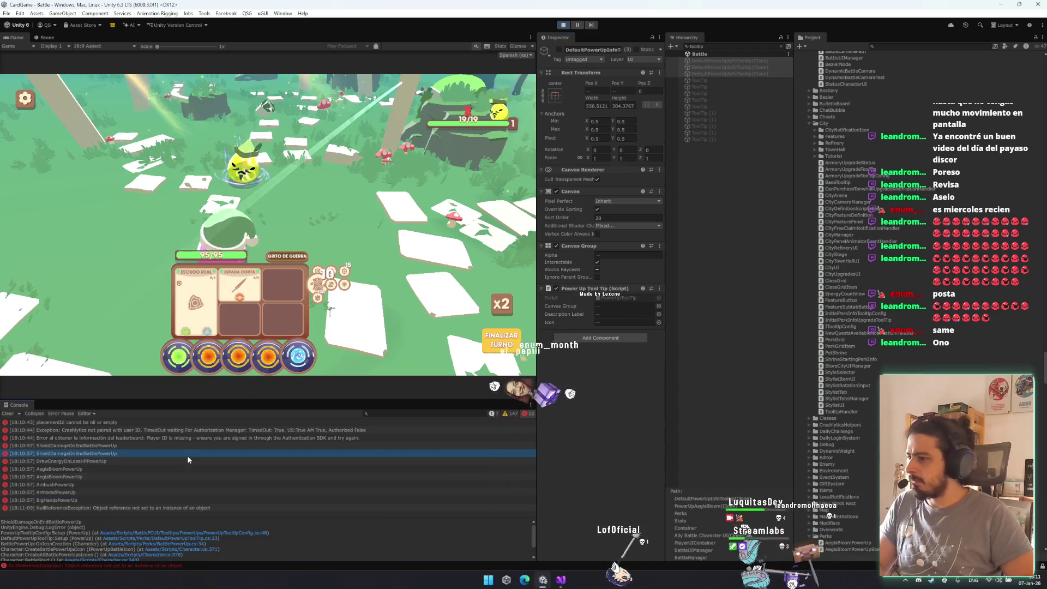
pyautogui.hotkey('shift', 'Up')
pyautogui.hotkey('shift', 'Down')
pyautogui.hotkey('shift', 'Down')
pyautogui.hotkey('shift', 'Down')
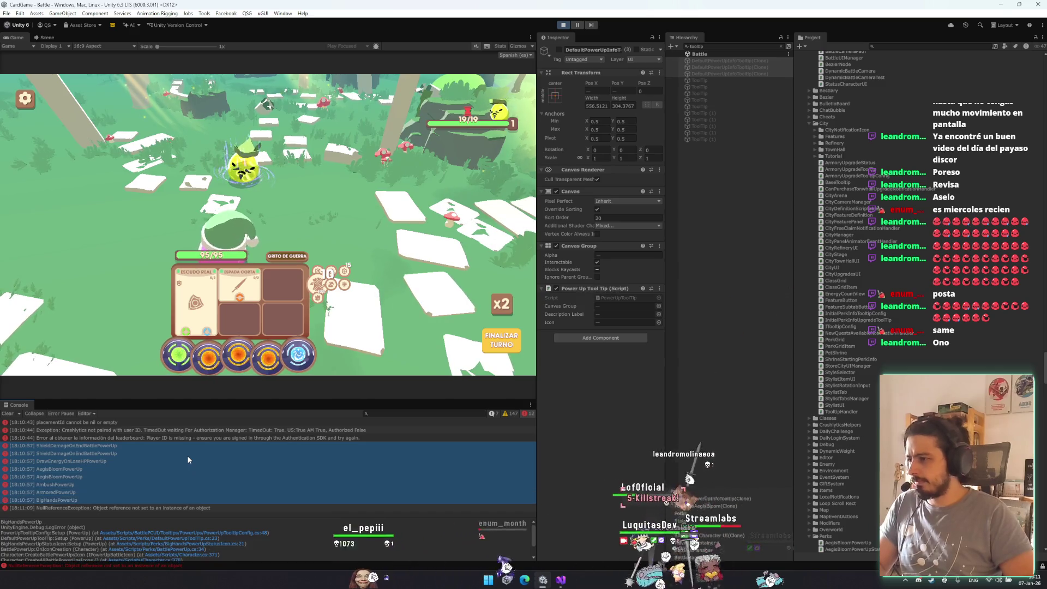
pyautogui.press('Escape')
pyautogui.press('Up')
pyautogui.press('Up')
pyautogui.press('Up')
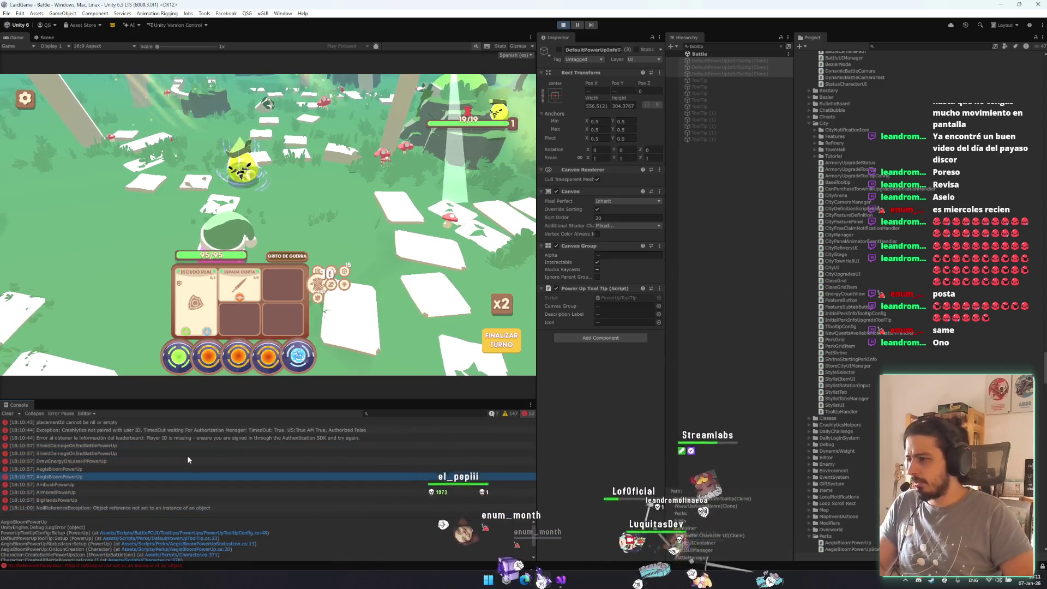
pyautogui.press('Down')
pyautogui.press('Down')
pyautogui.press('Down')
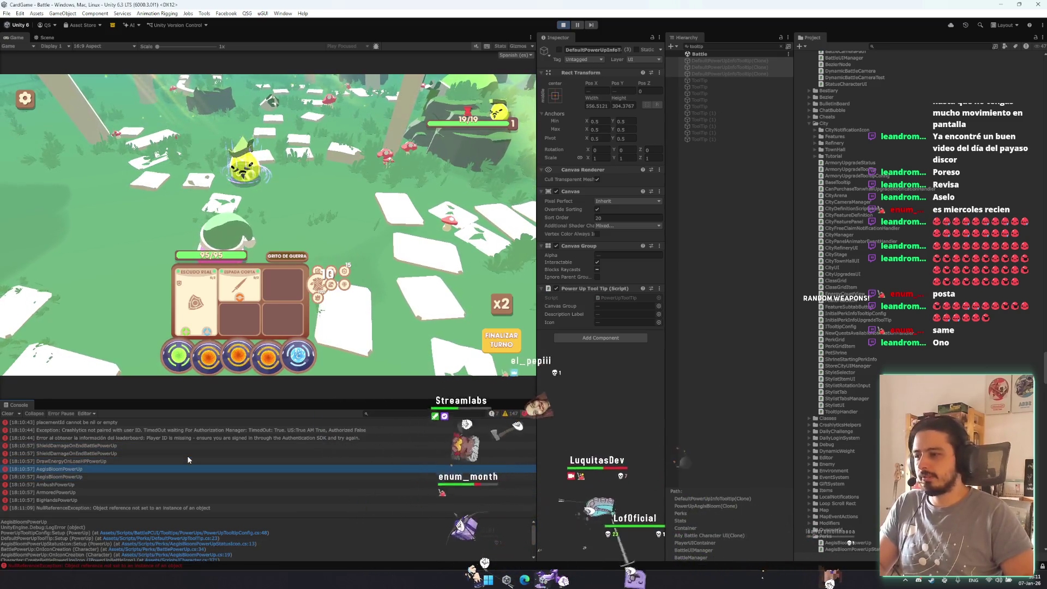
pyautogui.press('Down')
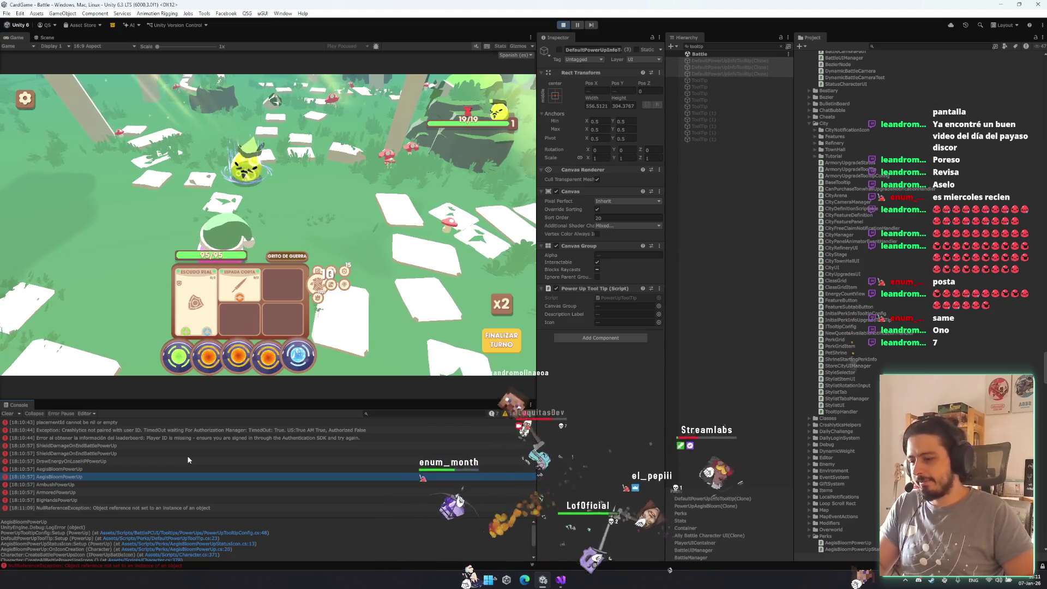
pyautogui.click(168, 469)
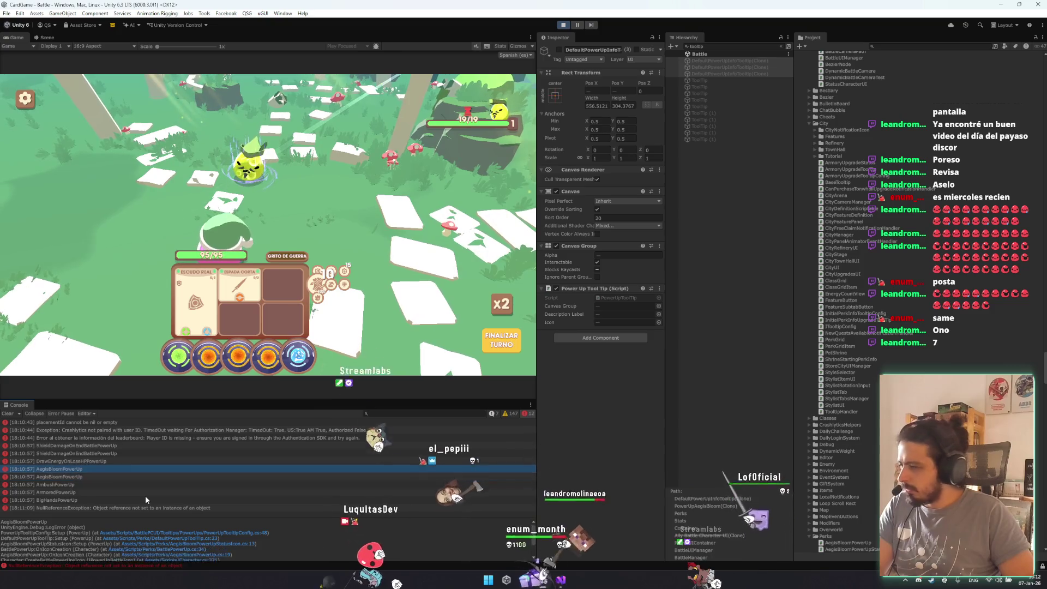
pyautogui.press('Down')
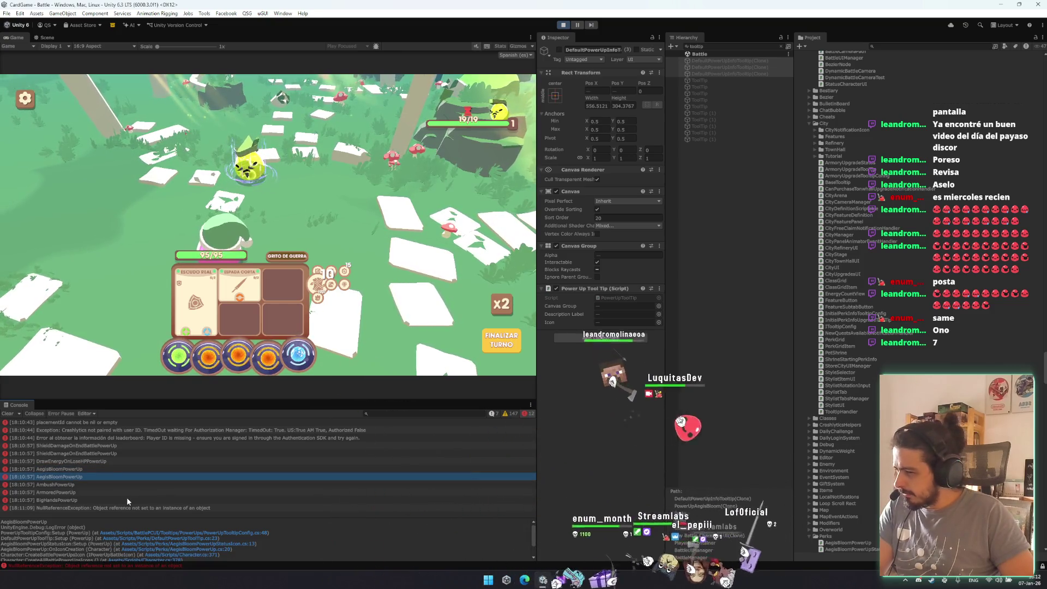
pyautogui.press('Up')
pyautogui.press('Down')
pyautogui.press('Up')
pyautogui.press('Down')
pyautogui.hotkey('ctrl', 'p')
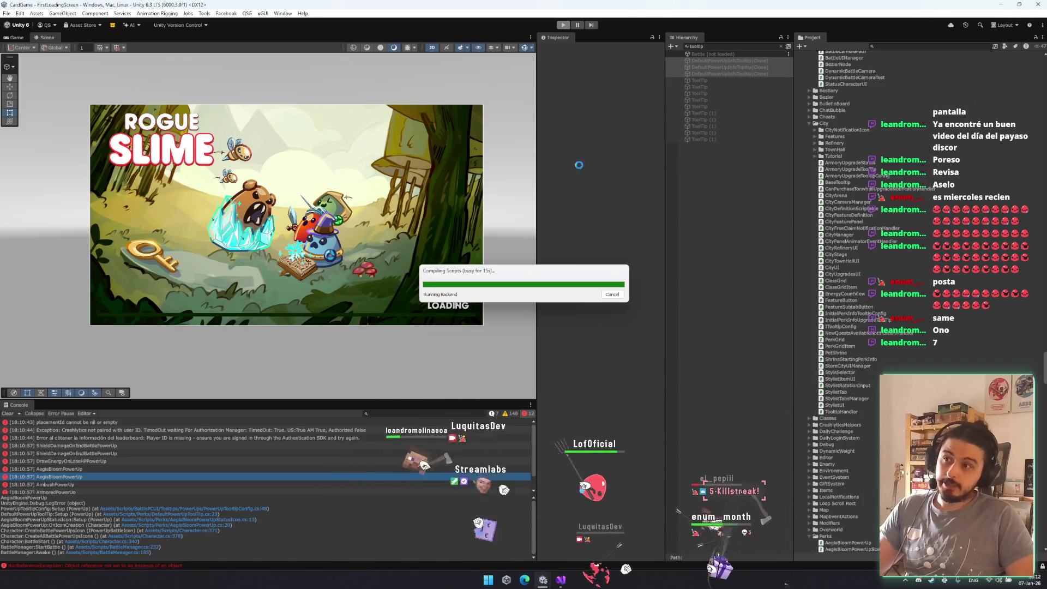
# - Find and open the PowerUpAegisBloom prefab and select its DefaultPerkIcon (1) child
pyautogui.click(889, 45)
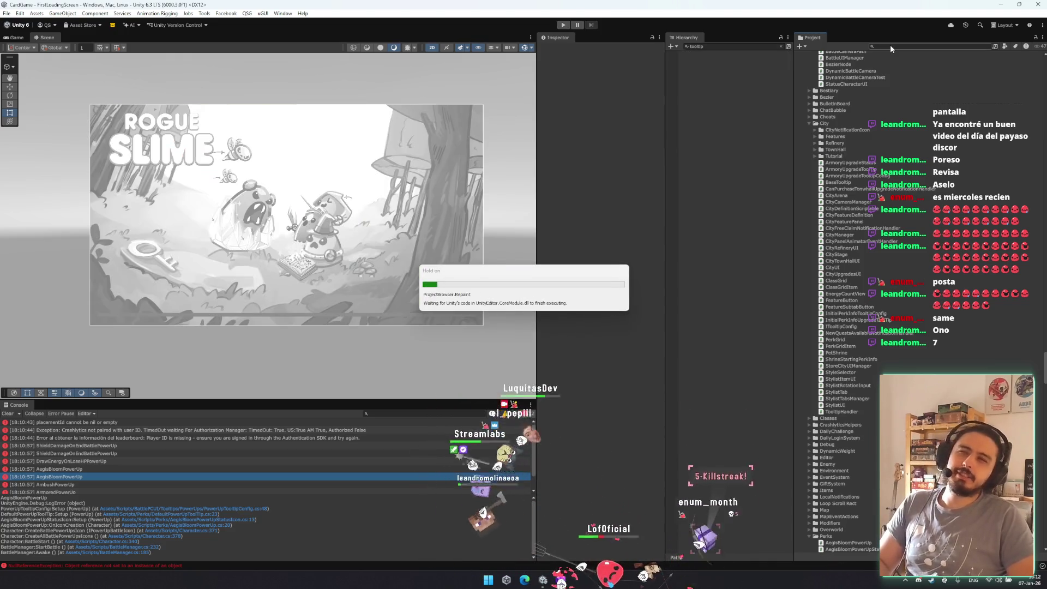
pyautogui.write('aggisbloo')
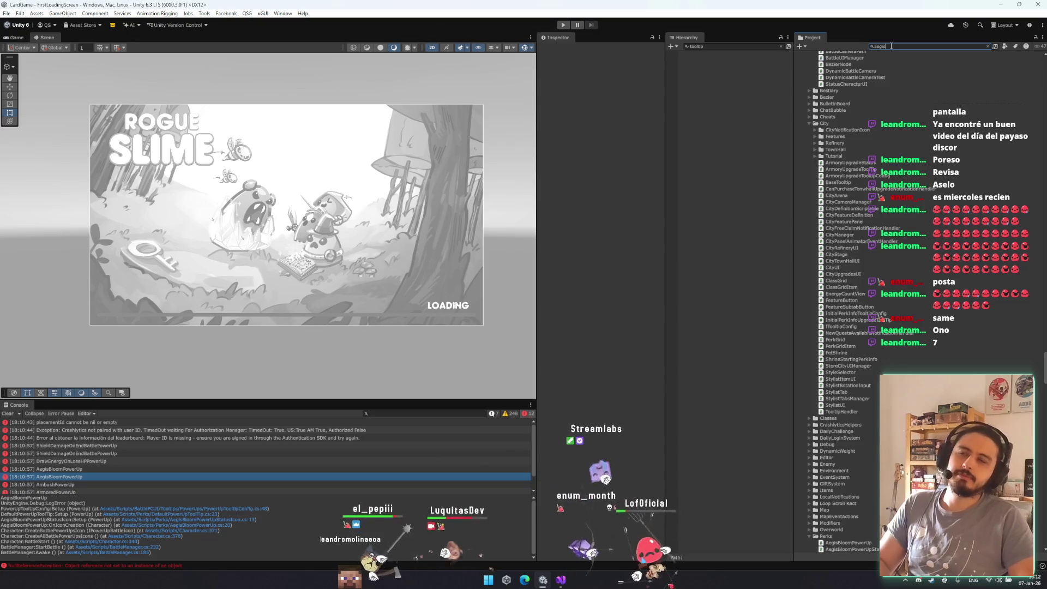
pyautogui.click(846, 89)
pyautogui.click(654, 57)
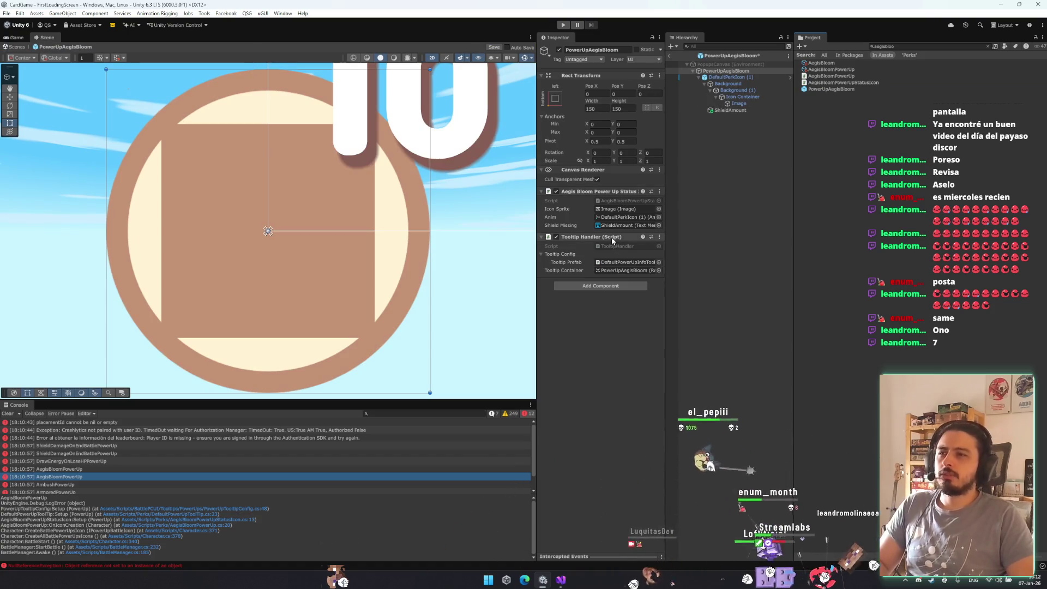
pyautogui.click(739, 77)
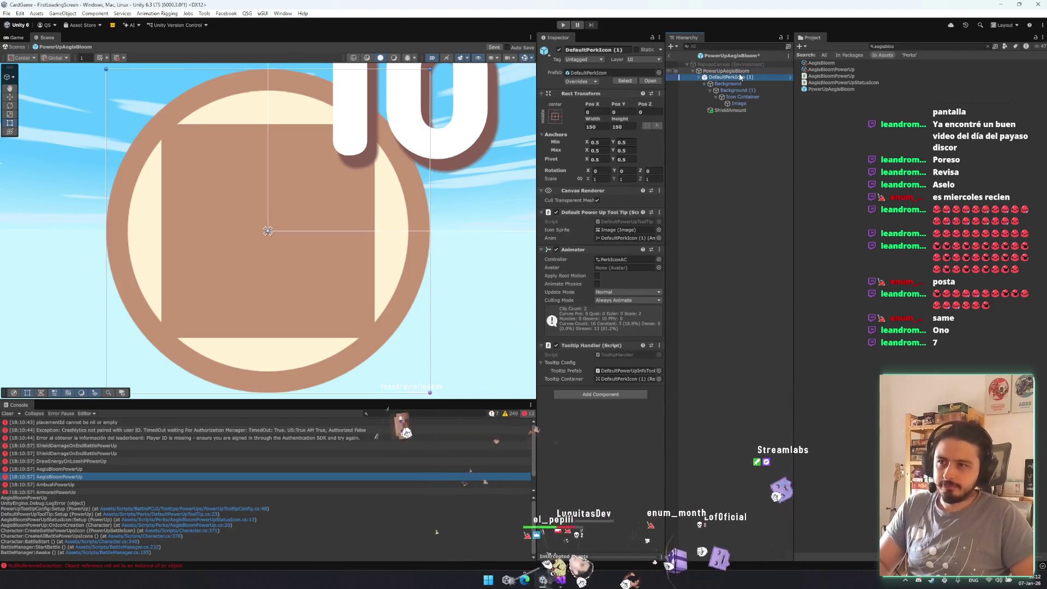
# - Remove the Default Power Up Tool Tip and TooltipHandler components from the perk icon
pyautogui.rightClick(596, 216)
pyautogui.click(608, 235)
pyautogui.rightClick(581, 319)
pyautogui.click(594, 338)
# - Open the icon Image's source sprite picker, search 'ea', and rerun the battle
pyautogui.click(724, 77)
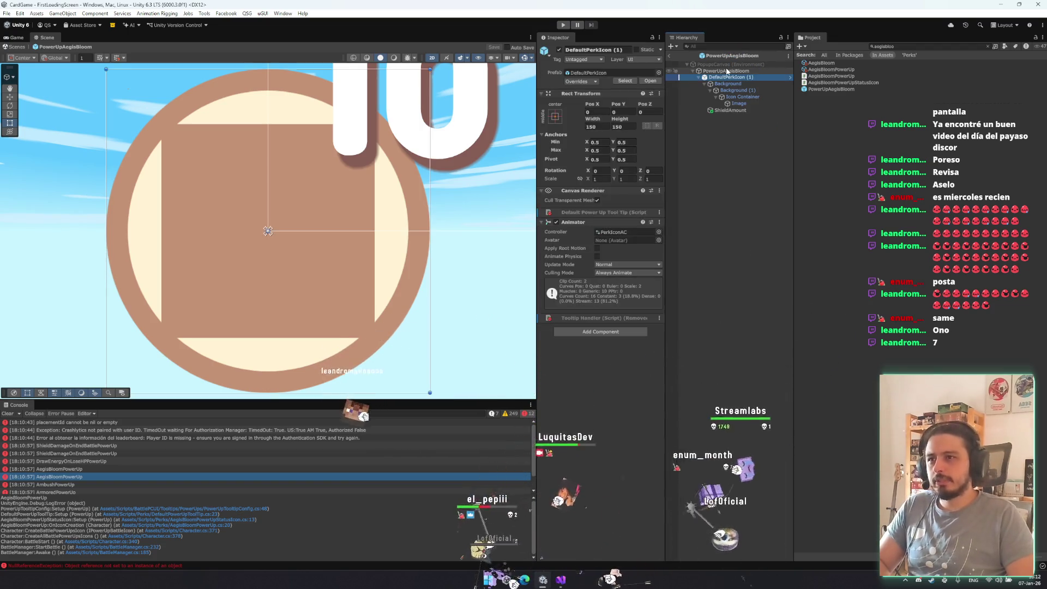
pyautogui.click(738, 103)
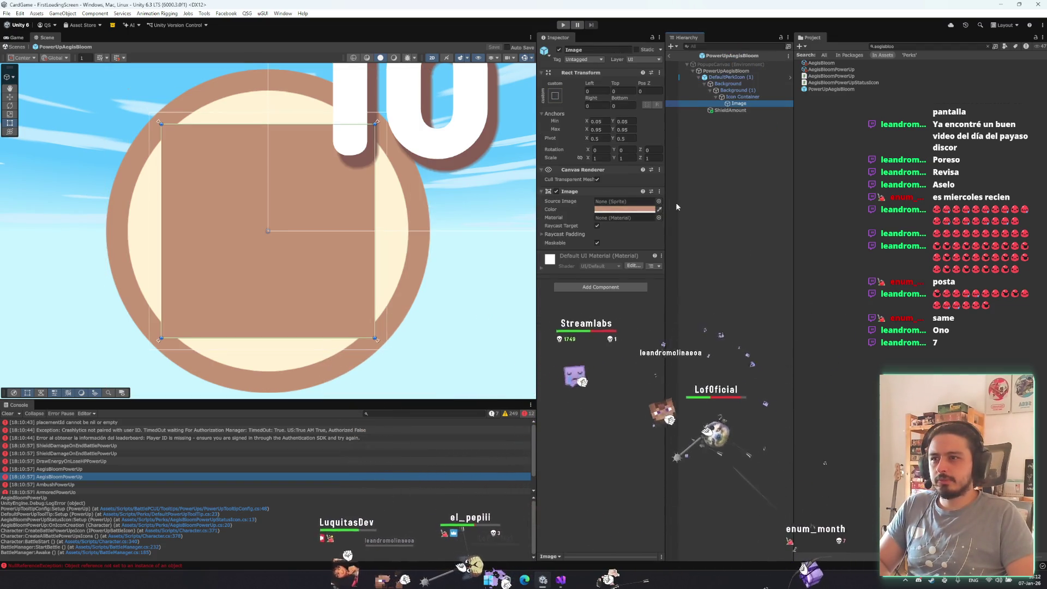
pyautogui.click(659, 201)
pyautogui.write('ea')
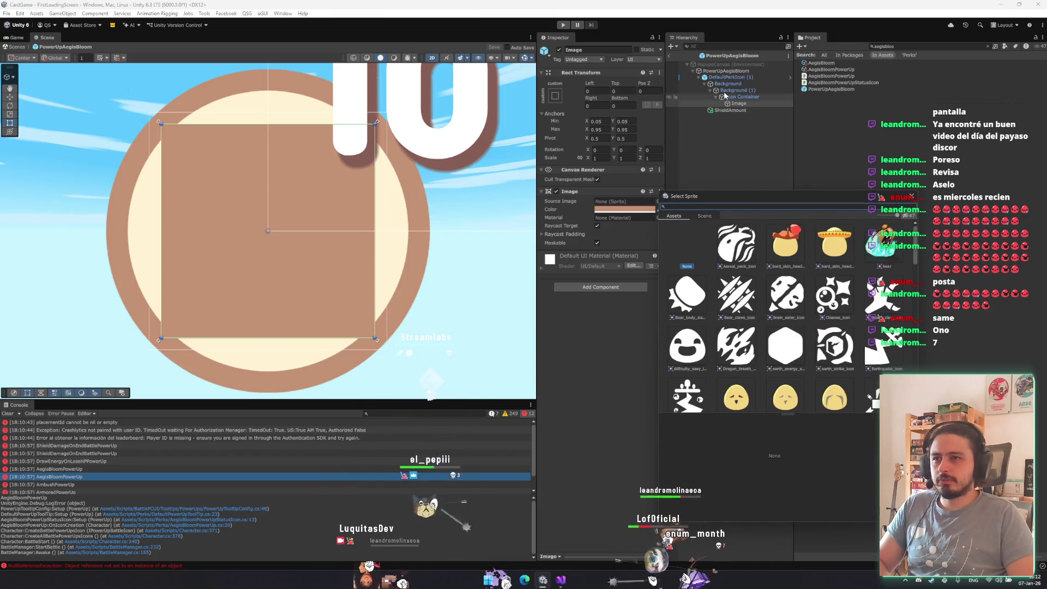
pyautogui.hotkey('ctrl', 'p')
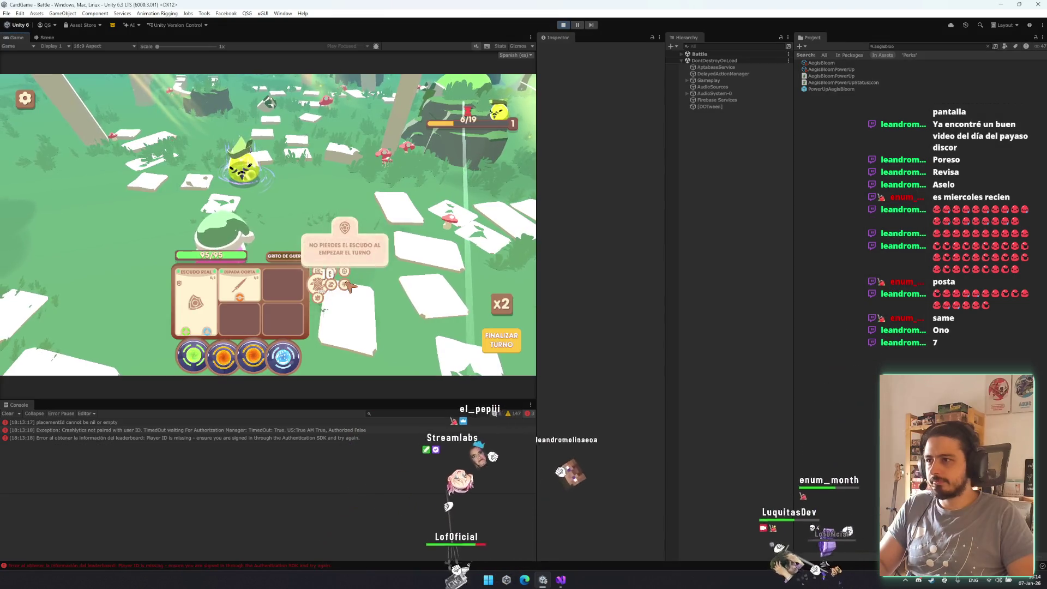
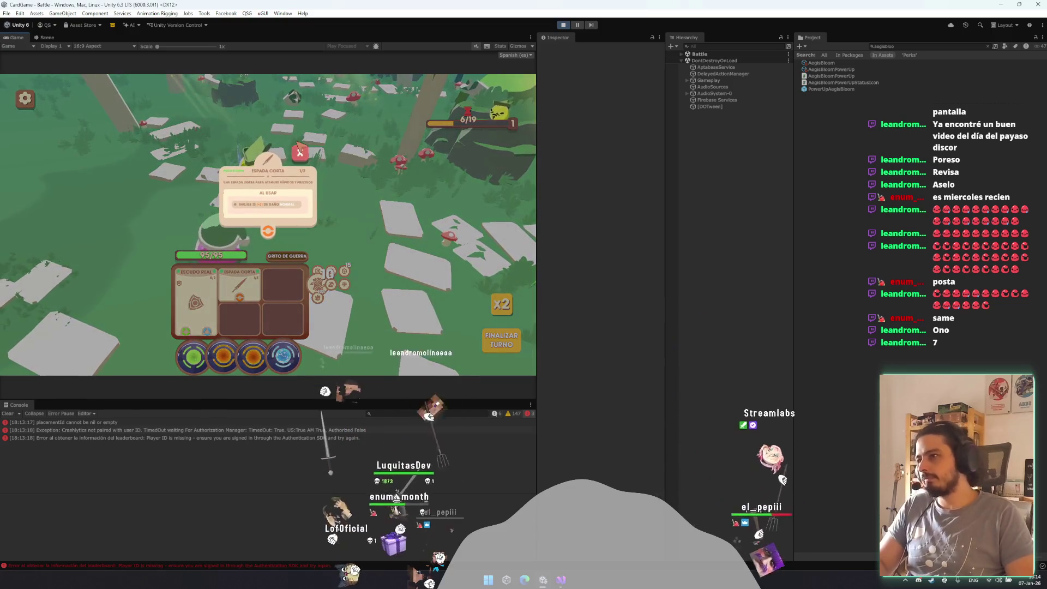
# - Browse the game's graphics, audio and miscellaneous settings pages
pyautogui.press('Escape')
pyautogui.press('Escape')
pyautogui.press('Escape')
pyautogui.press('Escape')
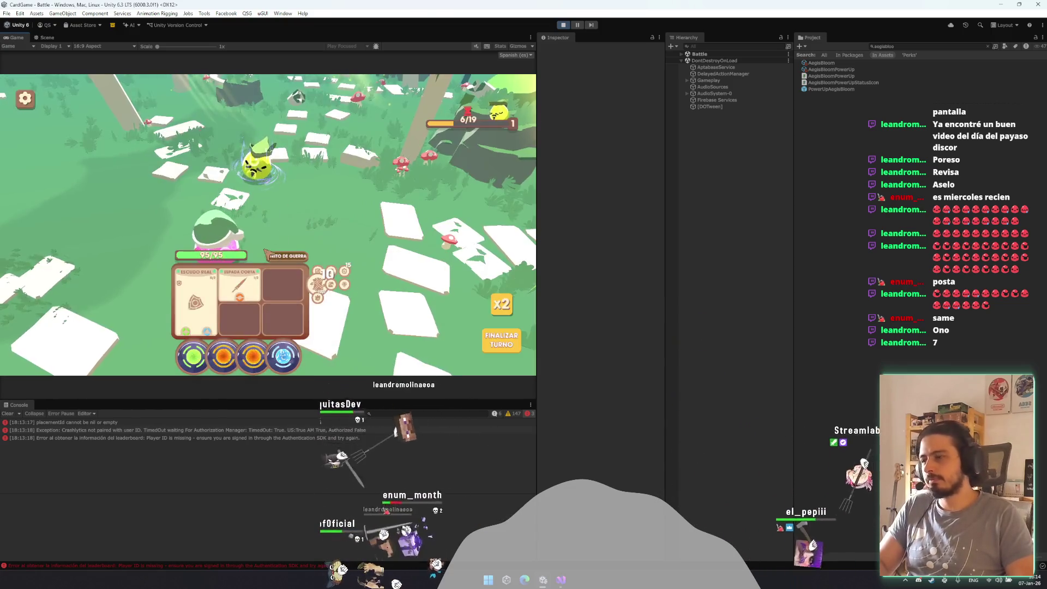
pyautogui.press('Escape')
pyautogui.press('Escape')
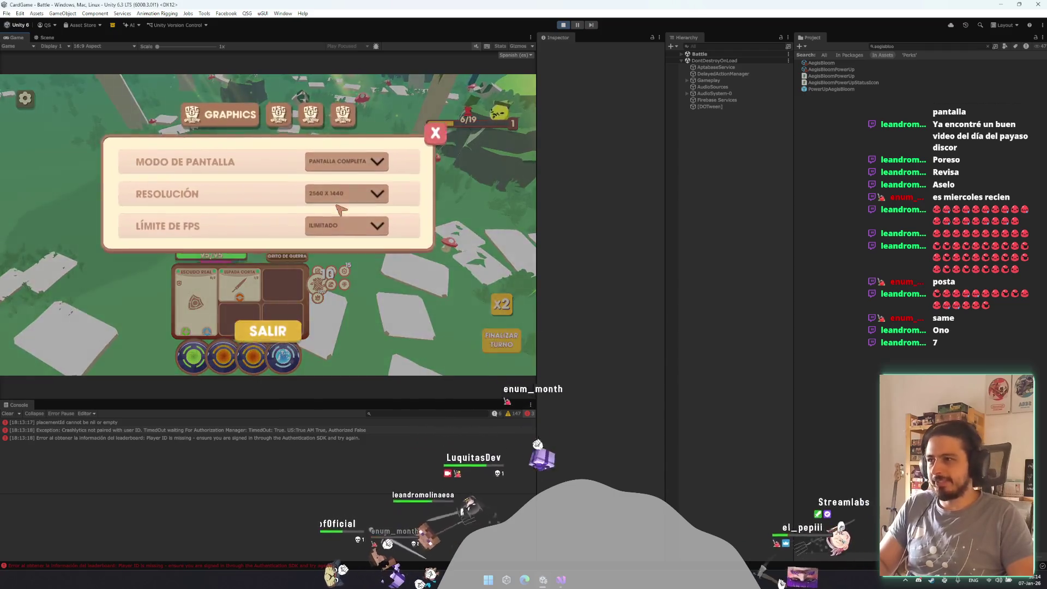
pyautogui.press('Escape')
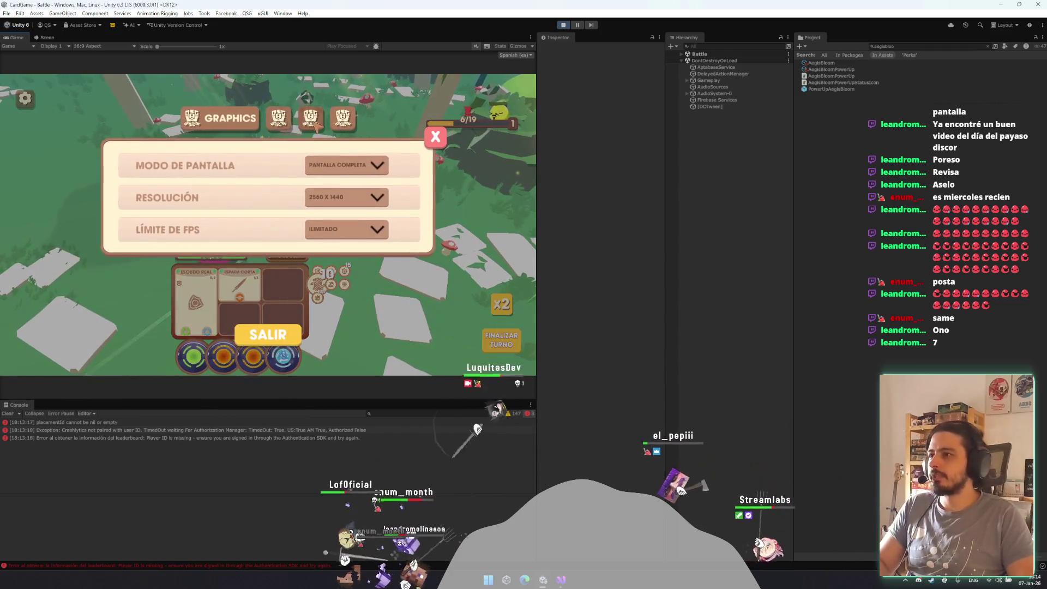
pyautogui.click(243, 118)
pyautogui.click(243, 117)
pyautogui.click(294, 121)
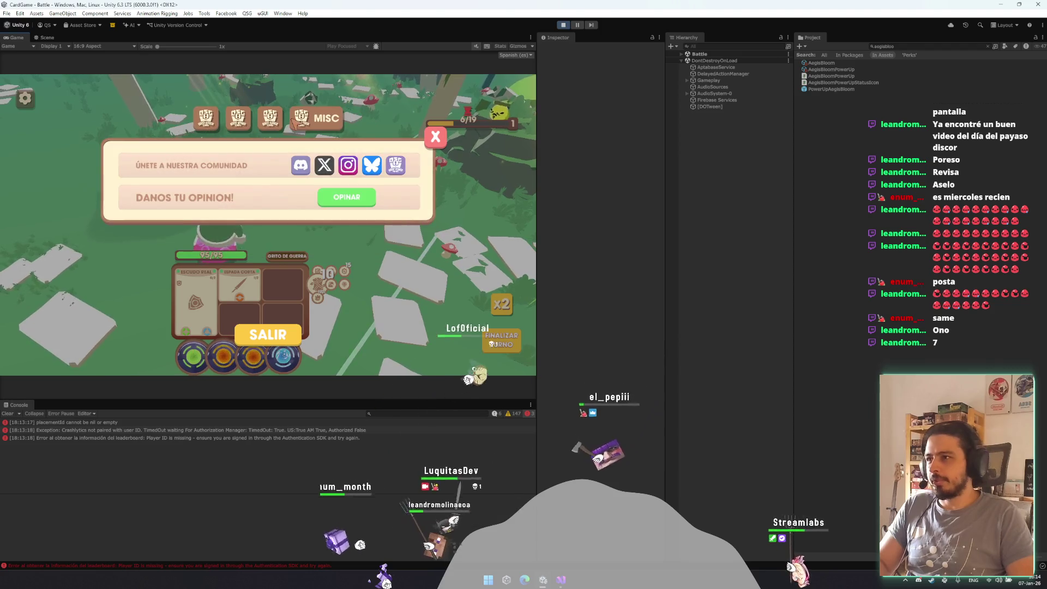
pyautogui.click(213, 120)
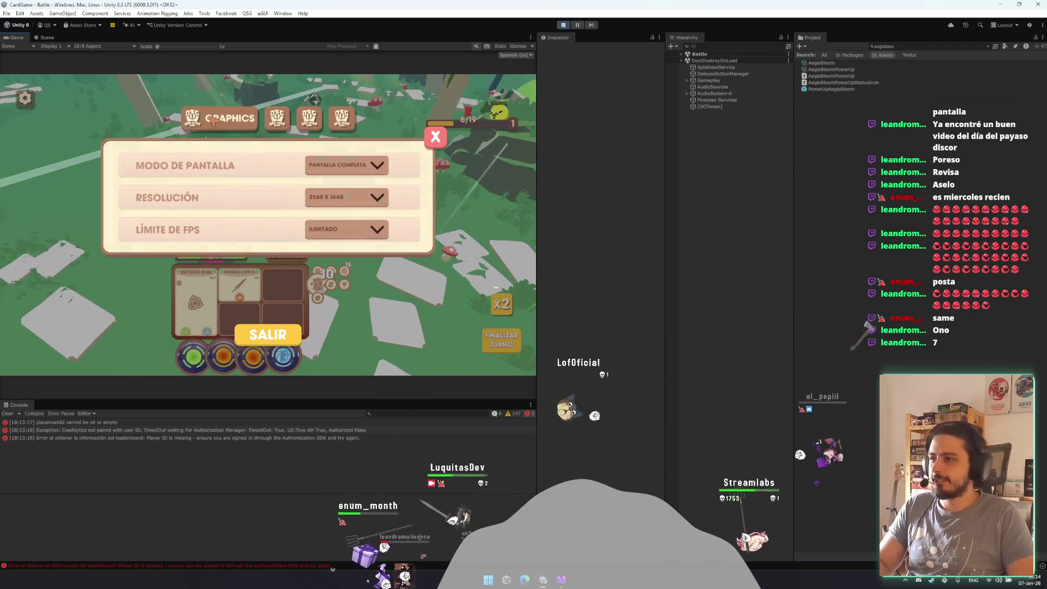
# - Set Resolución to 1280 X 720, then leave the battle via SALIR and confirm
pyautogui.click(369, 177)
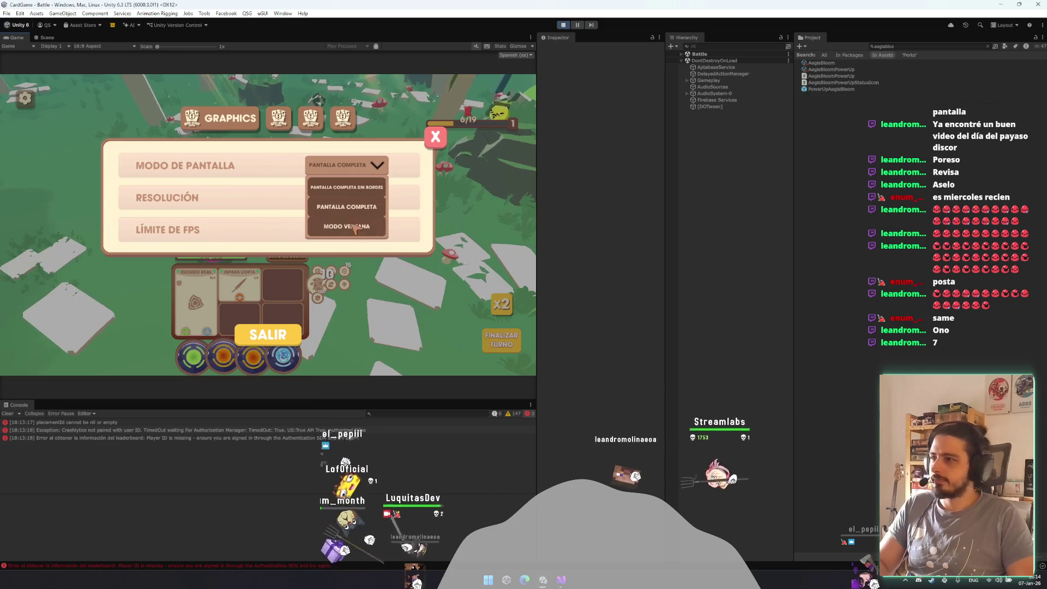
pyautogui.click(370, 197)
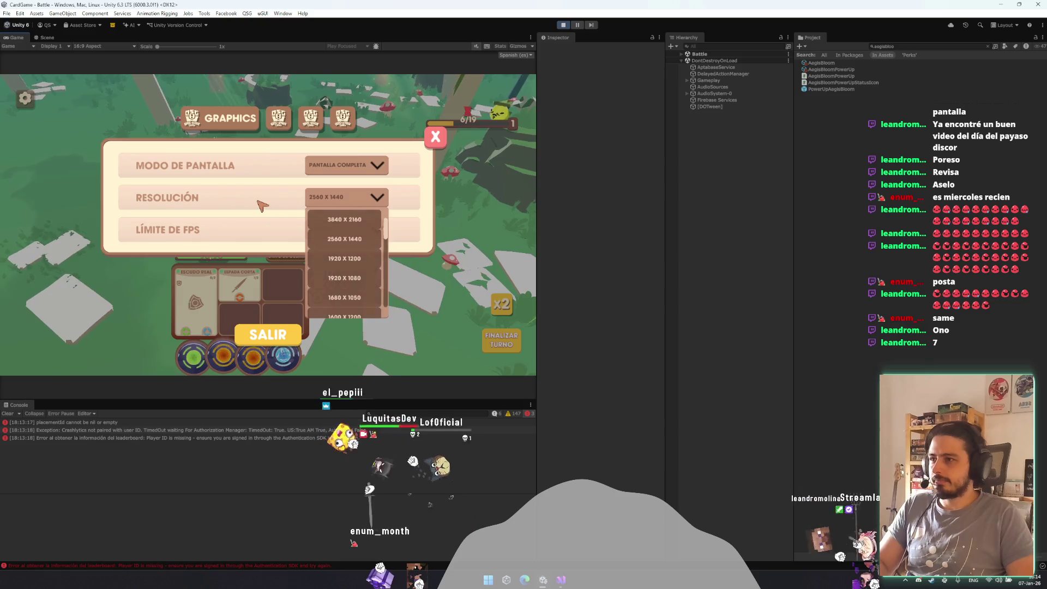
pyautogui.click(352, 200)
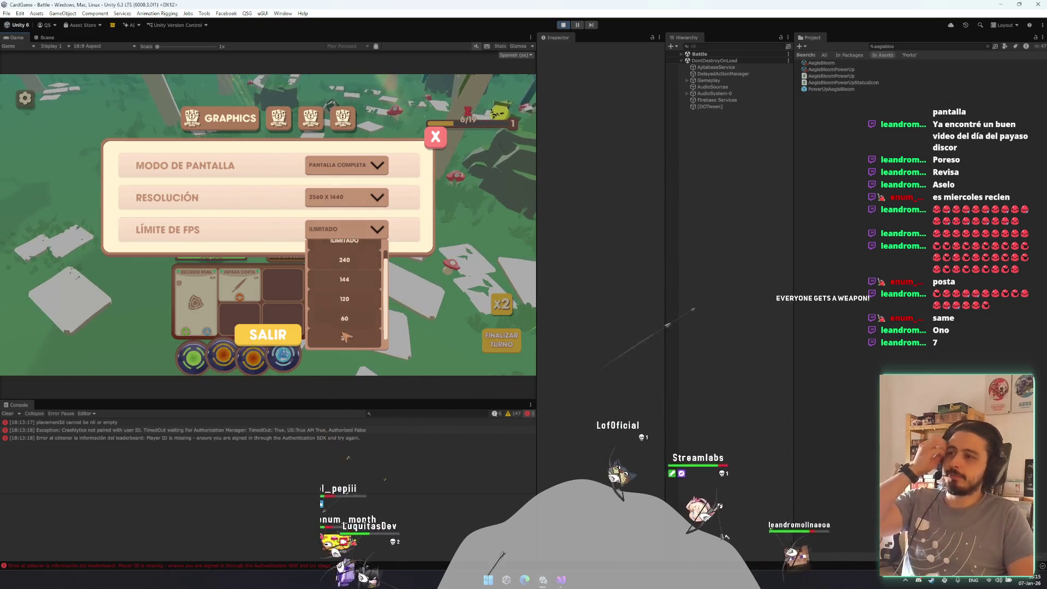
pyautogui.click(345, 277)
pyautogui.press('Escape')
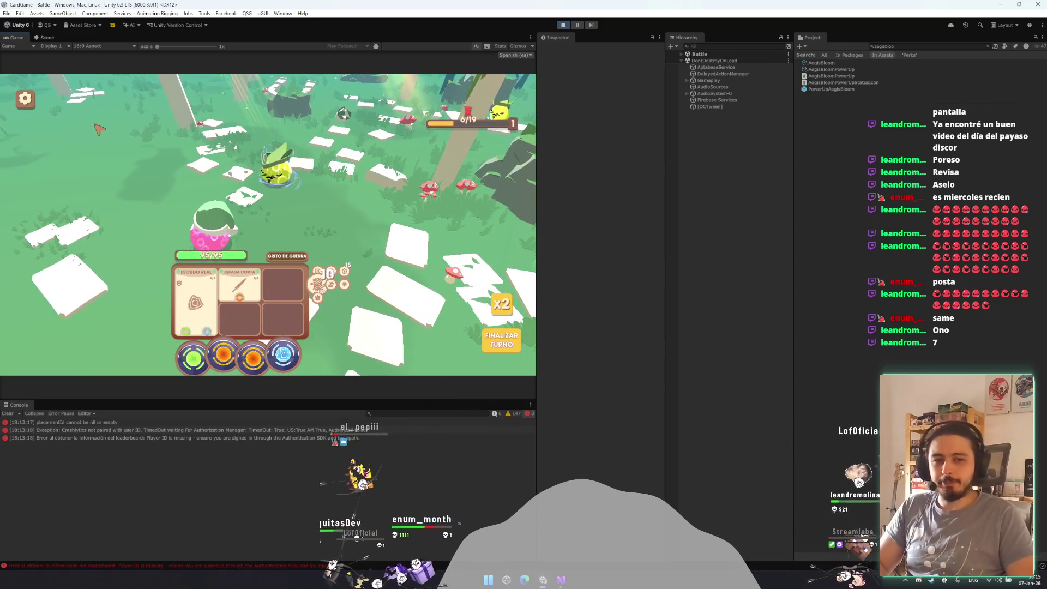
pyautogui.click(22, 103)
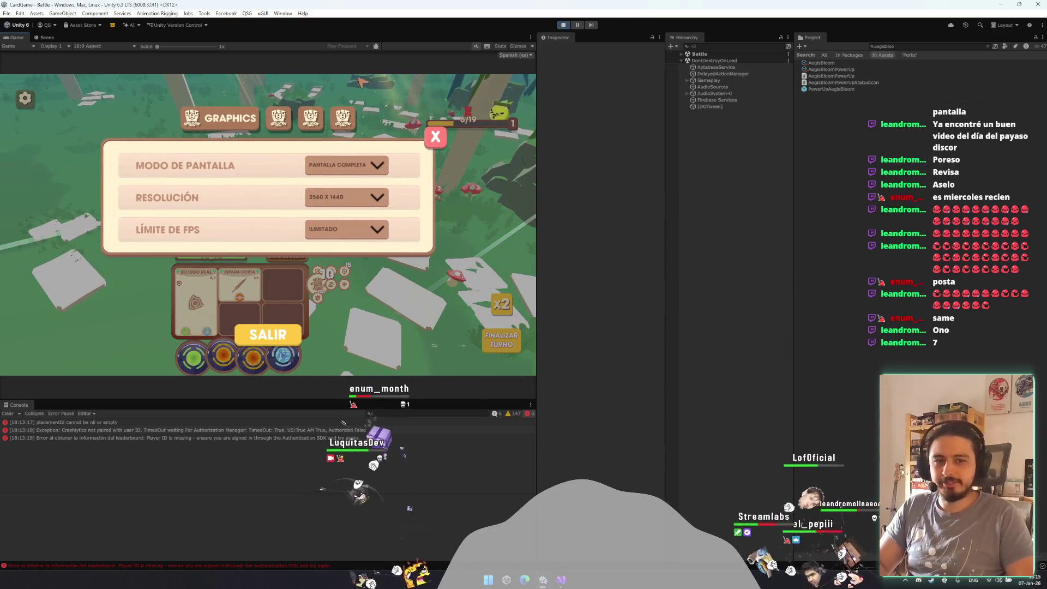
pyautogui.click(345, 200)
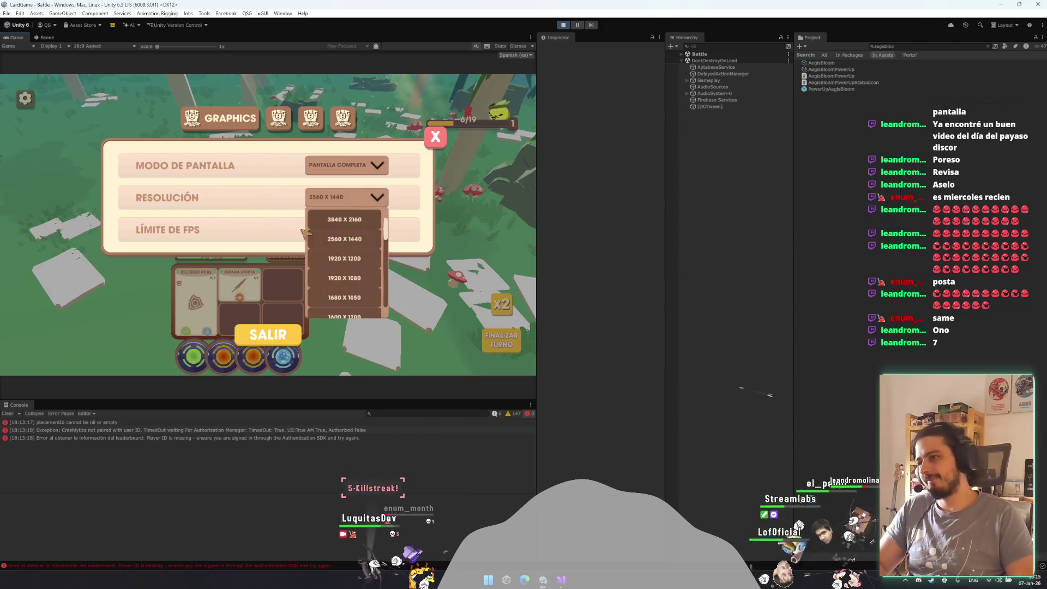
pyautogui.click(347, 203)
pyautogui.click(343, 275)
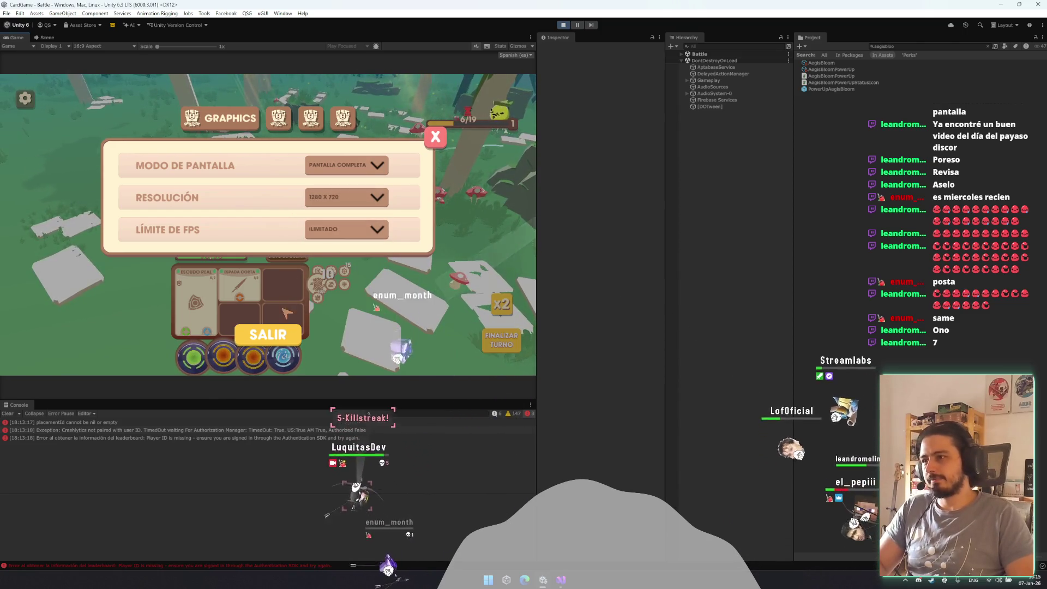
pyautogui.click(293, 332)
pyautogui.click(357, 256)
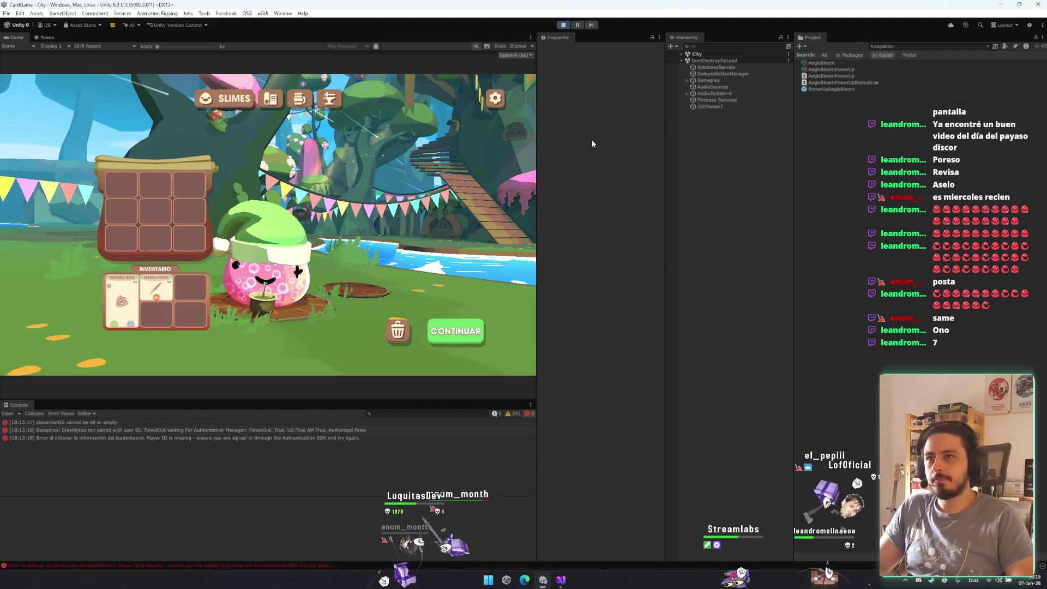
# - Stop Play mode and return to the Unity editor
pyautogui.hotkey('ctrl', 'p')
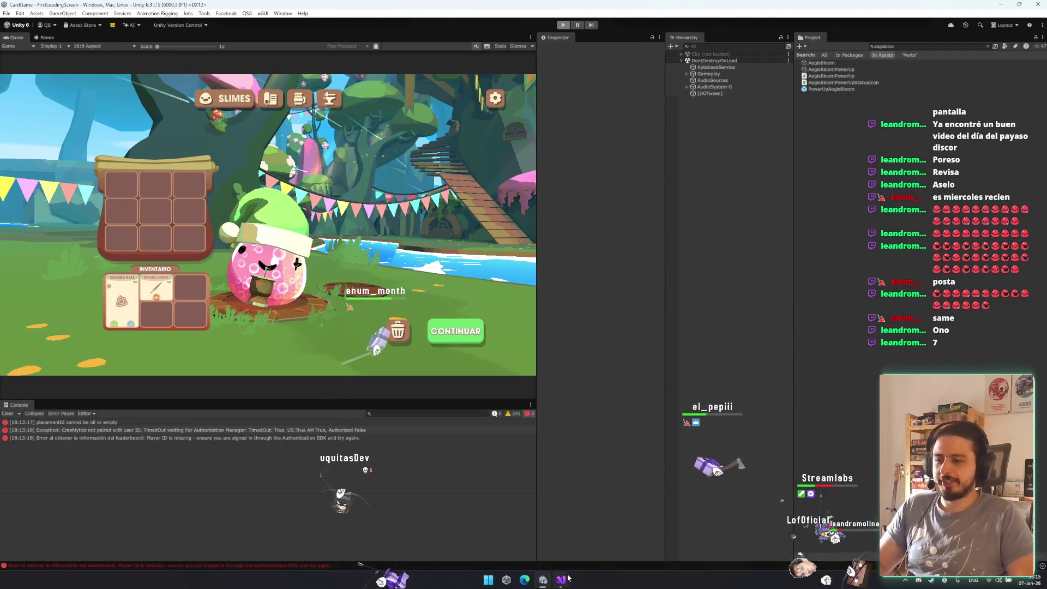
pyautogui.click(567, 579)
pyautogui.click(568, 457)
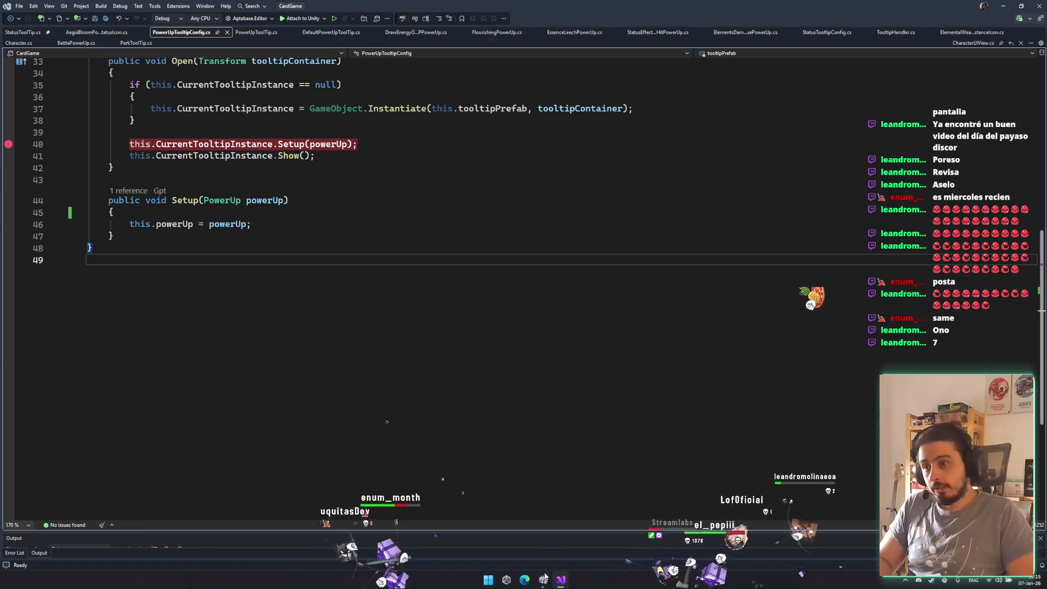
pyautogui.click(544, 577)
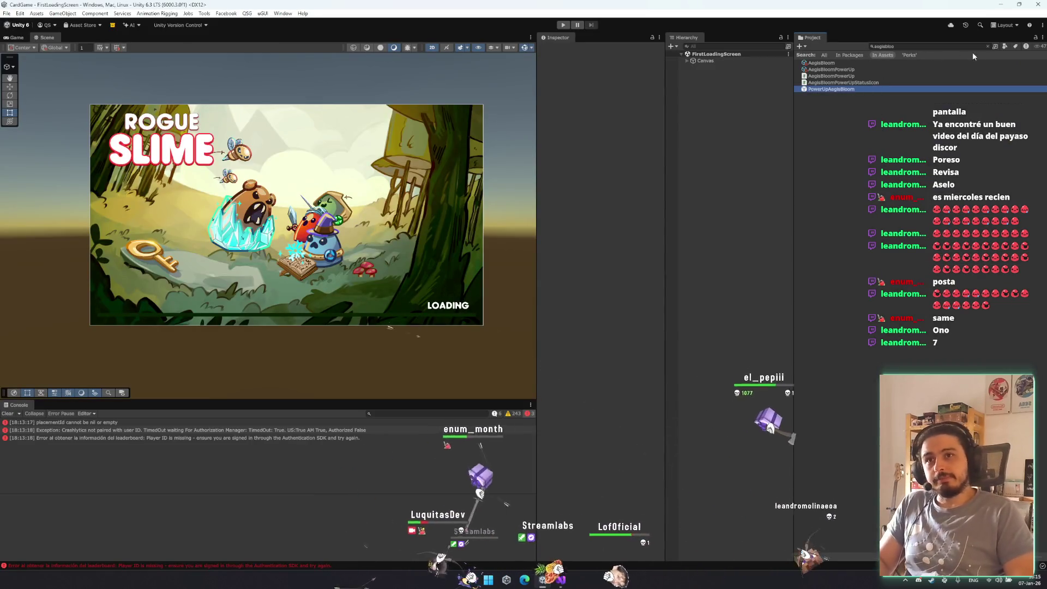
# - Clear the Project search and open the PowerUpEarthquake prefab
pyautogui.click(987, 46)
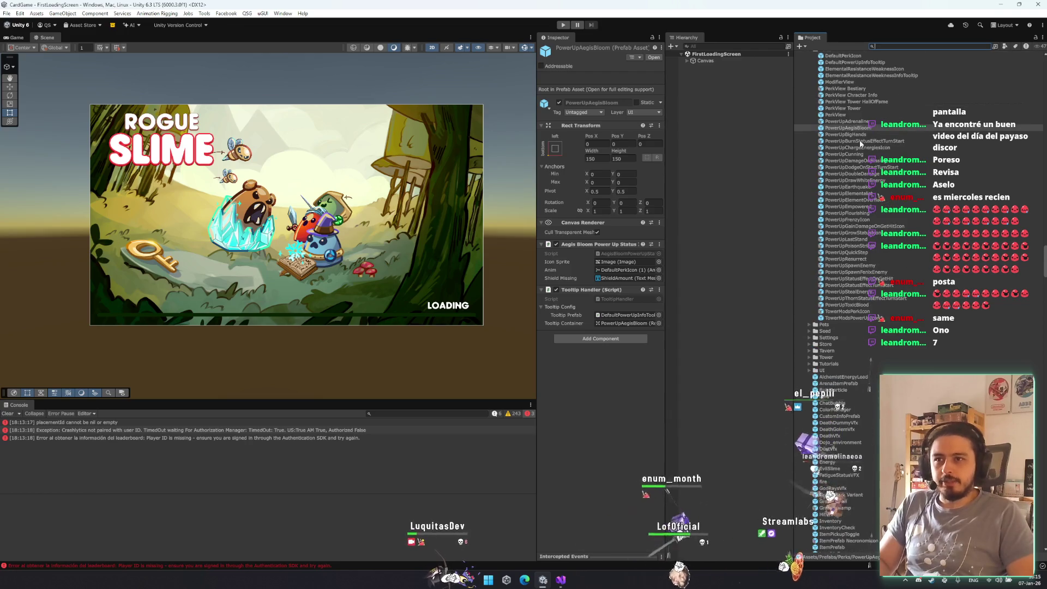
pyautogui.click(861, 121)
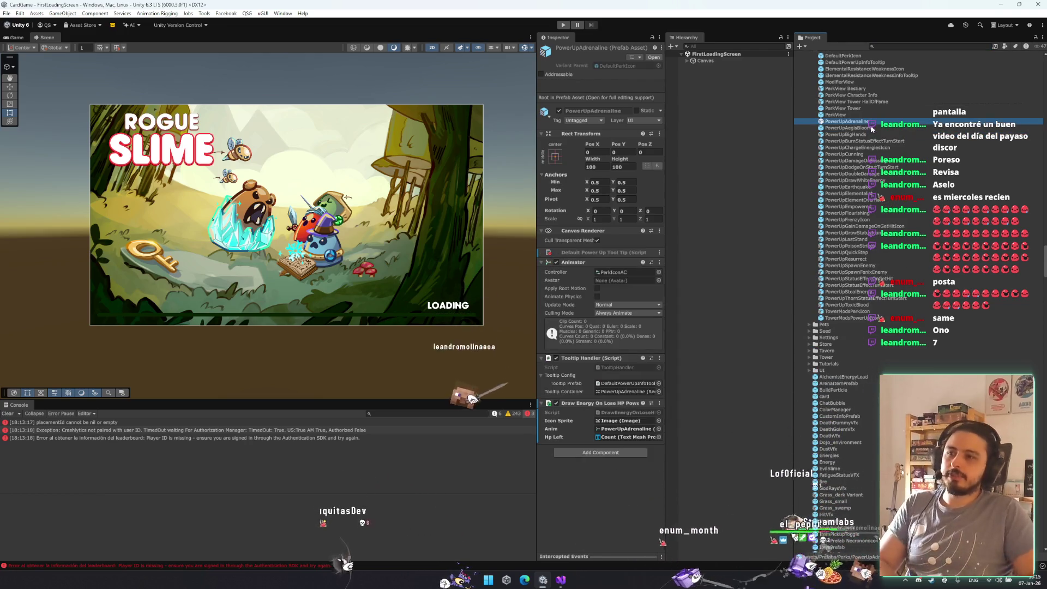
pyautogui.click(870, 128)
pyautogui.press('Down')
pyautogui.press('Down')
pyautogui.press('Down')
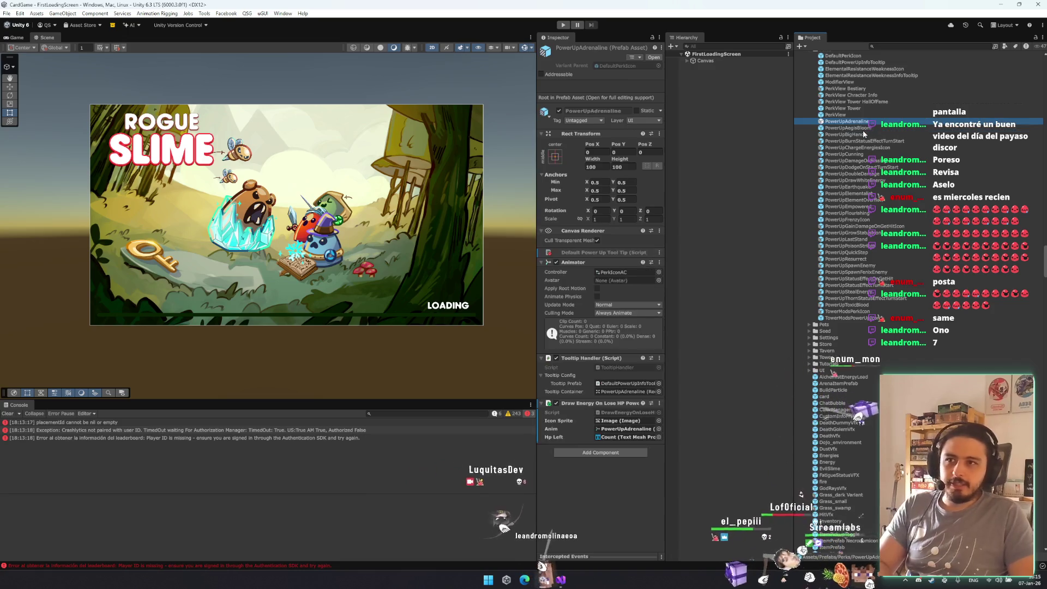
pyautogui.doubleClick(869, 185)
# - Check DefaultPerkIcon's Tooltip Handler options and save the PowerUpEarthquake prefab
pyautogui.click(729, 80)
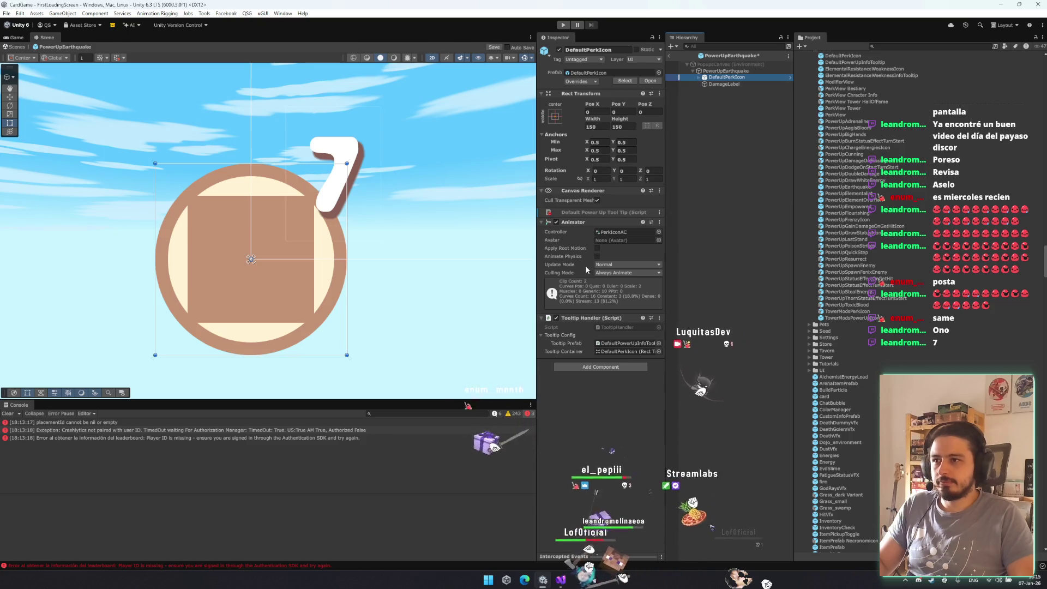
pyautogui.rightClick(606, 318)
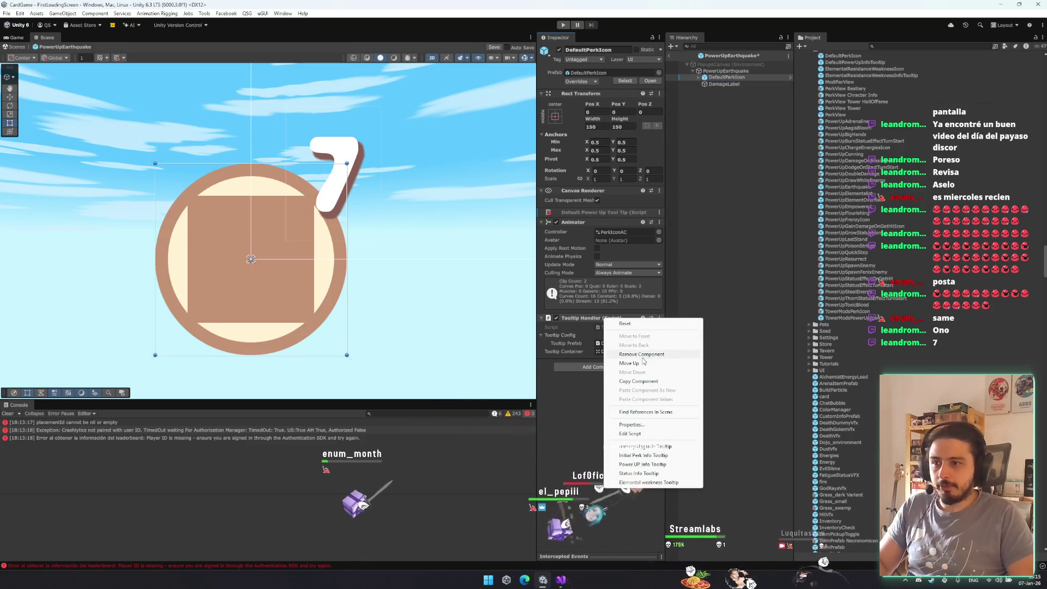
pyautogui.press('Escape')
pyautogui.click(745, 72)
pyautogui.hotkey('ctrl', 's')
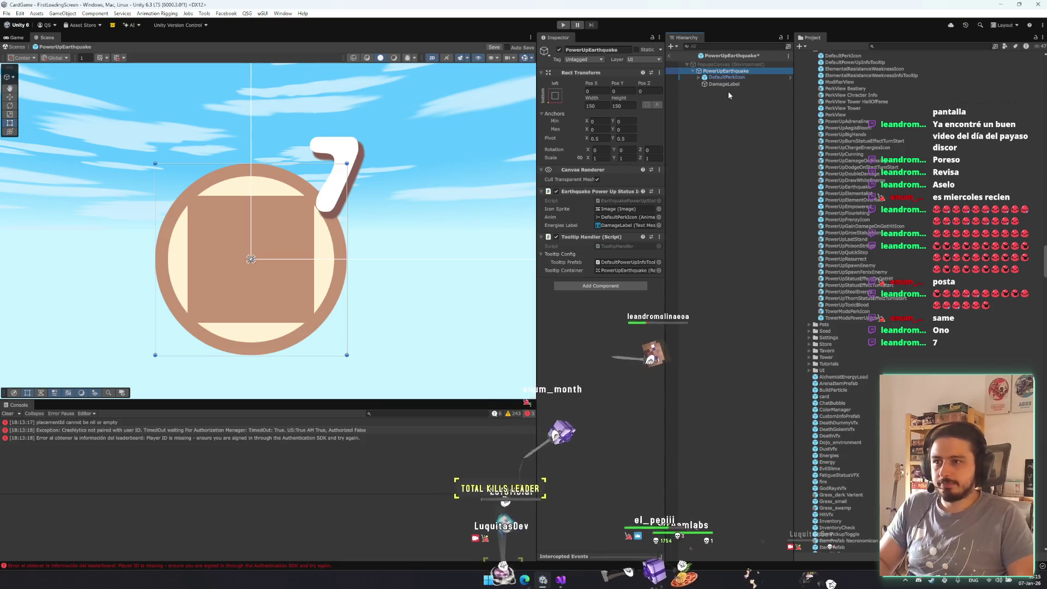
# - Open the PowerUpElementOverflow prefab and select its DefaultPerkIcon
pyautogui.click(858, 161)
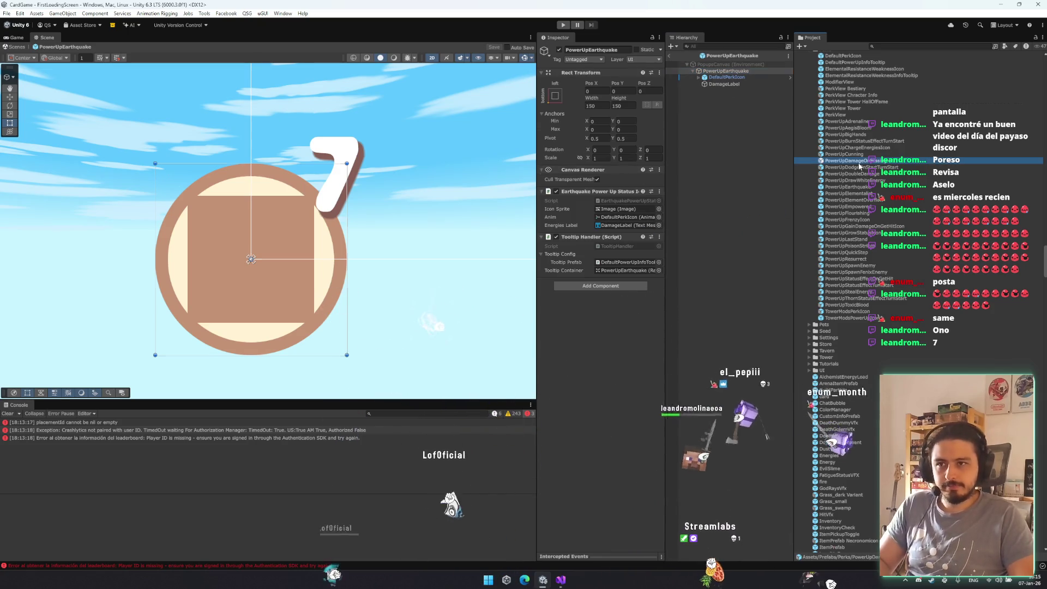
pyautogui.press('Down')
pyautogui.press('Down')
pyautogui.press('Down')
pyautogui.press('Down')
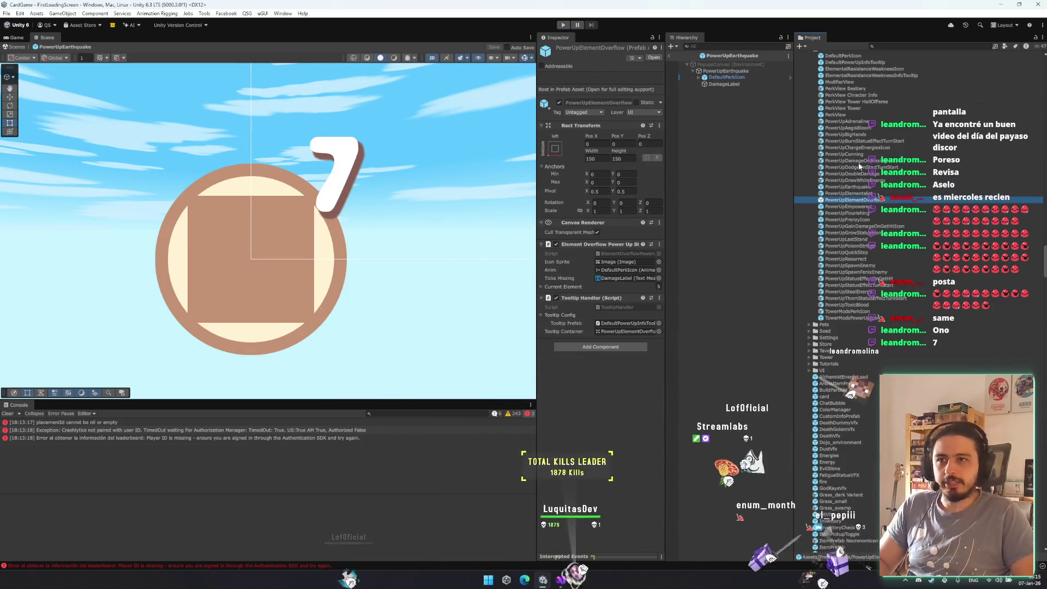
pyautogui.press('Return')
pyautogui.press('Up')
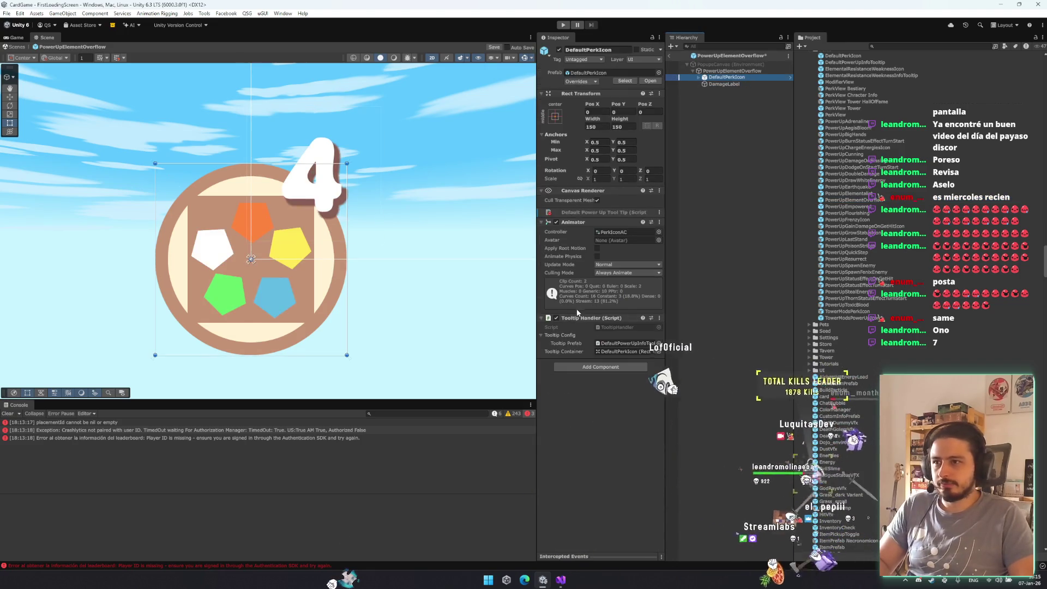
# - Remove the Tooltip Handler from PowerUpElementOverflow's icon, then open PowerUpFrenzyIcon
pyautogui.rightClick(582, 320)
pyautogui.click(616, 357)
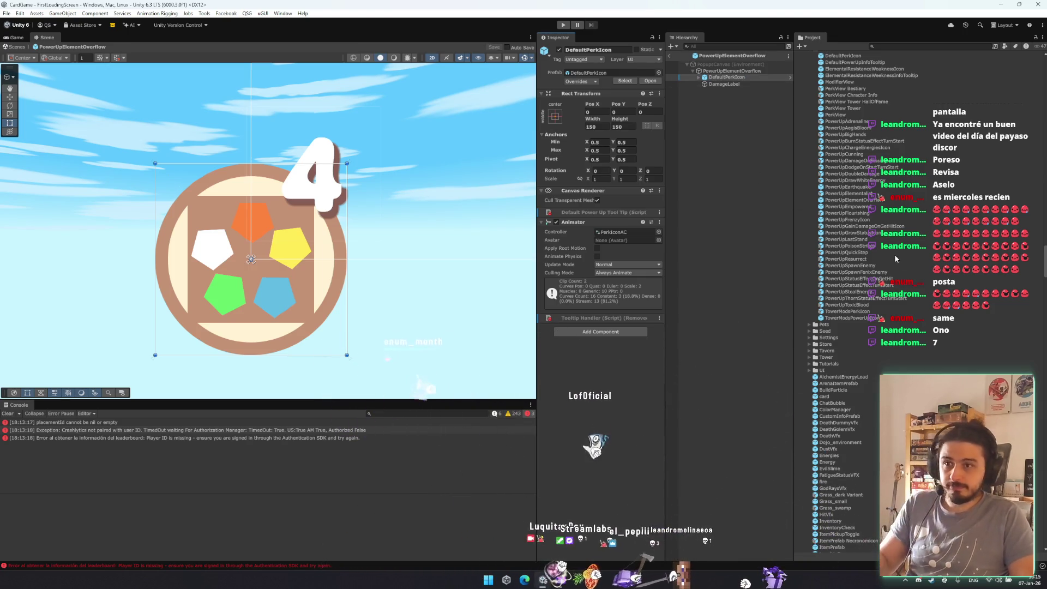
pyautogui.click(874, 220)
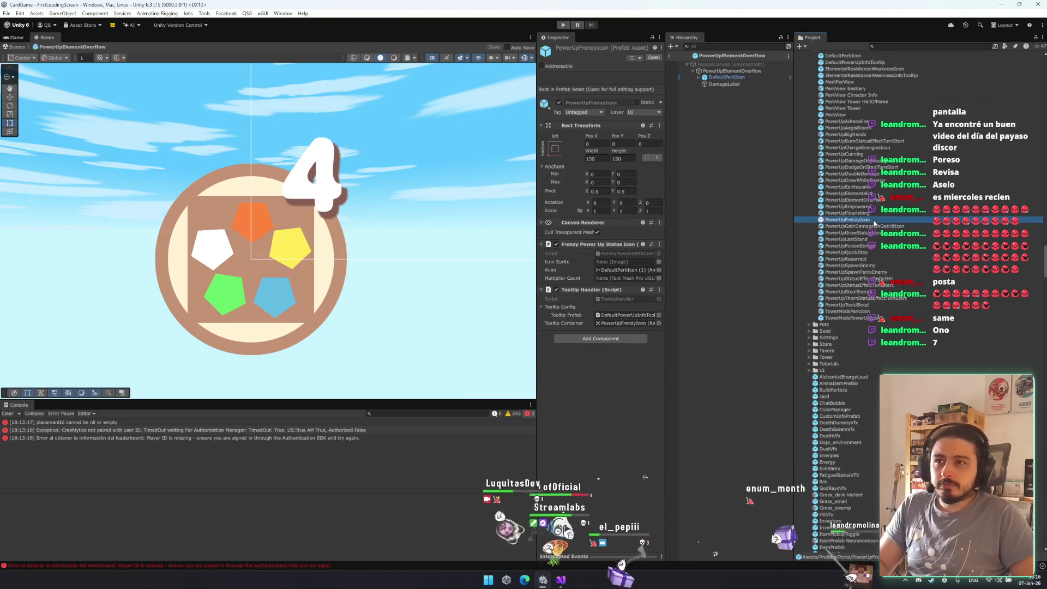
pyautogui.doubleClick(873, 220)
# - Remove the Default Power Up Tool Tip from DefaultPerkIcon (1) and save PowerUpFrenzyIcon
pyautogui.click(755, 78)
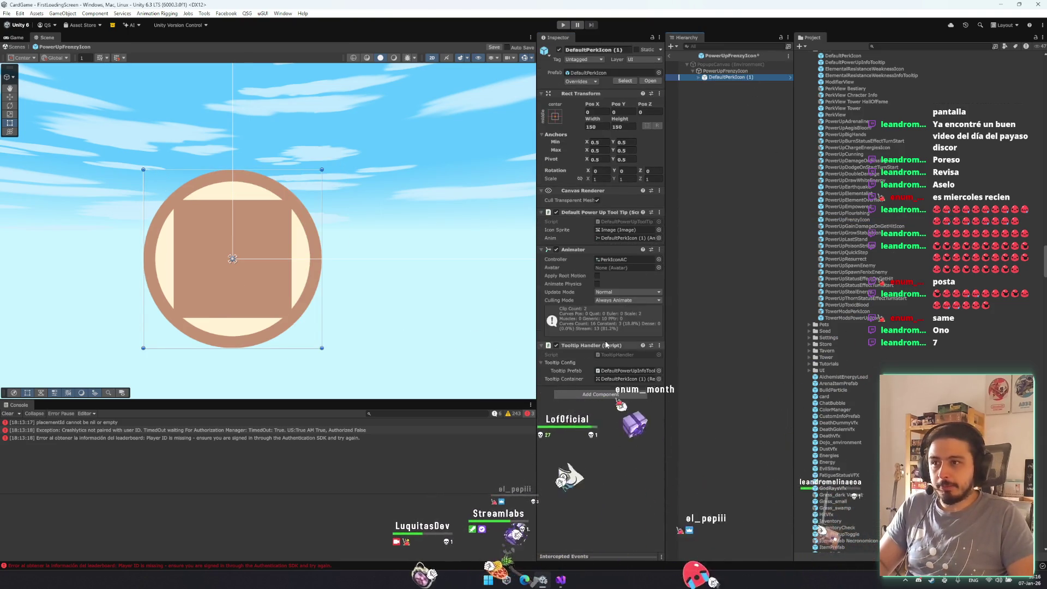
pyautogui.rightClick(606, 346)
pyautogui.rightClick(607, 215)
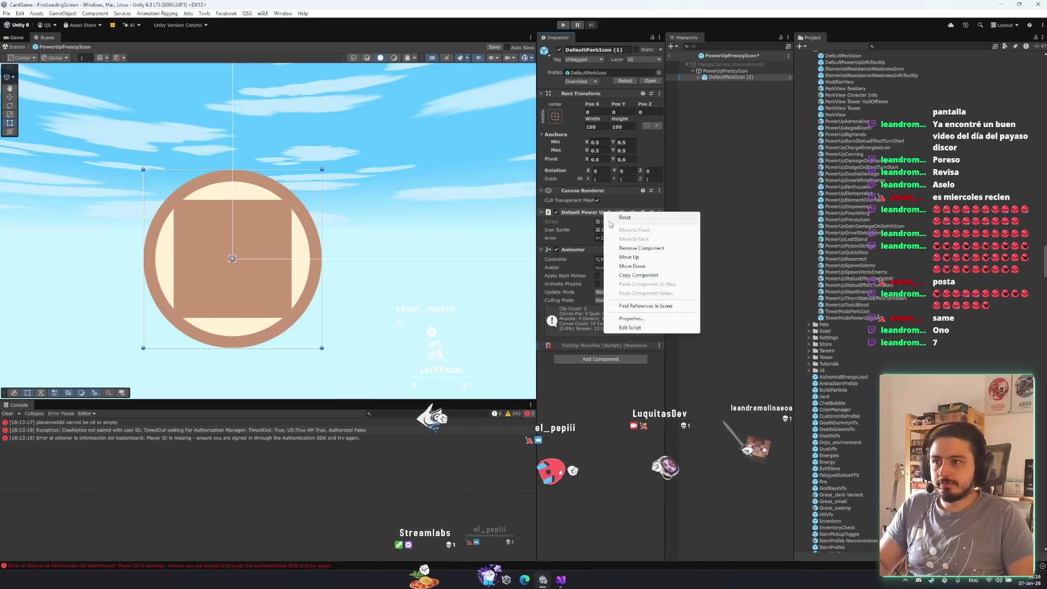
pyautogui.click(641, 248)
pyautogui.click(728, 71)
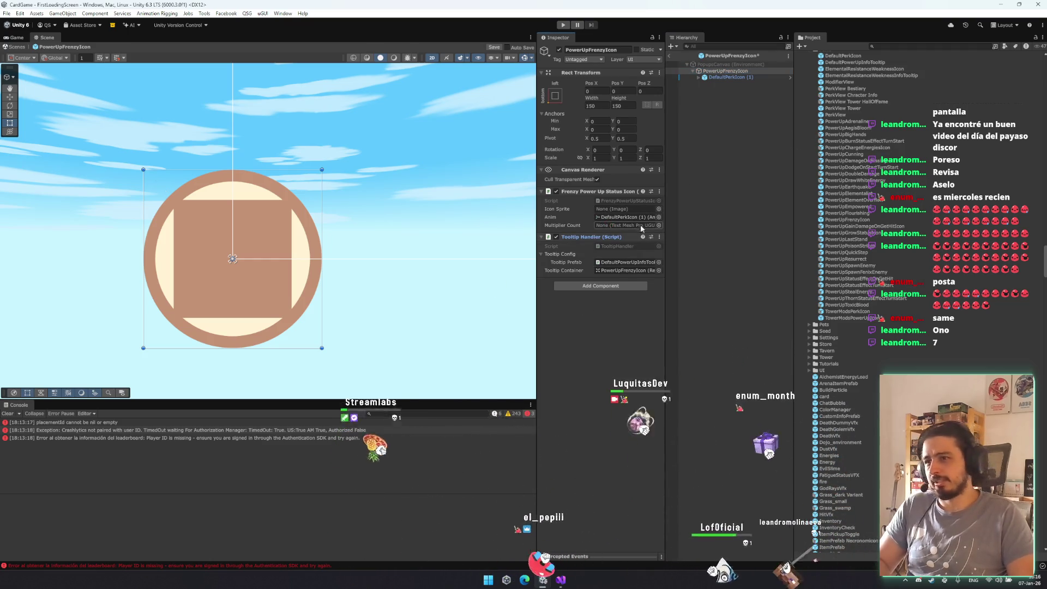
pyautogui.hotkey('ctrl', 's')
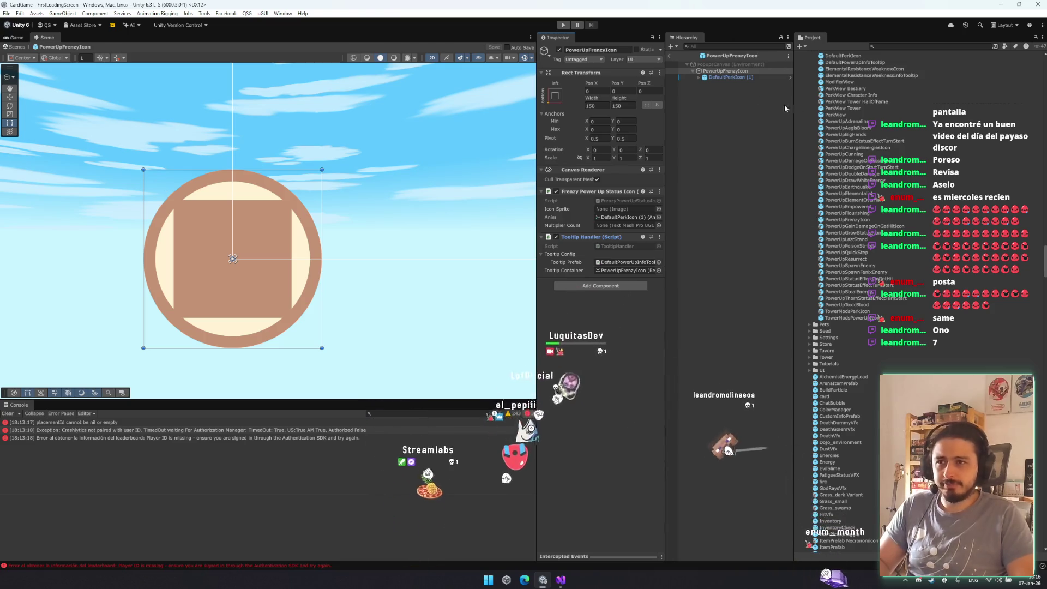
pyautogui.click(716, 296)
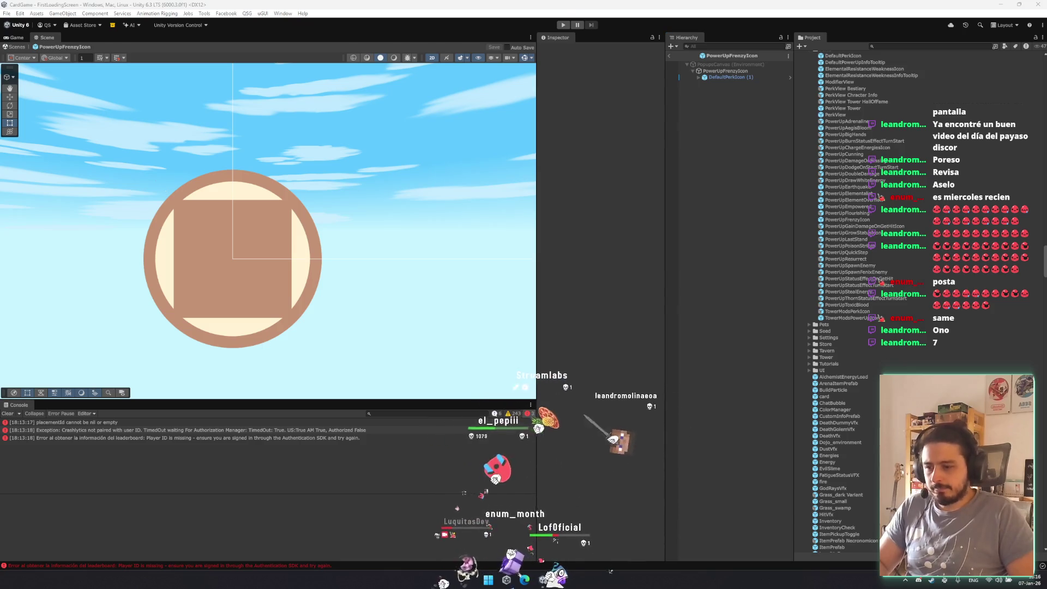
pyautogui.hotkey('alt', 'Tab')
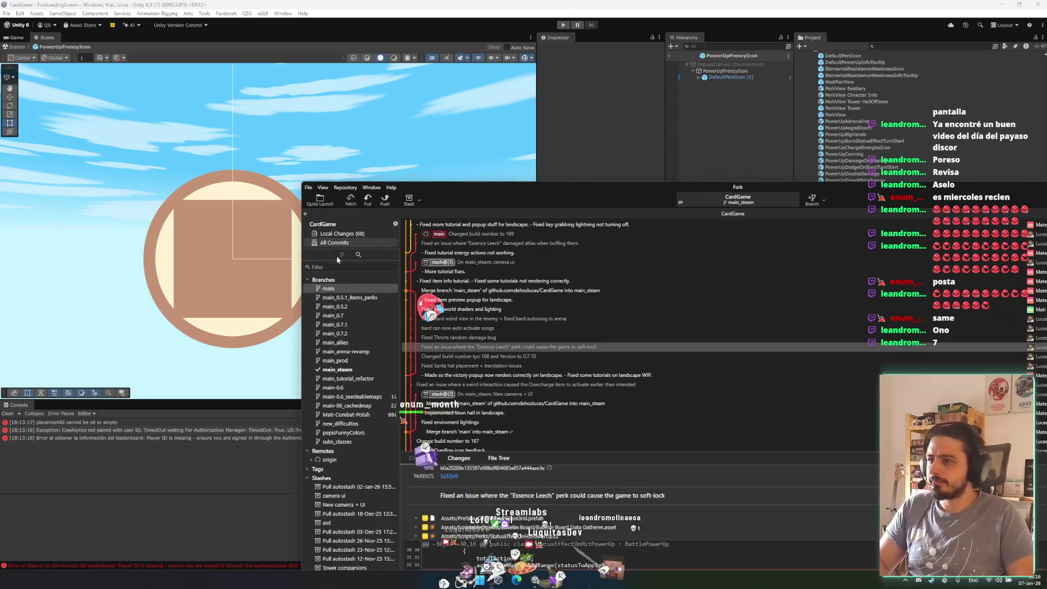
# - In Fork, show Local Changes and view the PowerUpFrenzyIcon.prefab diff
pyautogui.click(356, 233)
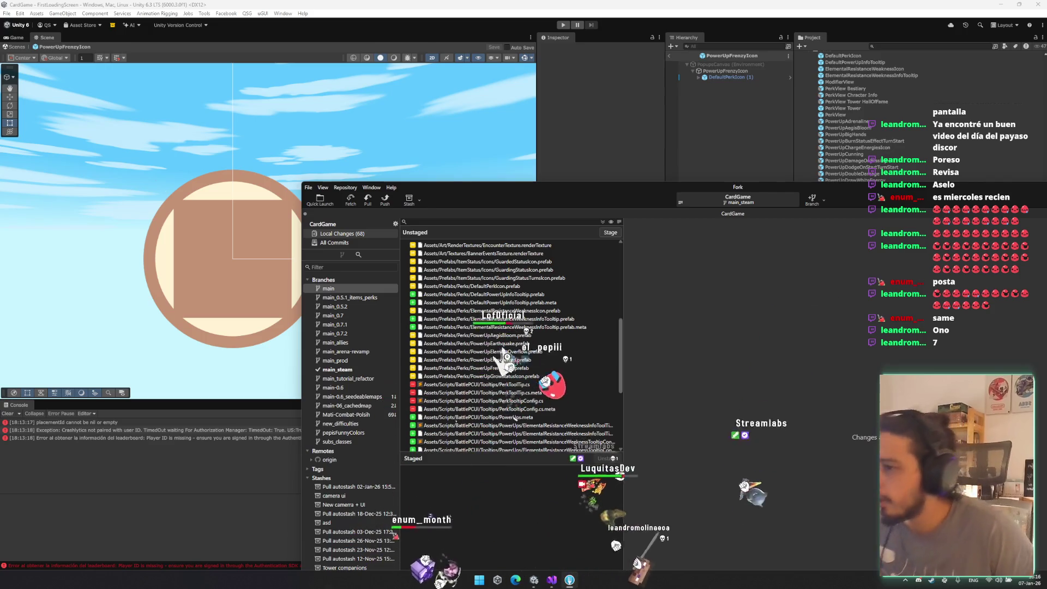
pyautogui.click(520, 368)
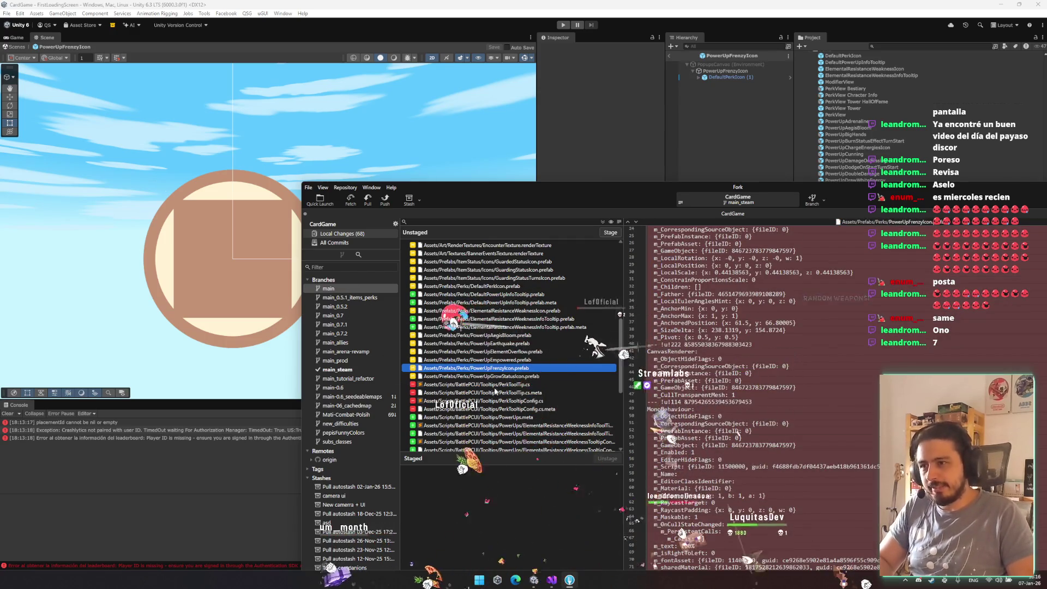
pyautogui.scroll(-5, 530, 419)
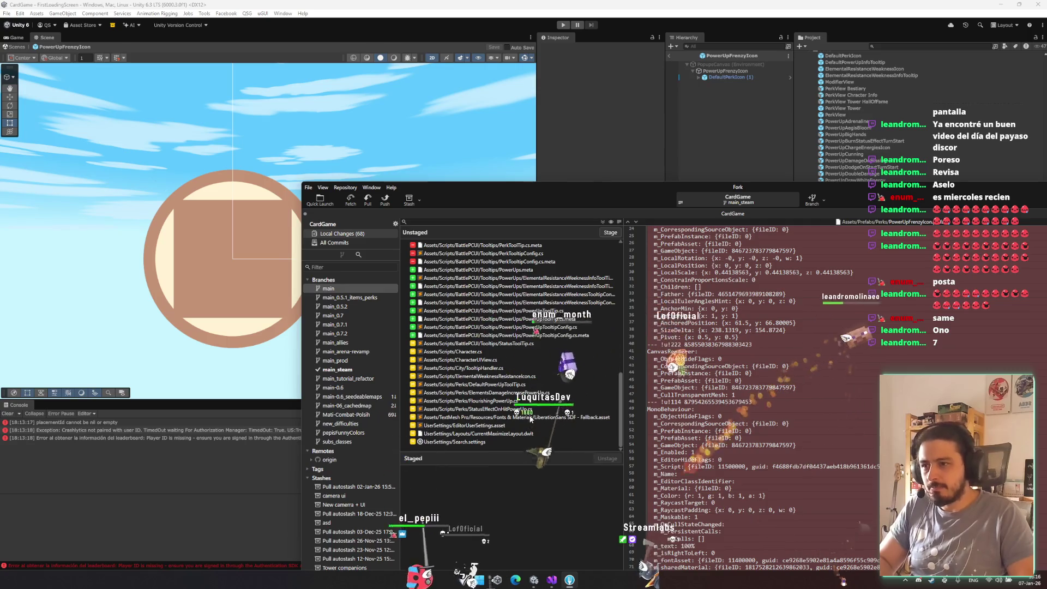
pyautogui.moveTo(642, 192); pyautogui.dragTo(369, 192)
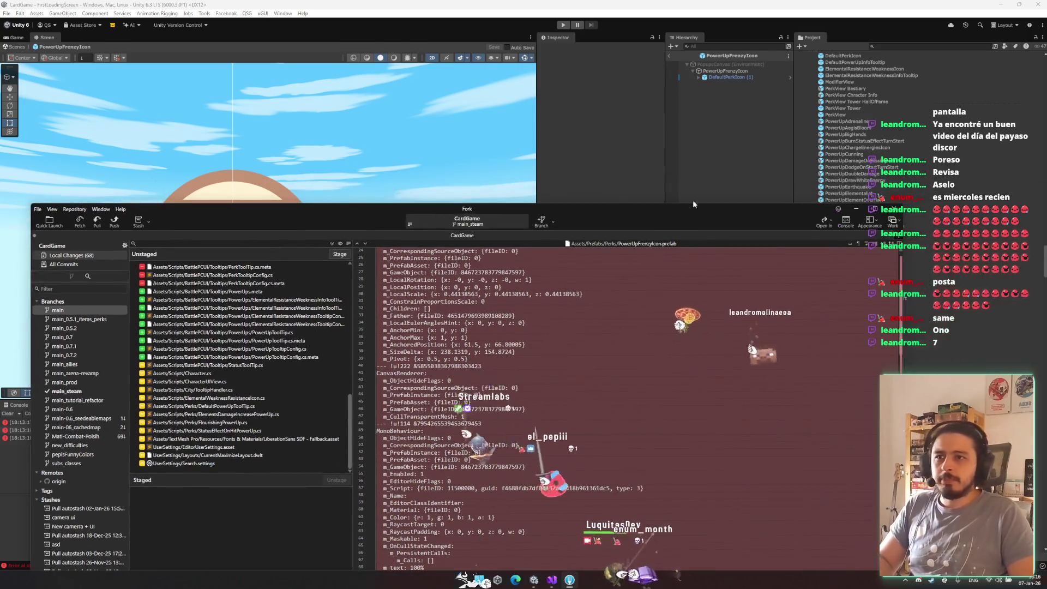
# - Copy PowerUpEarthquake's DamageLabel into PowerUpFrenzyIcon as a '7' label, nudged into place
pyautogui.click(796, 185)
pyautogui.click(743, 73)
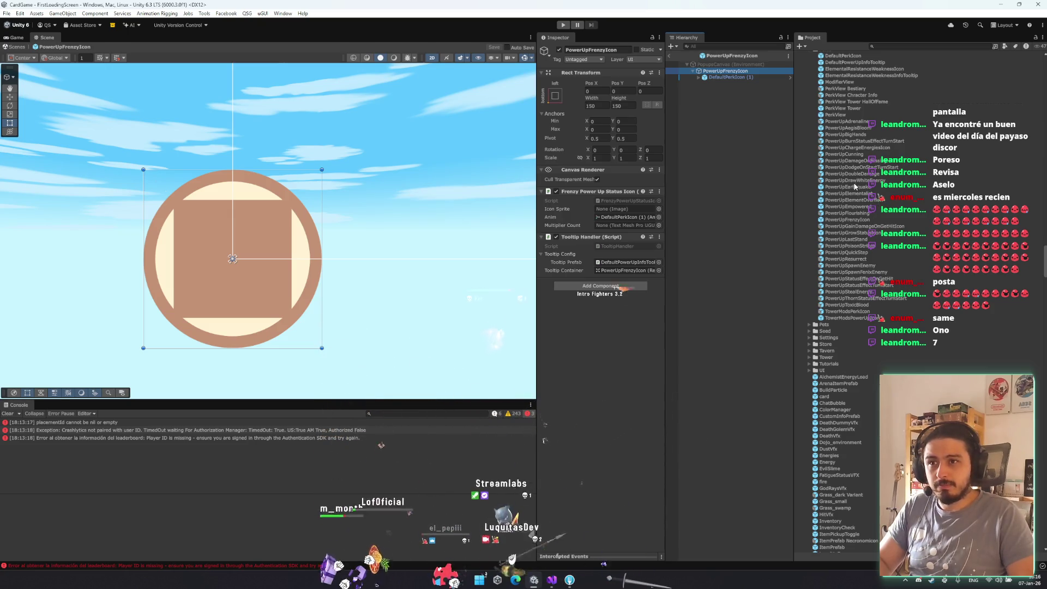
pyautogui.moveTo(743, 178); pyautogui.dragTo(729, 102)
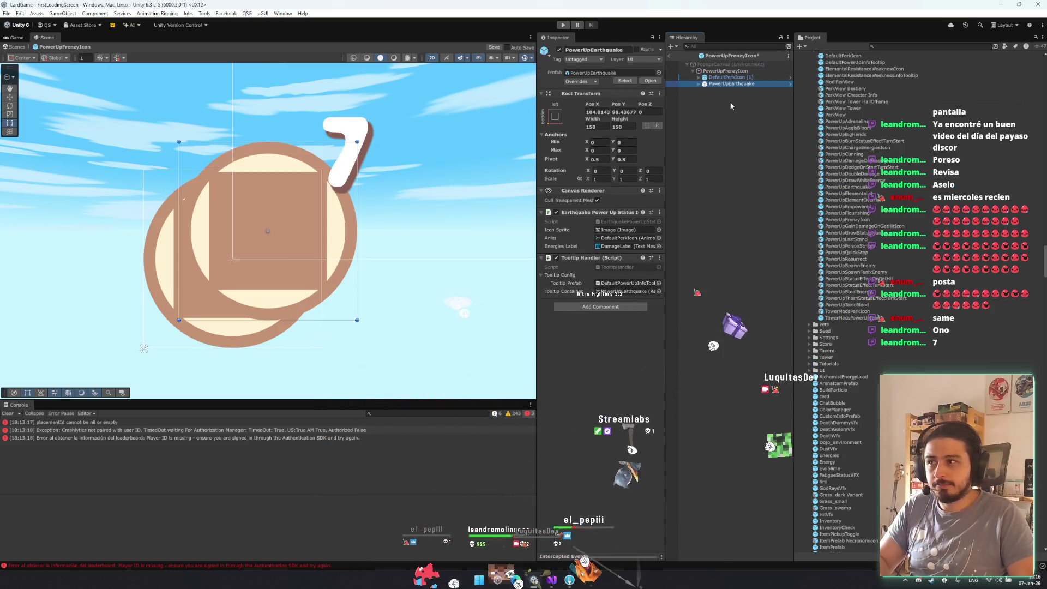
pyautogui.click(729, 98)
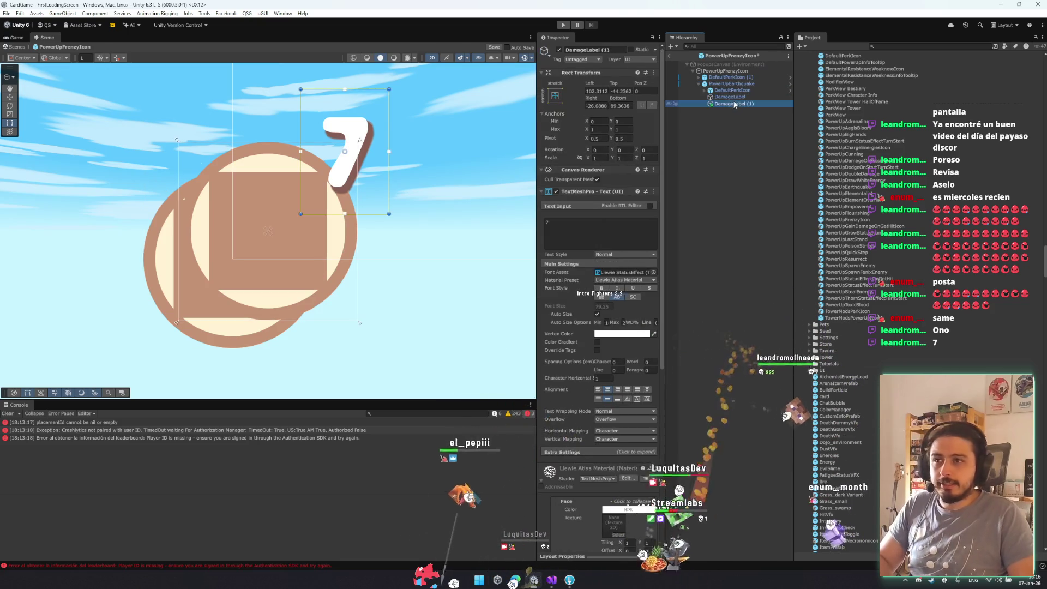
pyautogui.moveTo(729, 98); pyautogui.dragTo(728, 85)
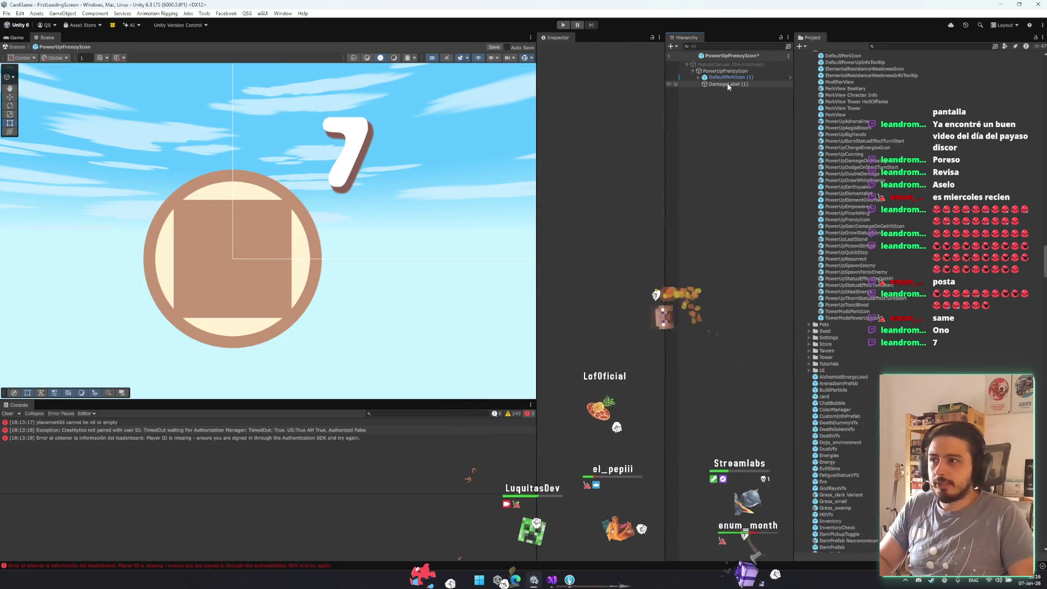
pyautogui.click(728, 85)
pyautogui.moveTo(386, 178); pyautogui.dragTo(369, 185)
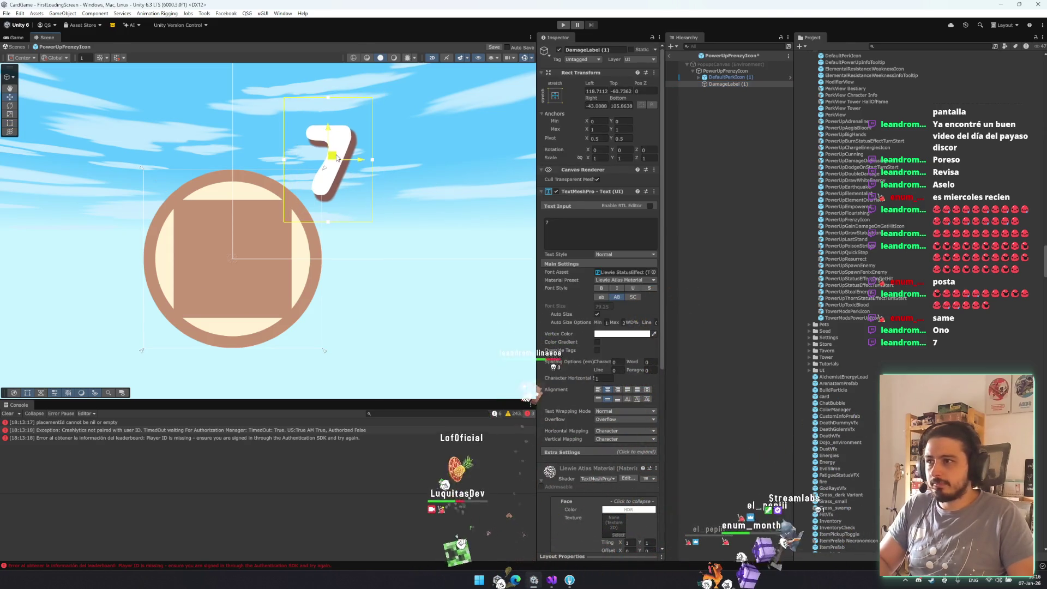
# - Link DamageLabel (1) as Multiplier Count and the inner Image as Icon Sprite
pyautogui.click(736, 71)
pyautogui.moveTo(727, 84); pyautogui.dragTo(627, 225)
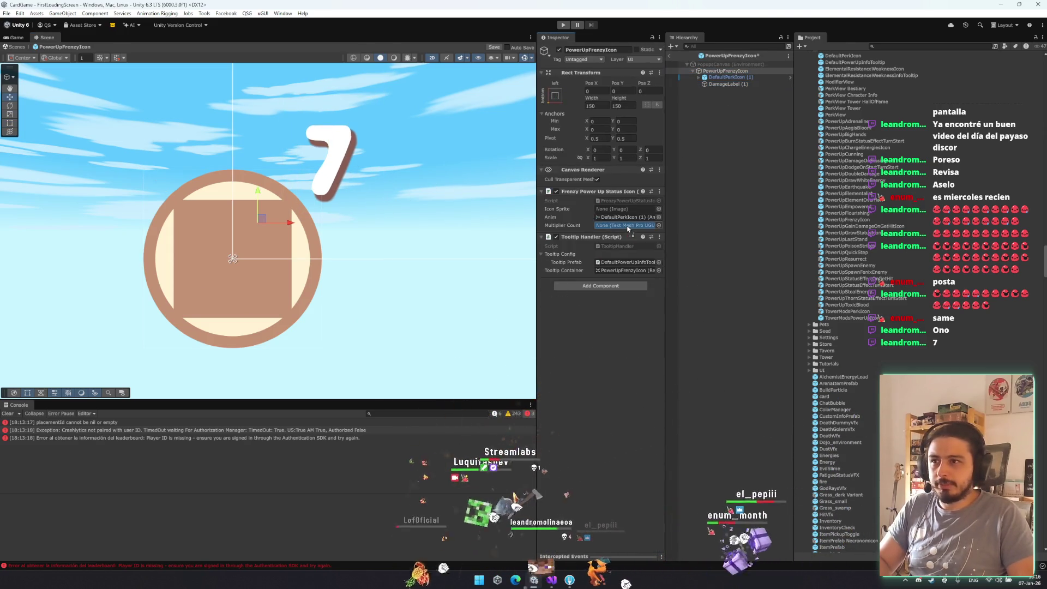
pyautogui.click(698, 77)
pyautogui.click(711, 91)
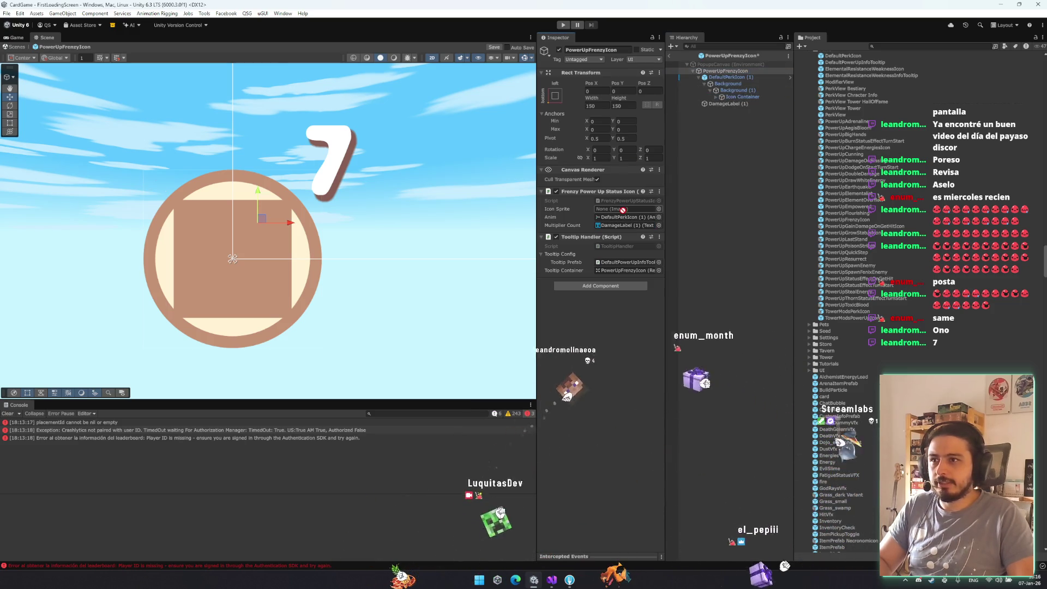
pyautogui.click(717, 97)
pyautogui.moveTo(739, 103); pyautogui.dragTo(626, 208)
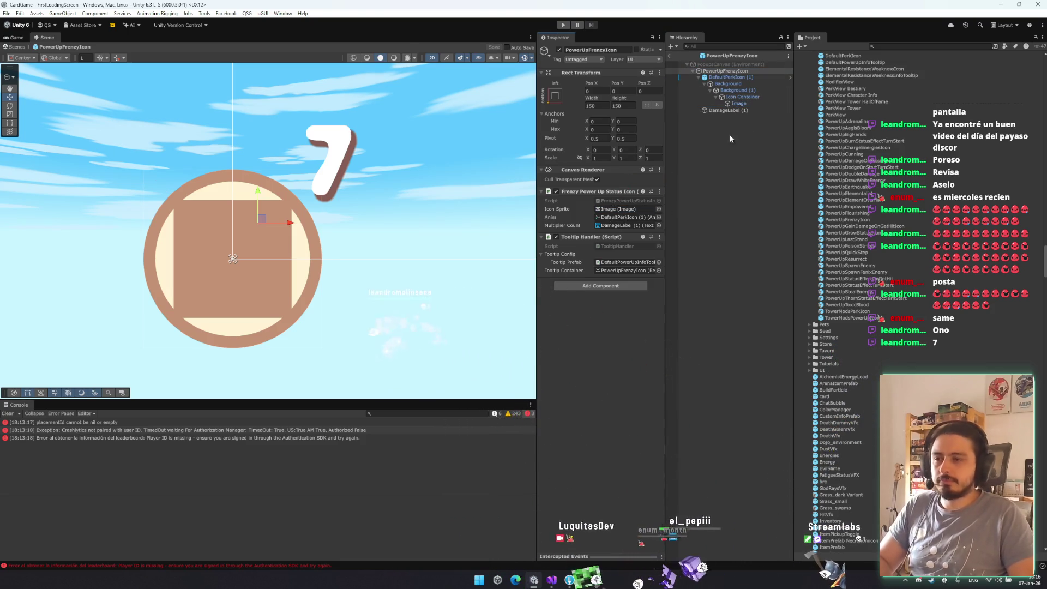
pyautogui.click(733, 80)
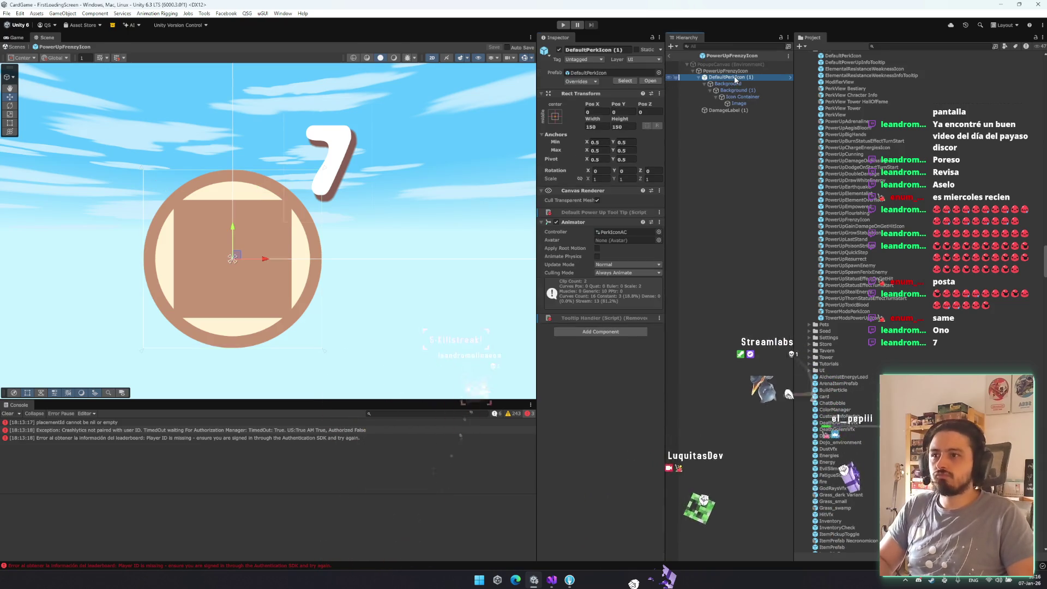
pyautogui.click(735, 72)
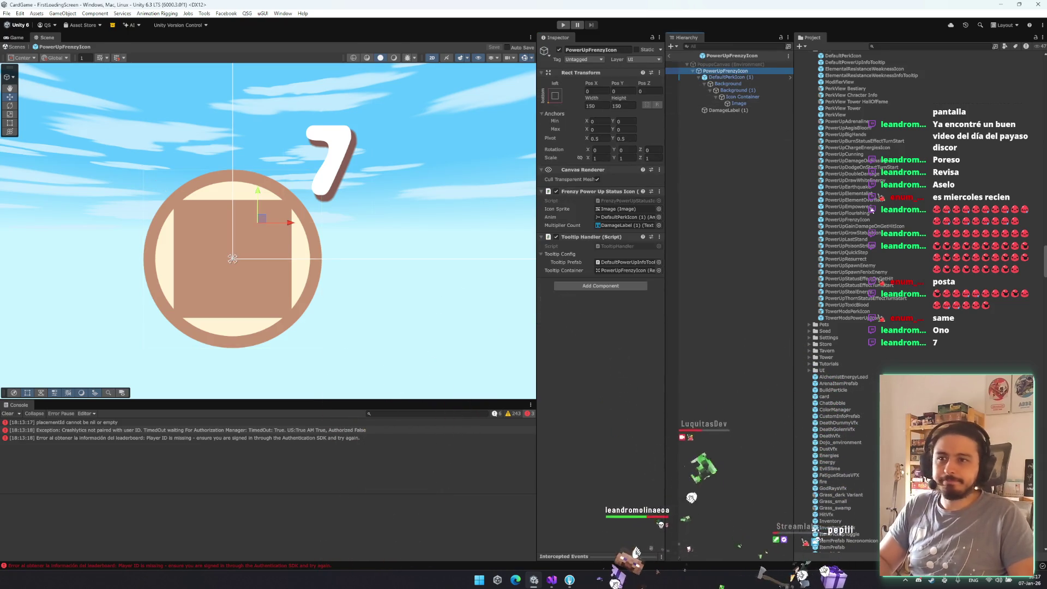
pyautogui.click(875, 212)
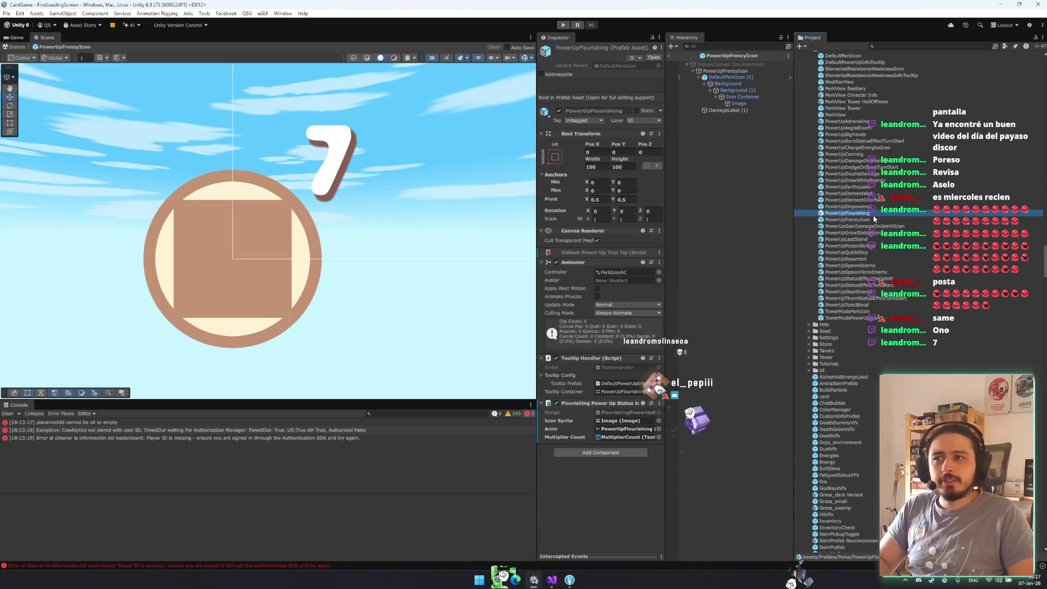
# - Open PowerUpFlourishing, then move on to PowerUpEmpowered past the unsaved-changes prompt
pyautogui.doubleClick(874, 213)
pyautogui.click(737, 76)
pyautogui.click(738, 71)
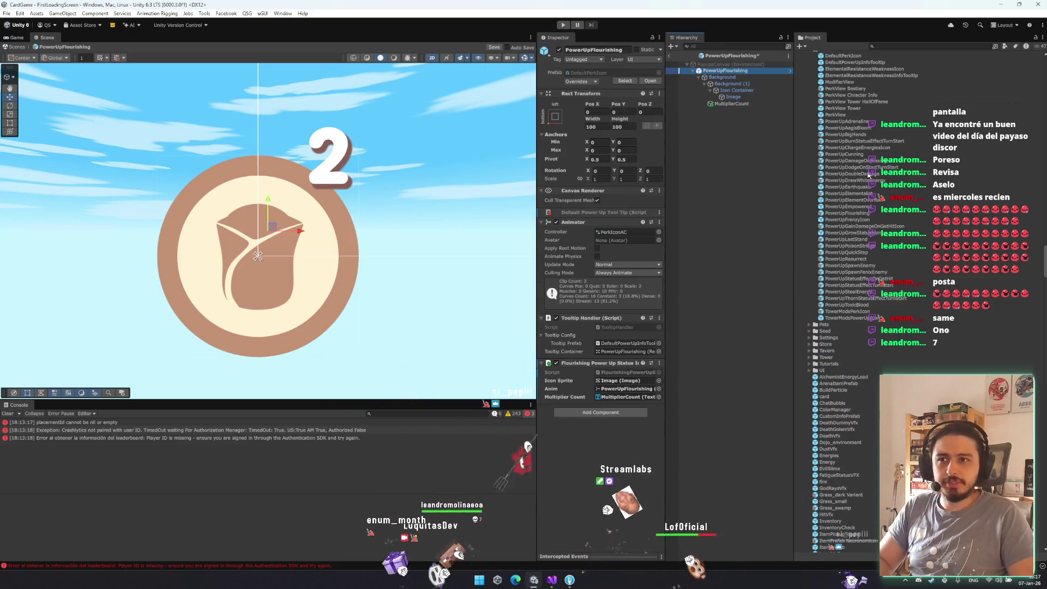
pyautogui.doubleClick(869, 207)
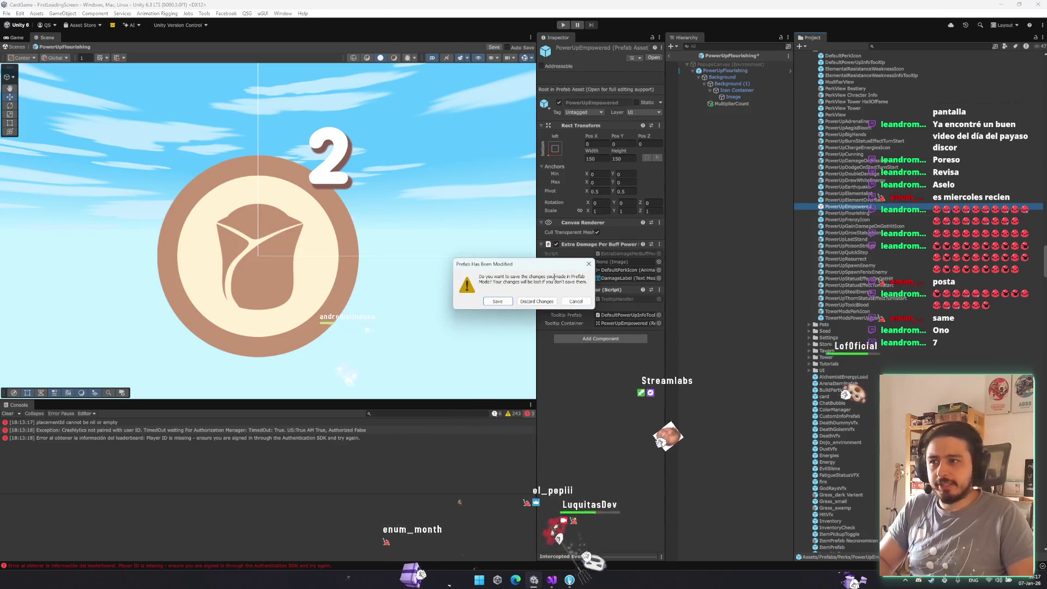
pyautogui.click(536, 301)
# - Remove the Tooltip Handler from PowerUpEmpowered's DefaultPerkIcon and save the prefab
pyautogui.click(726, 76)
pyautogui.rightClick(599, 316)
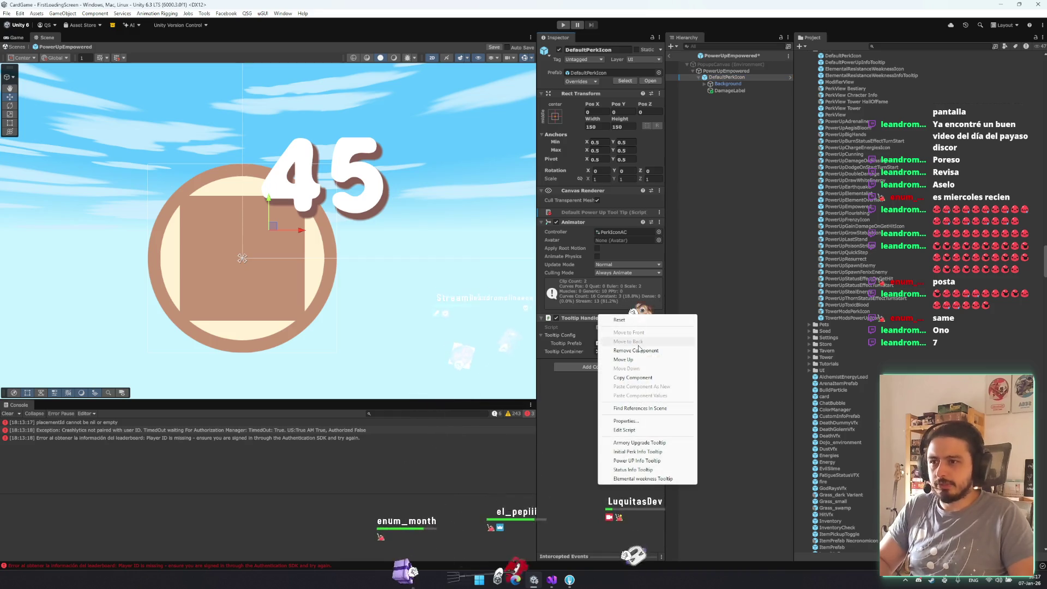
pyautogui.click(639, 349)
pyautogui.click(726, 70)
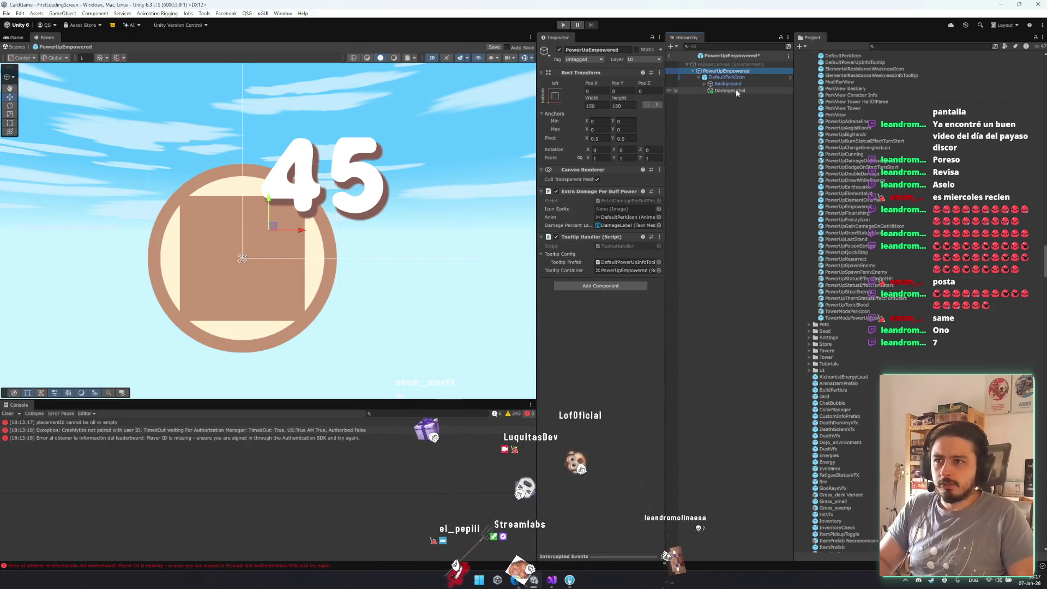
pyautogui.click(709, 84)
pyautogui.hotkey('ctrl', 's')
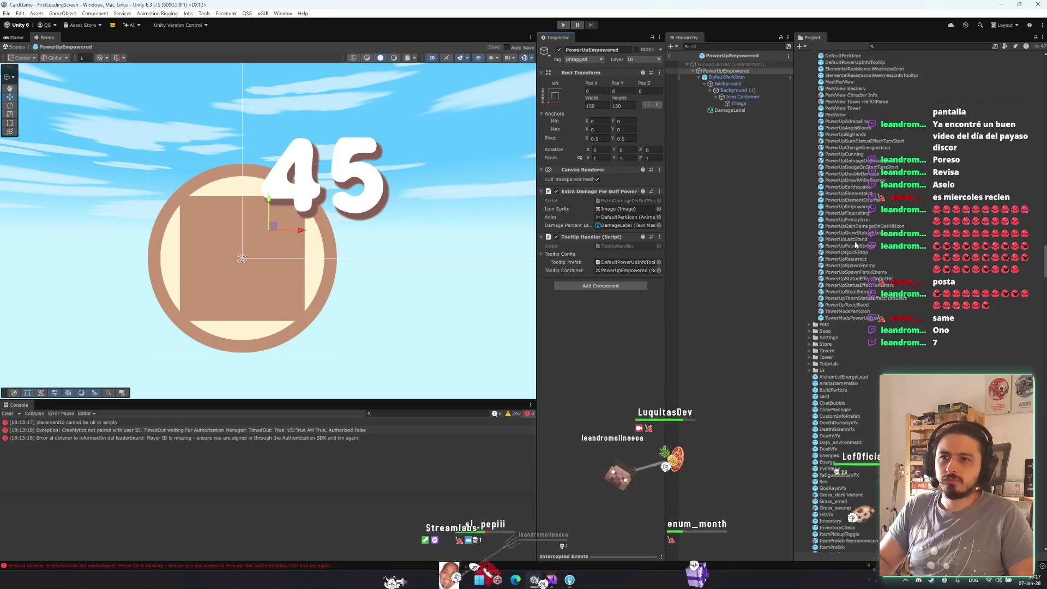
# - In PowerUpGrowStatusIcon, assign Image as Icon Sprite and remove DefaultPerkIcon's Tooltip Handler
pyautogui.doubleClick(851, 233)
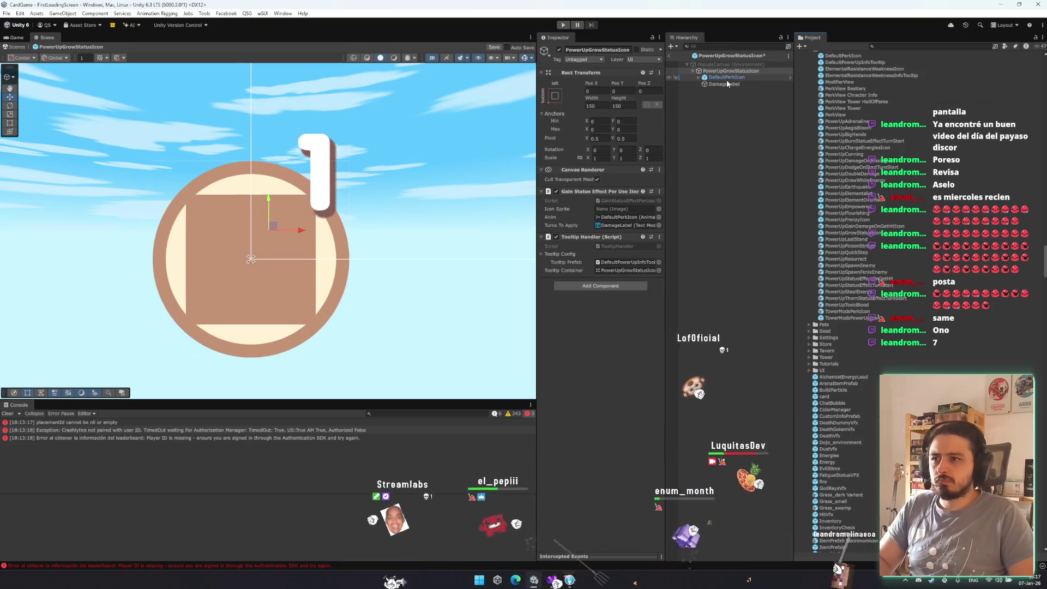
pyautogui.keyDown('alt'); pyautogui.click(699, 77); pyautogui.keyUp('alt')
pyautogui.moveTo(739, 103); pyautogui.dragTo(609, 211)
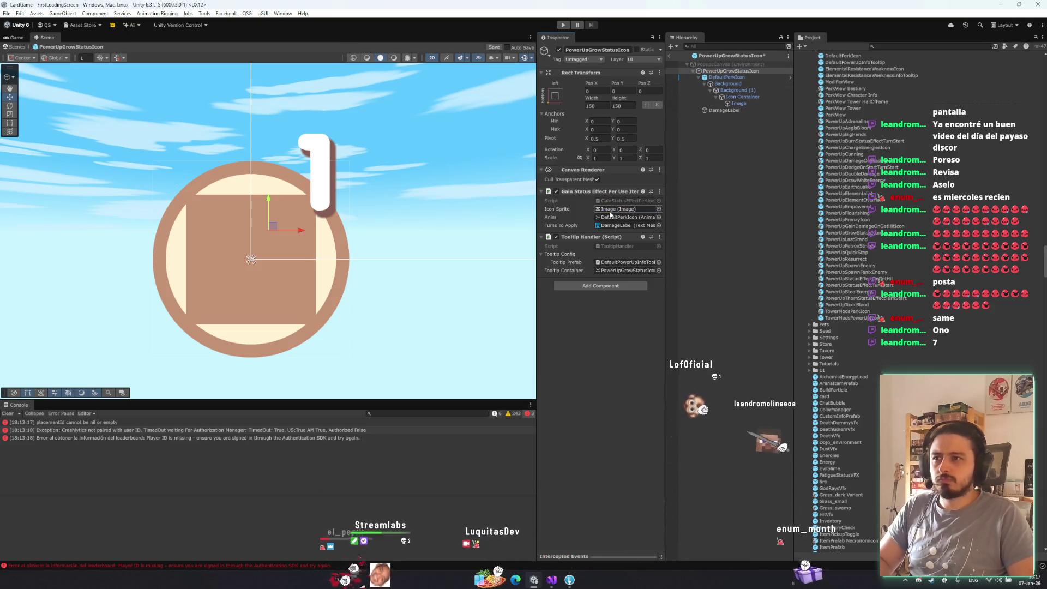
pyautogui.doubleClick(616, 217)
pyautogui.rightClick(594, 321)
pyautogui.click(650, 358)
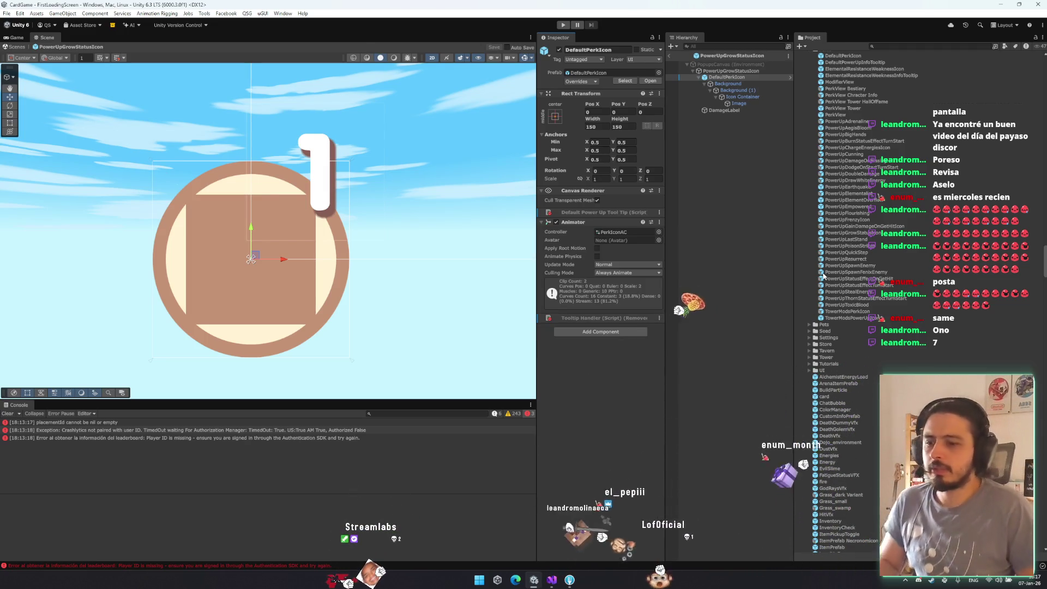
# - Answer the unsaved-changes prompt and return to PowerUpGrowStatusIcon's DefaultPerkIcon
pyautogui.doubleClick(838, 201)
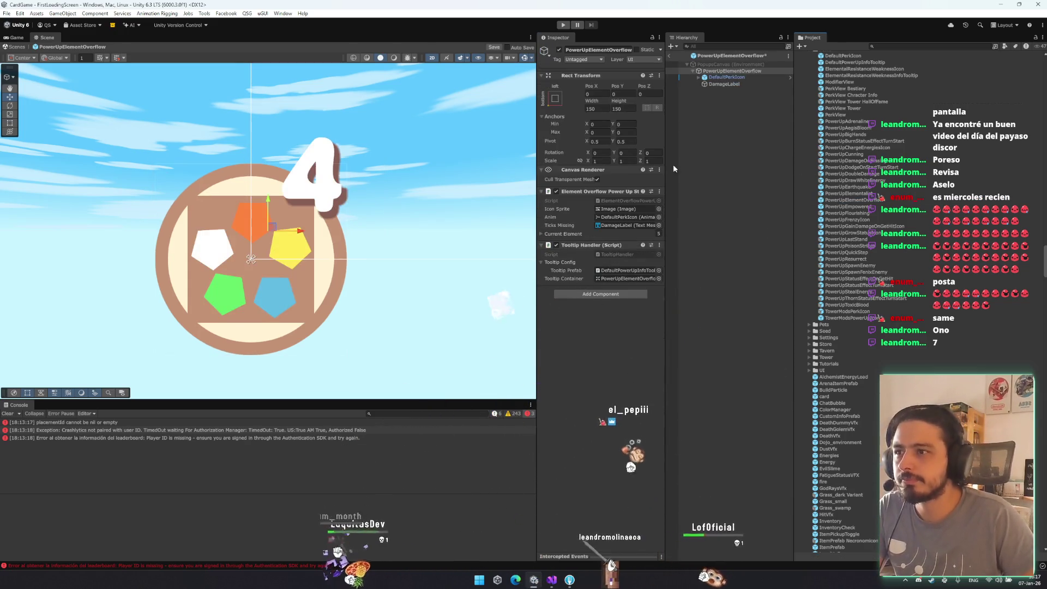
pyautogui.click(730, 64)
pyautogui.click(860, 234)
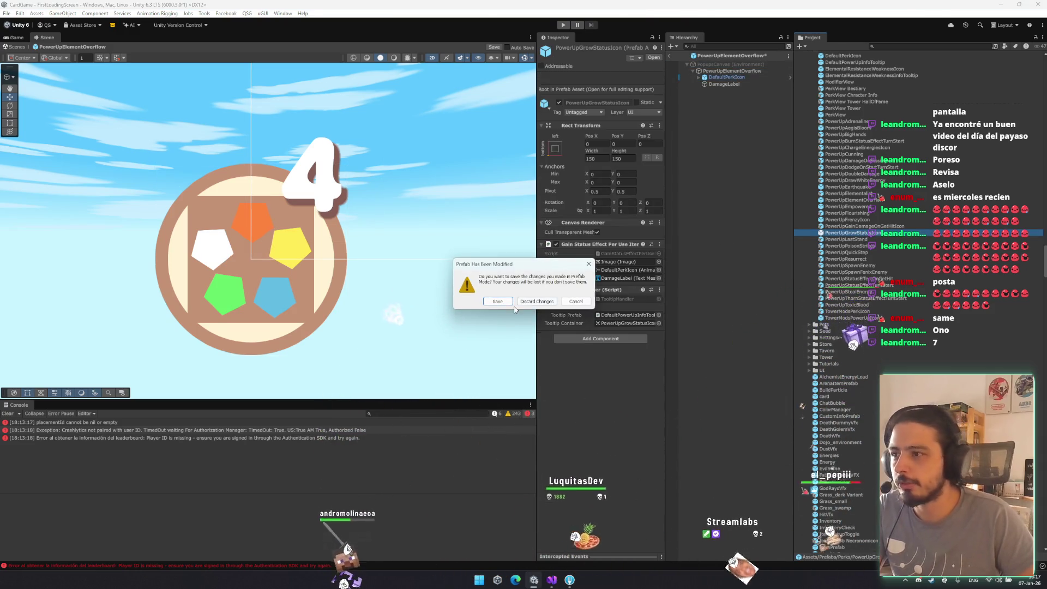
pyautogui.click(587, 257)
pyautogui.click(726, 77)
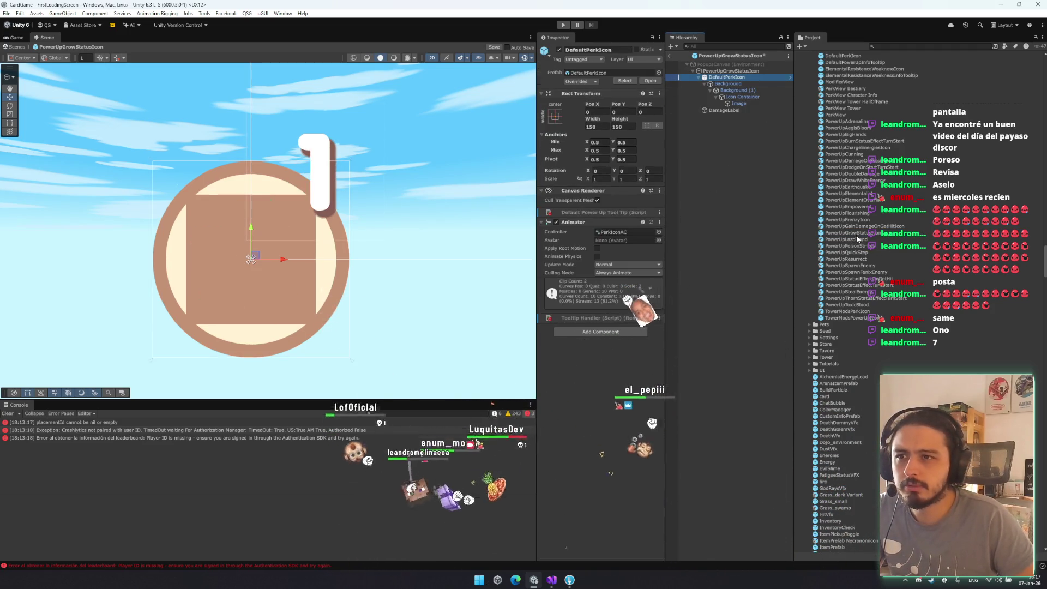
# - Leave the TowerModsPowerUpIcon prefab, discarding its unsaved changes
pyautogui.click(836, 317)
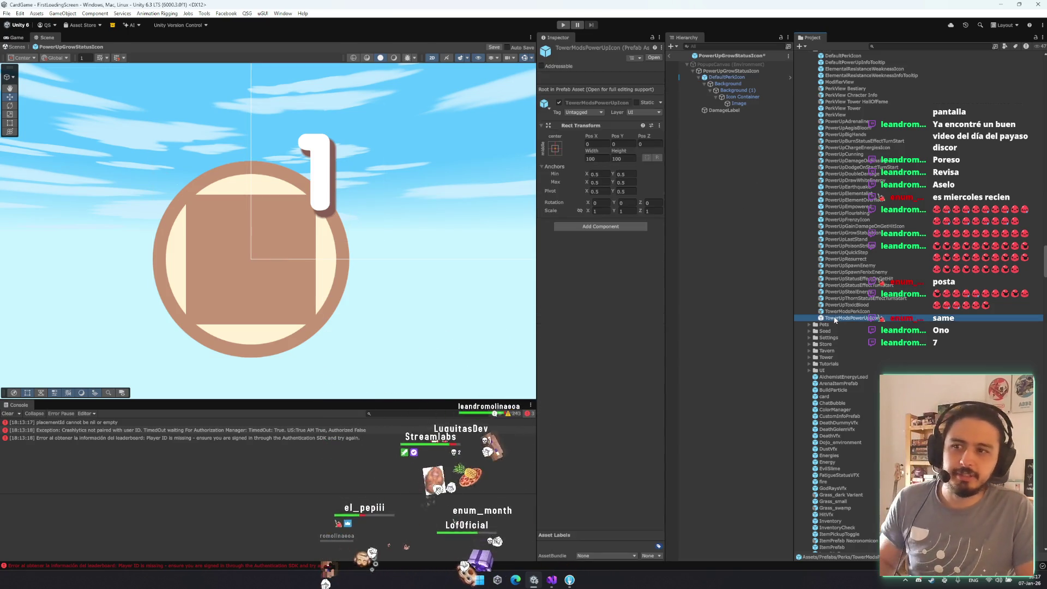
pyautogui.click(517, 299)
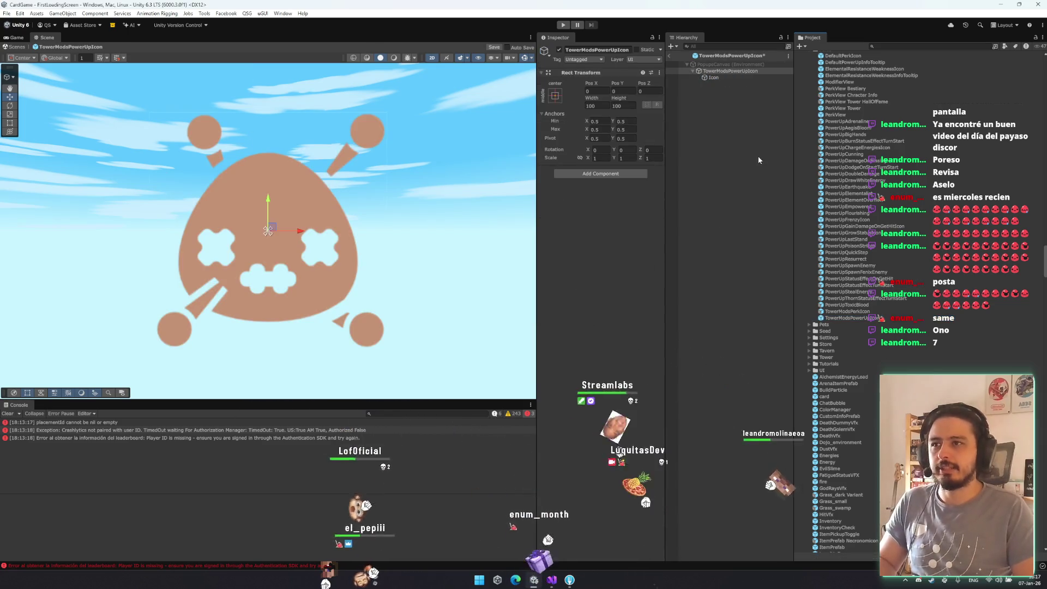
pyautogui.click(535, 300)
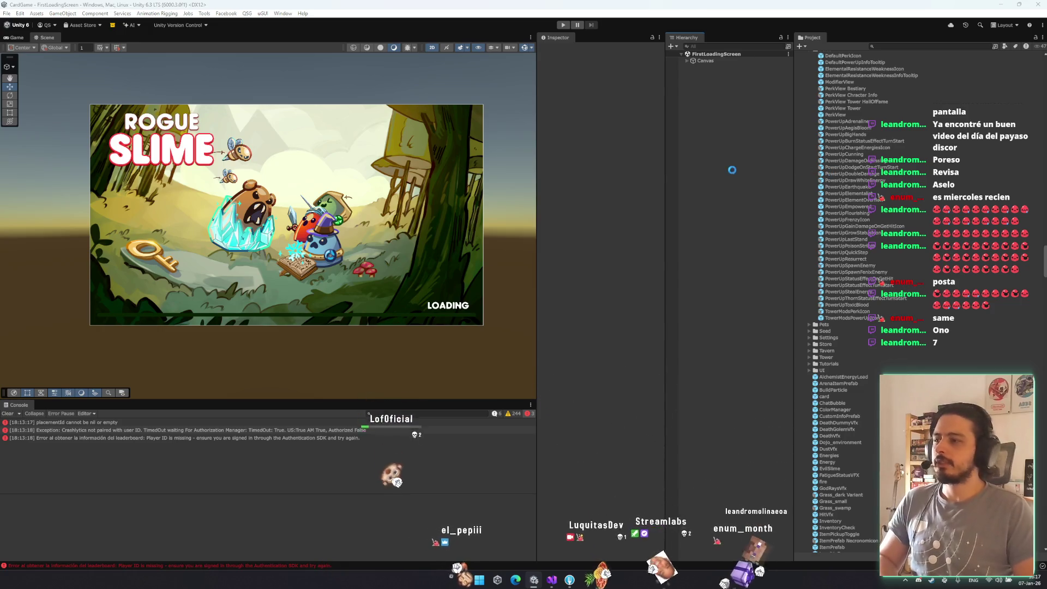
# - Set DefaultPerkIcon to stretch-fill in the PowerUpAegisBloom and PowerUpEarthquake prefabs
pyautogui.press('Escape')
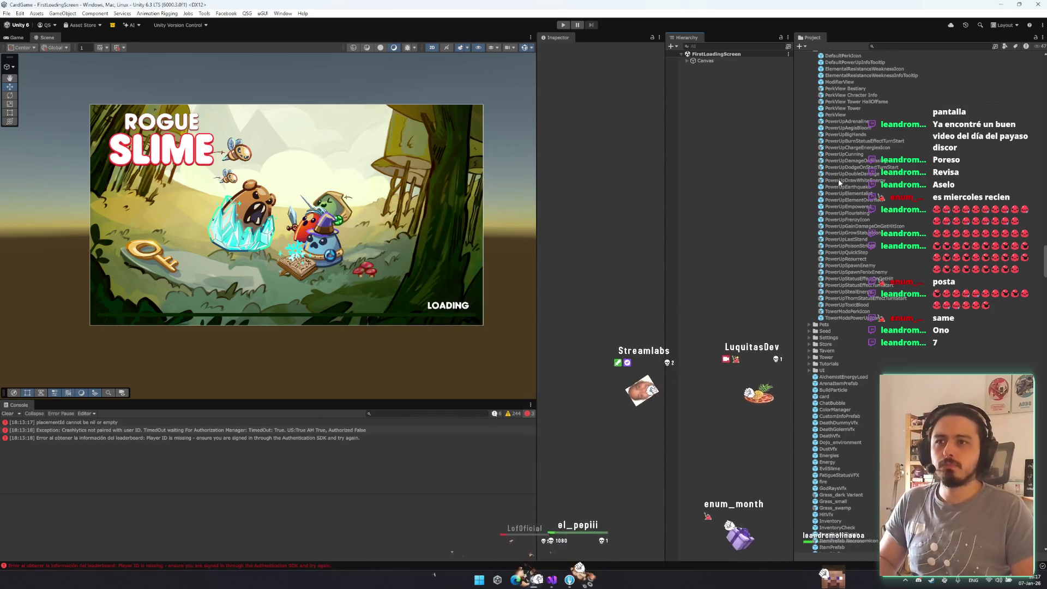
pyautogui.doubleClick(846, 127)
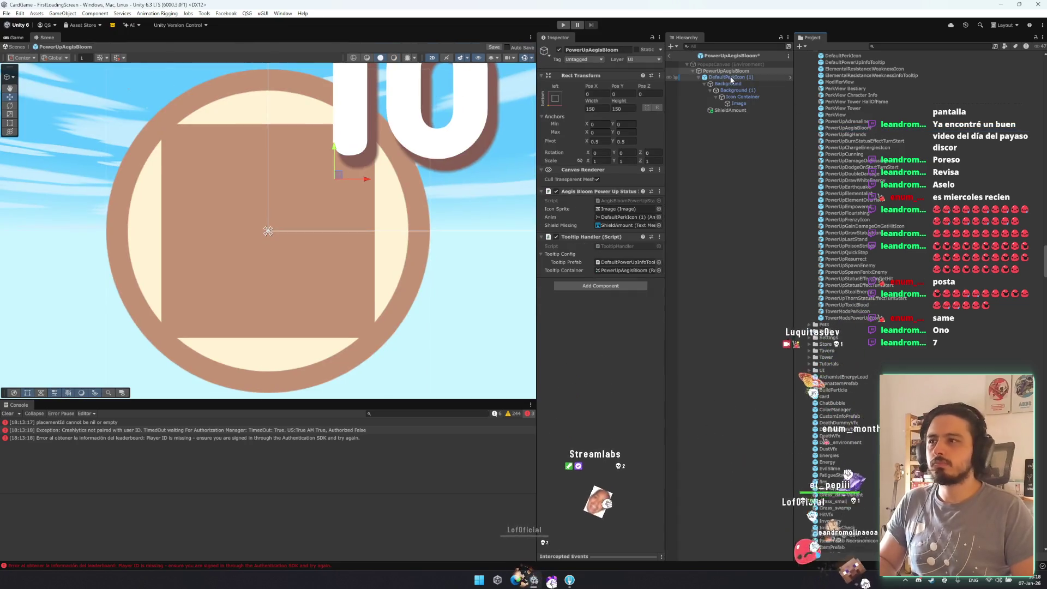
pyautogui.click(731, 77)
pyautogui.click(555, 116)
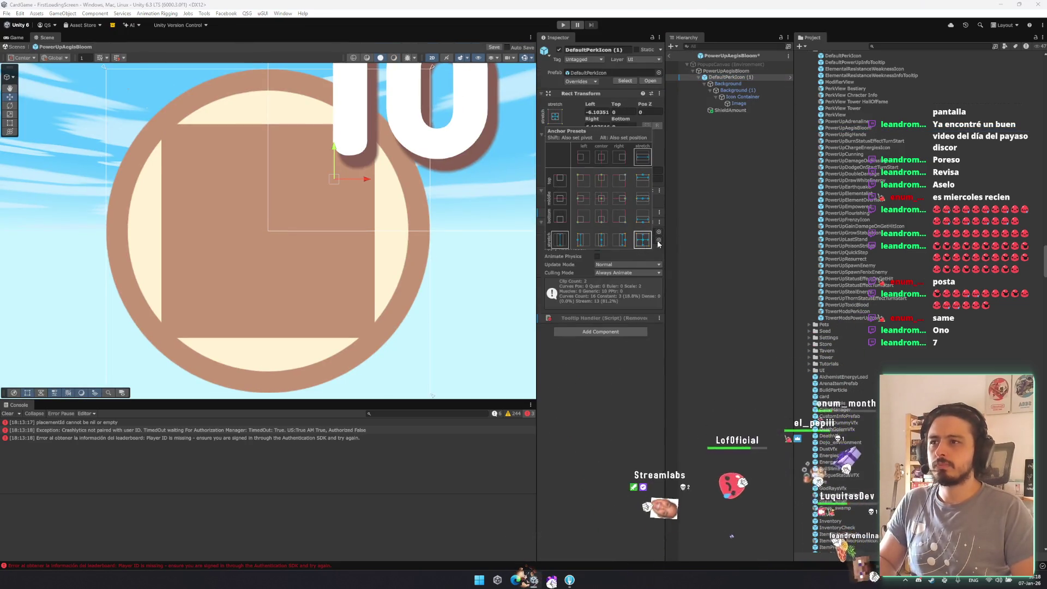
pyautogui.click(726, 71)
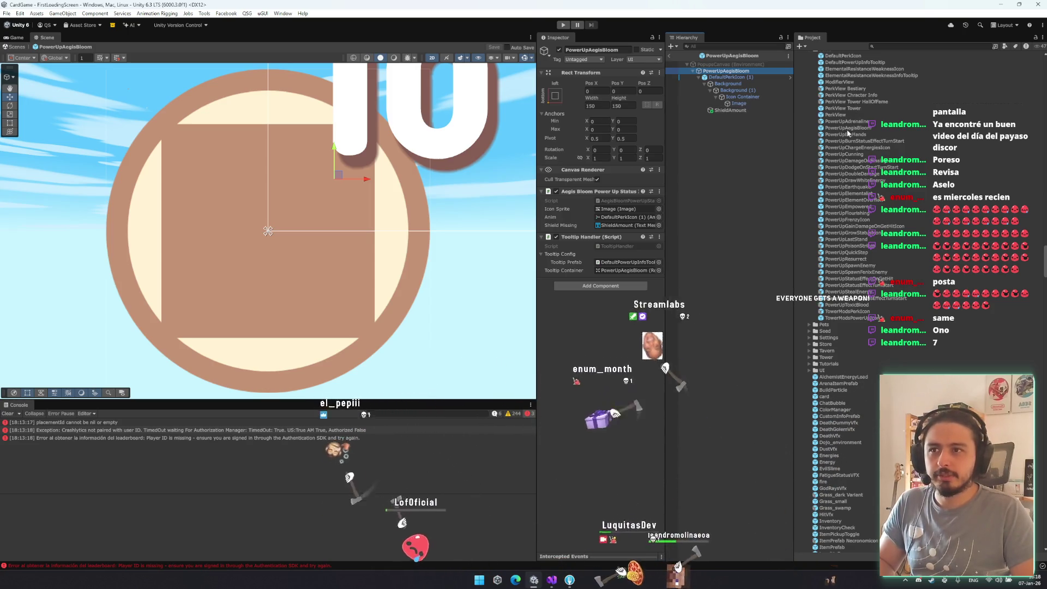
pyautogui.doubleClick(846, 186)
pyautogui.click(727, 77)
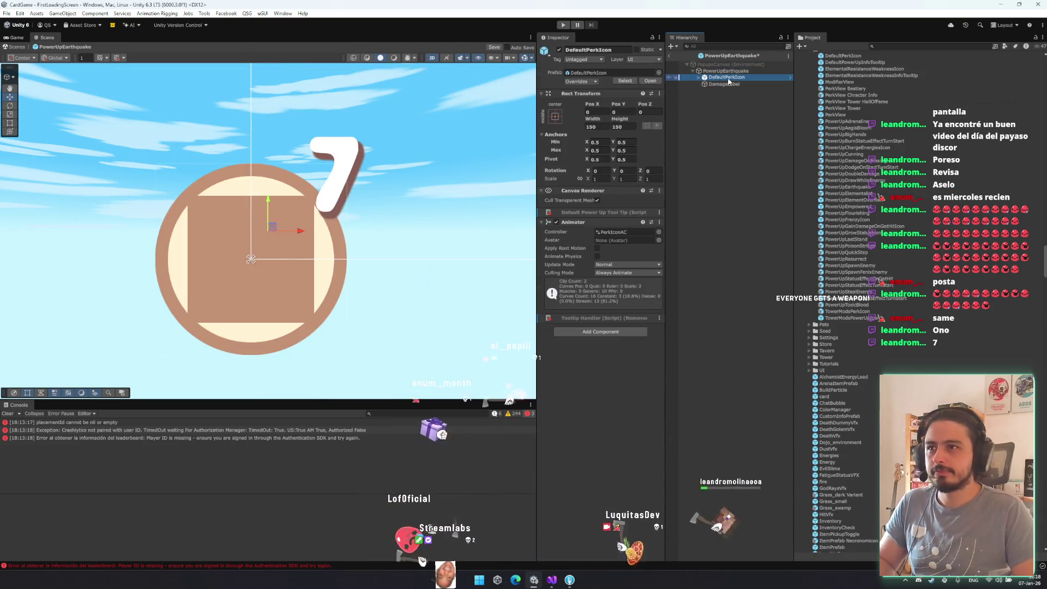
pyautogui.click(555, 116)
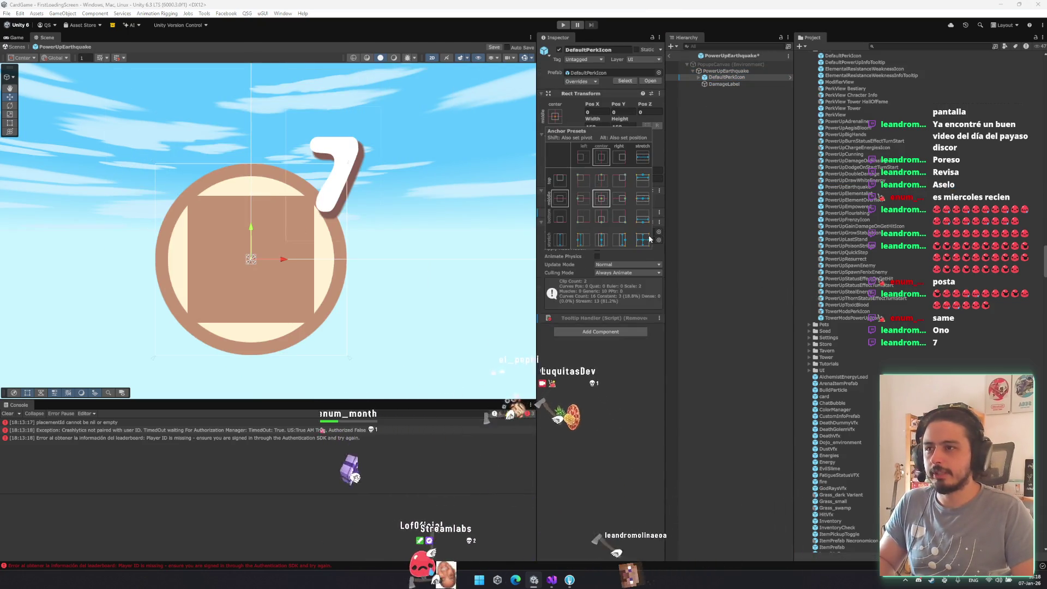
pyautogui.click(722, 71)
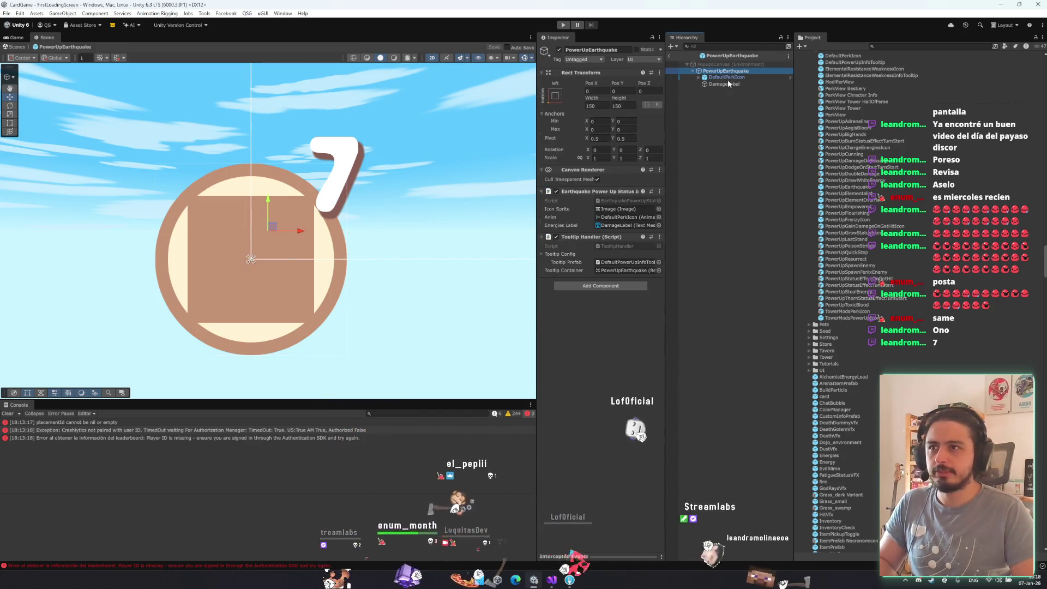
pyautogui.click(727, 78)
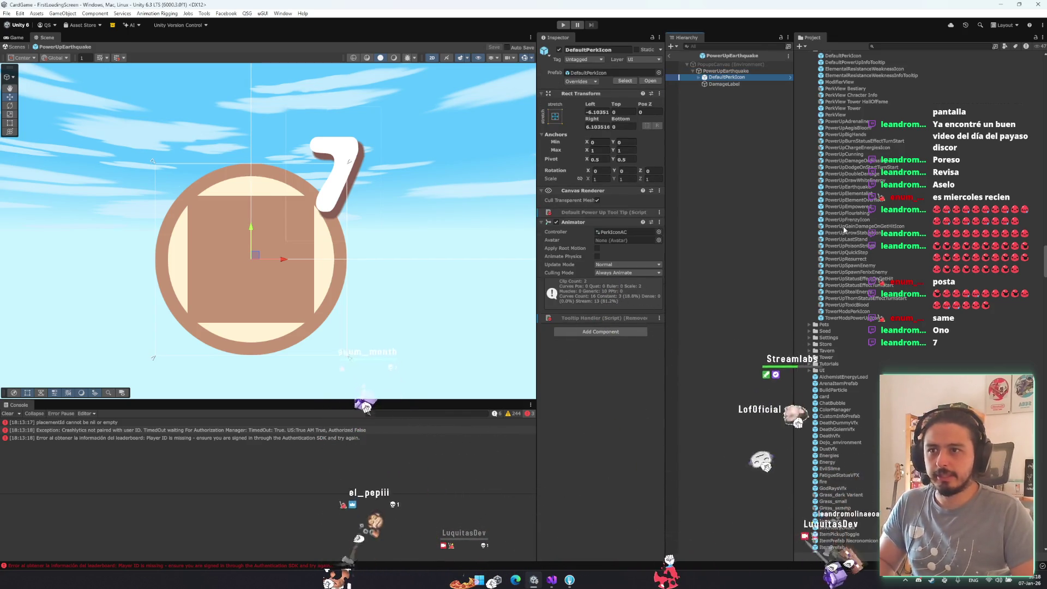
# - Stretch-fill the Empowered and ElementOverflow icons, then recheck Empowered's anchors
pyautogui.doubleClick(848, 207)
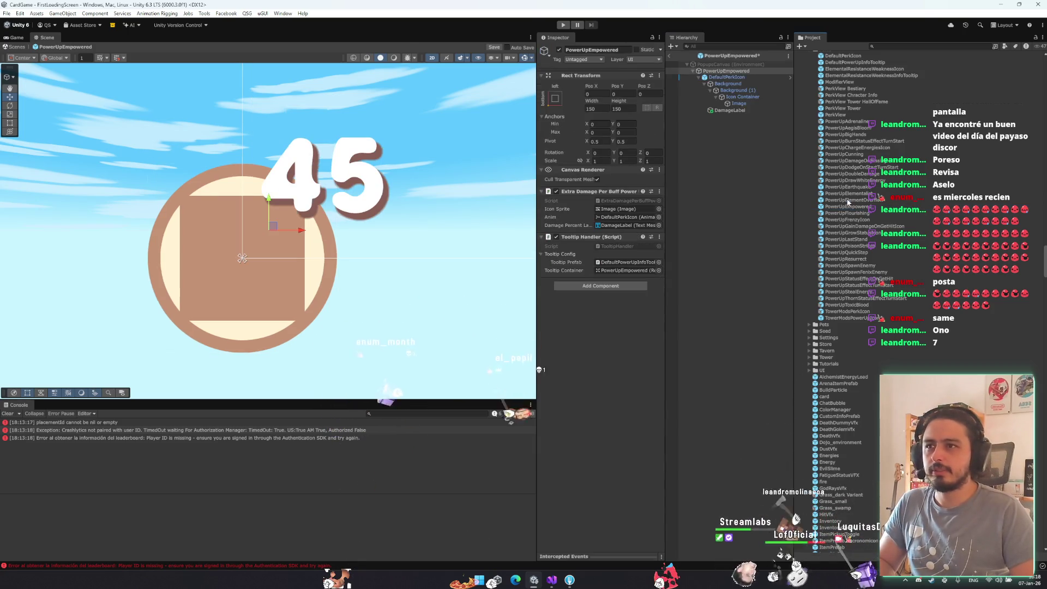
pyautogui.click(718, 78)
pyautogui.click(555, 116)
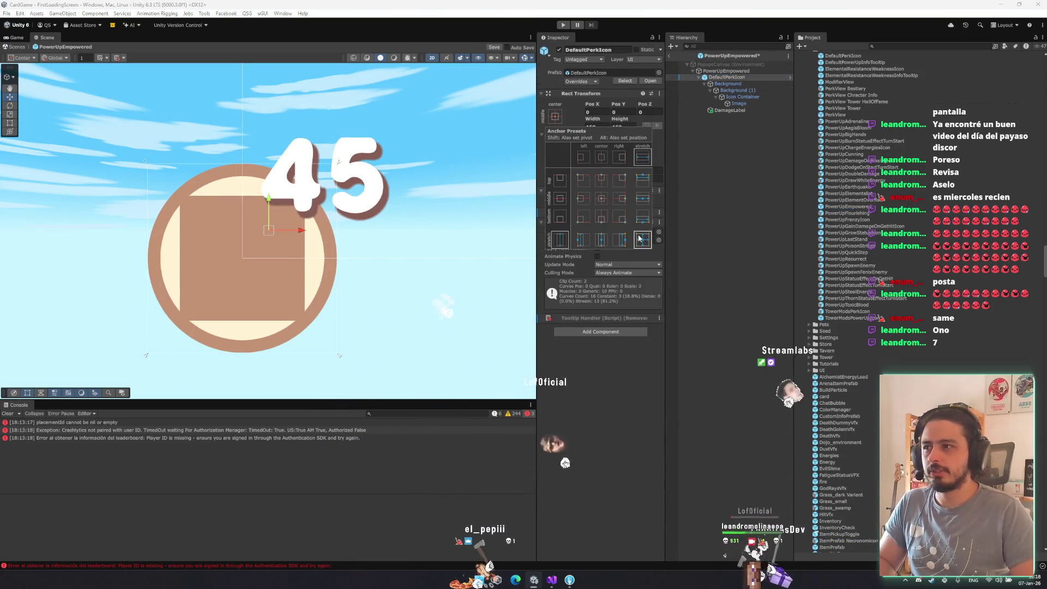
pyautogui.click(730, 72)
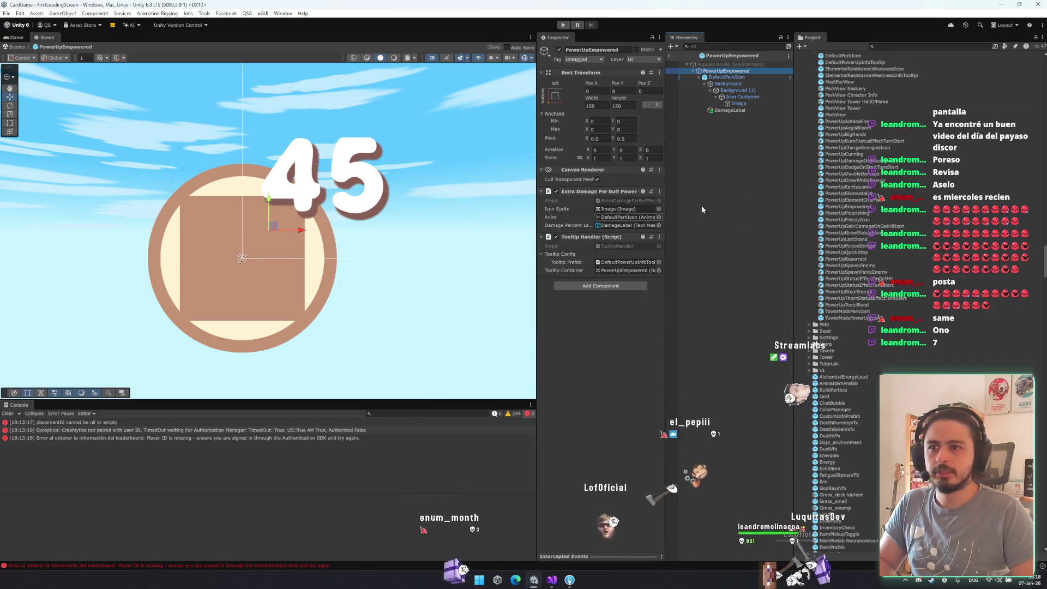
pyautogui.doubleClick(850, 200)
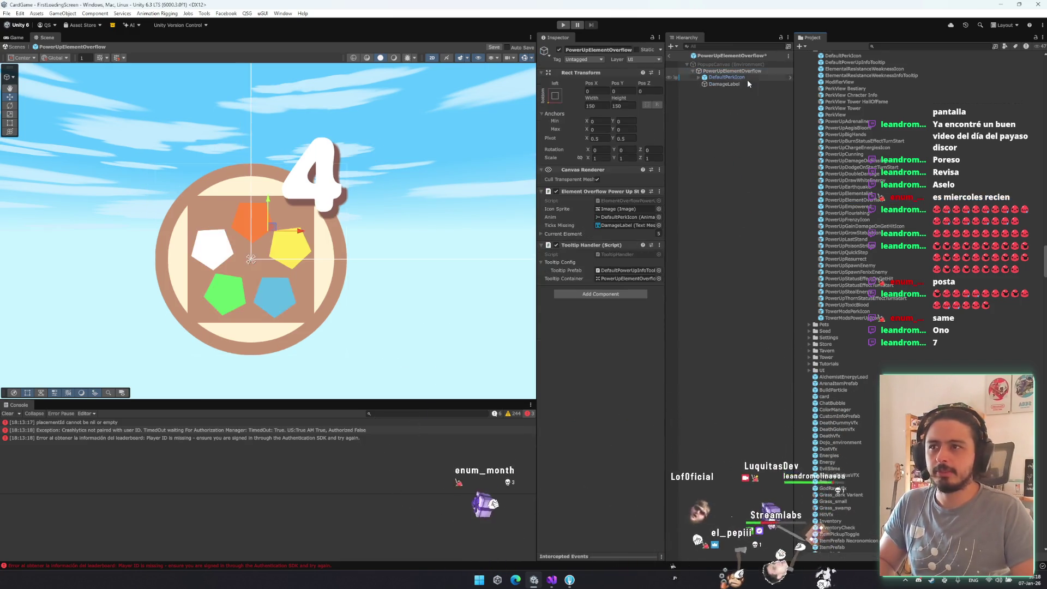
pyautogui.click(746, 78)
pyautogui.click(555, 116)
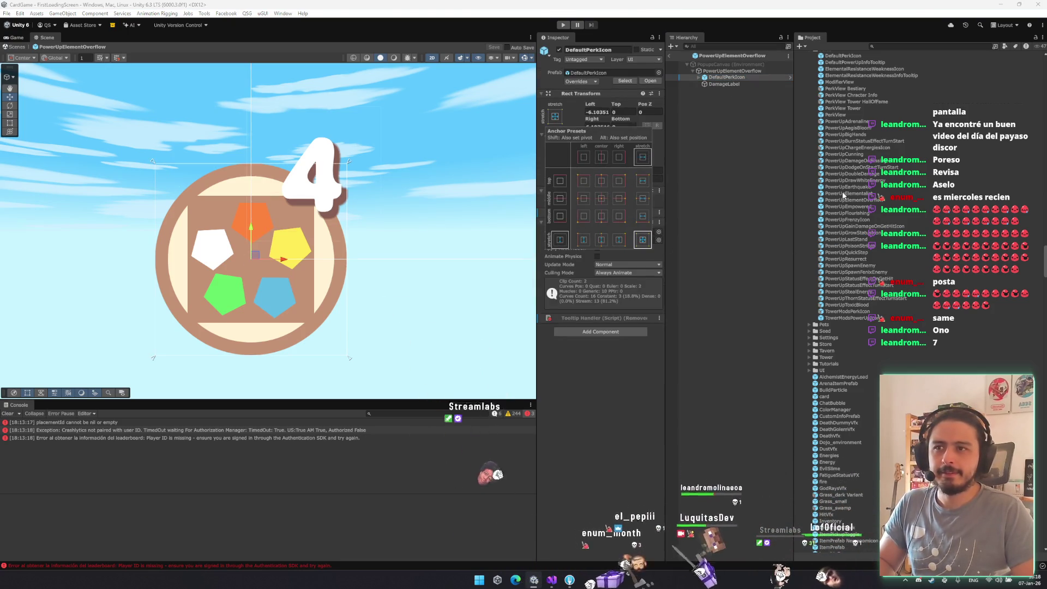
pyautogui.doubleClick(849, 205)
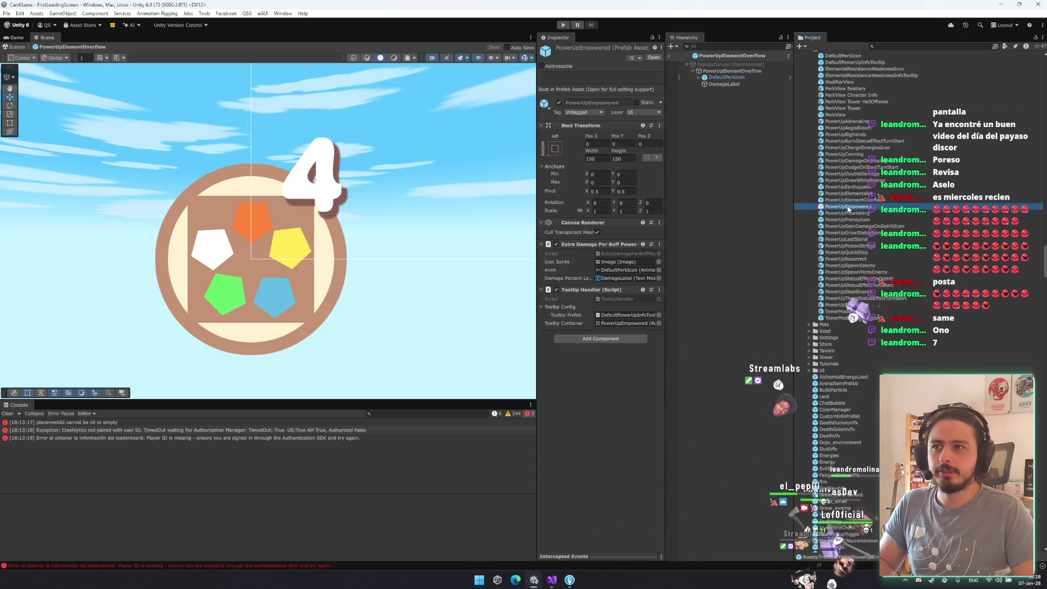
pyautogui.click(721, 78)
pyautogui.click(721, 78)
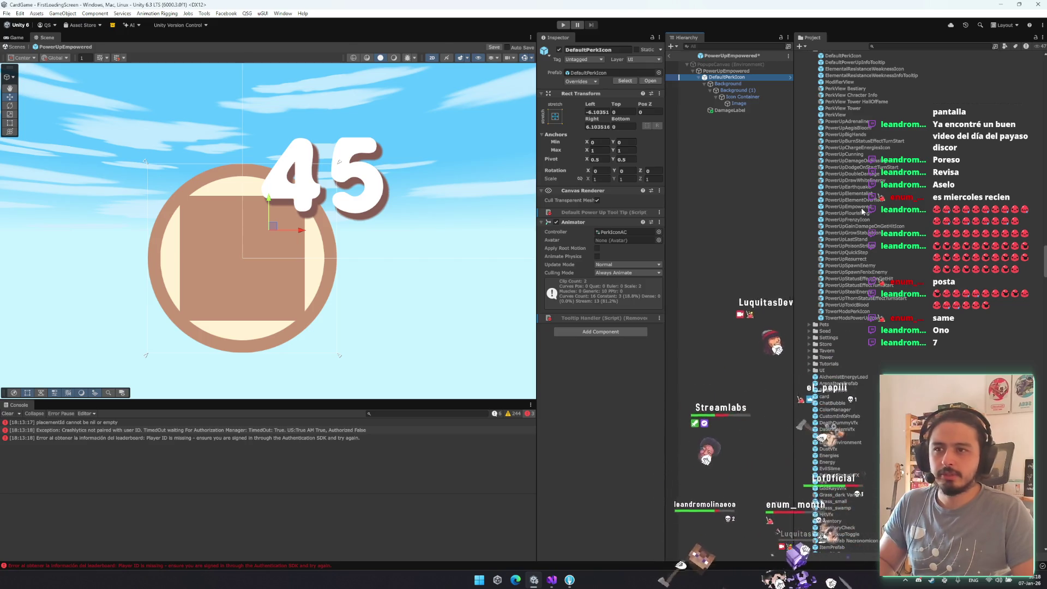
# - Stretch-fill the Frenzy and GrowStatus icons, saving the Frenzy prefab
pyautogui.doubleClick(859, 221)
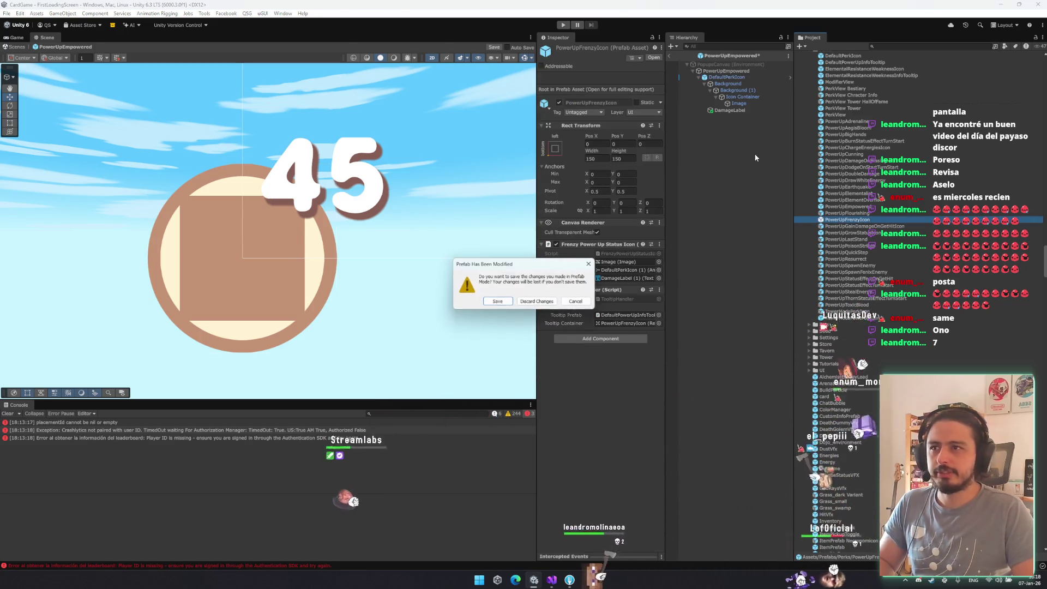
pyautogui.click(526, 302)
pyautogui.click(555, 117)
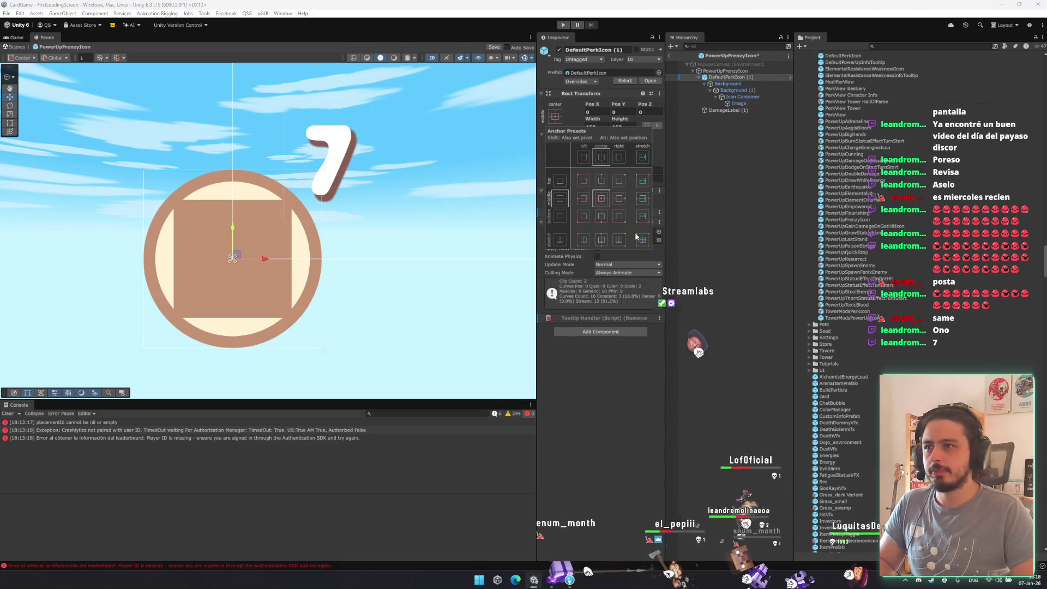
pyautogui.hotkey('ctrl', 's')
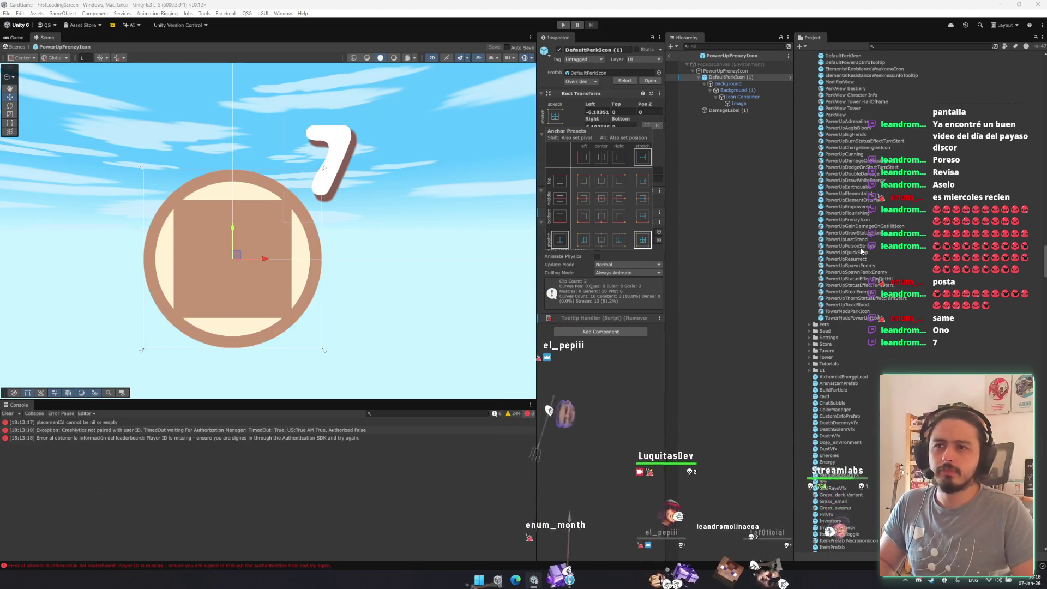
pyautogui.doubleClick(851, 232)
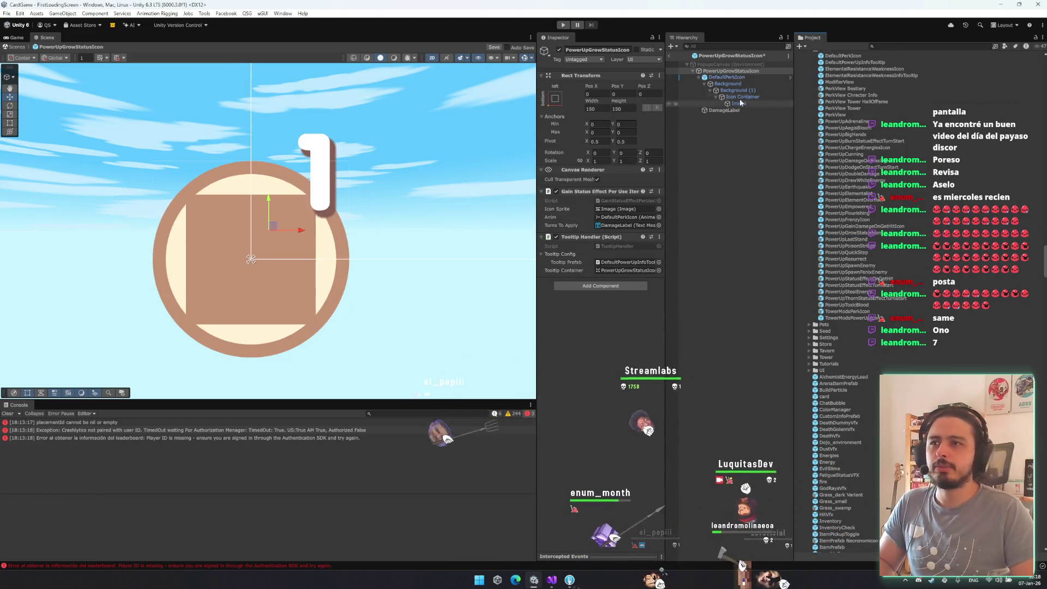
pyautogui.click(726, 76)
pyautogui.click(555, 117)
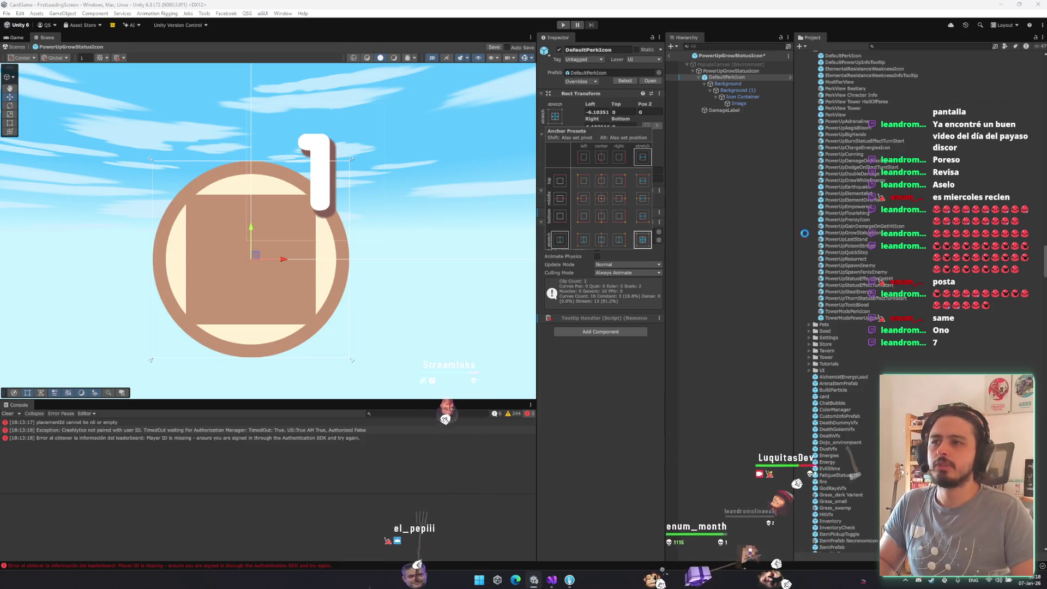
pyautogui.click(863, 235)
pyautogui.click(859, 233)
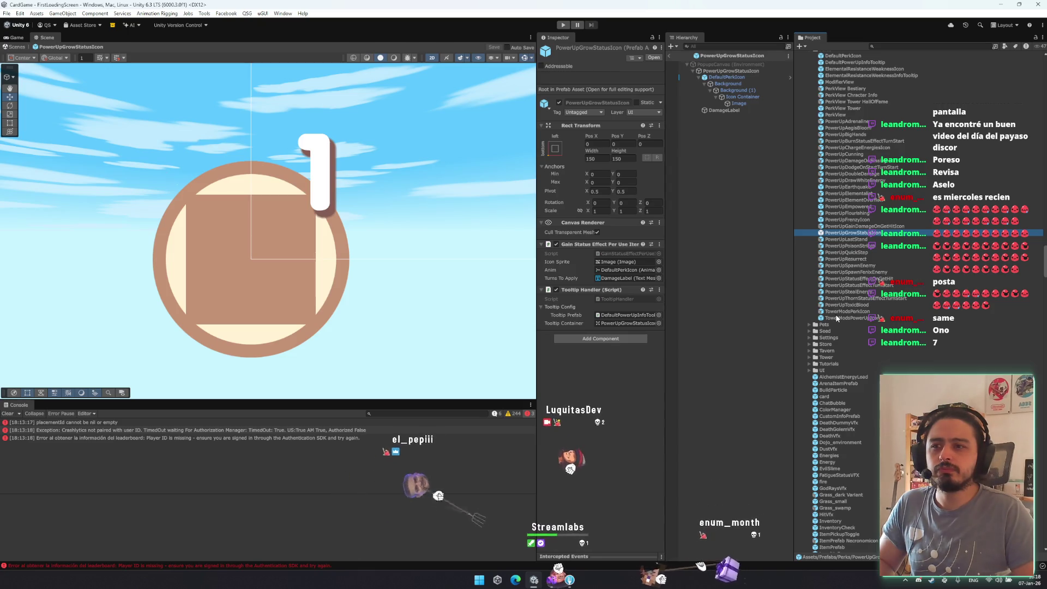
pyautogui.click(779, 249)
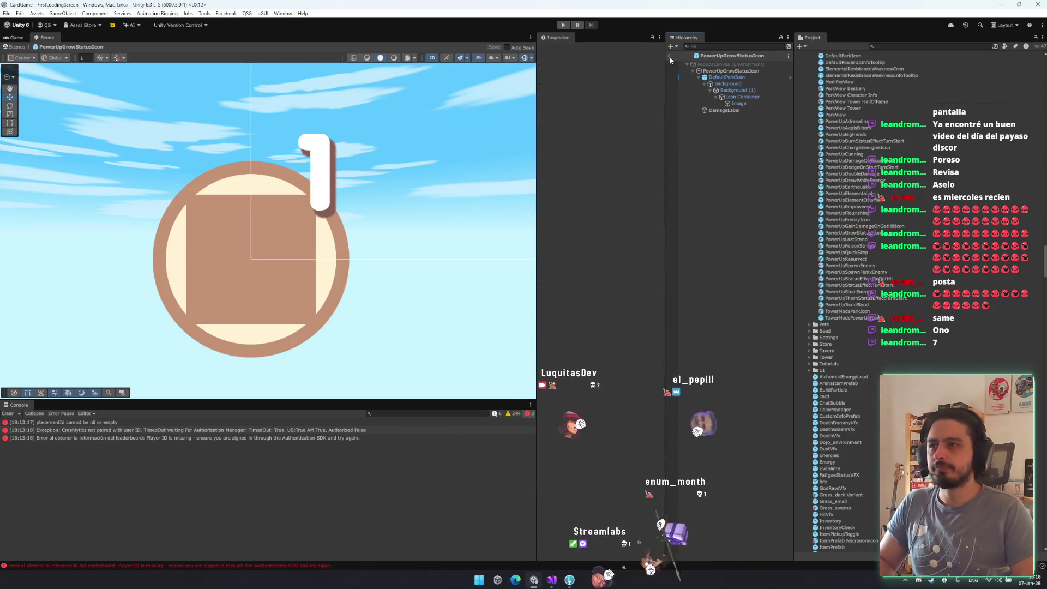
# - Exit prefab mode back to the scene and run the game to its main menu
pyautogui.click(669, 57)
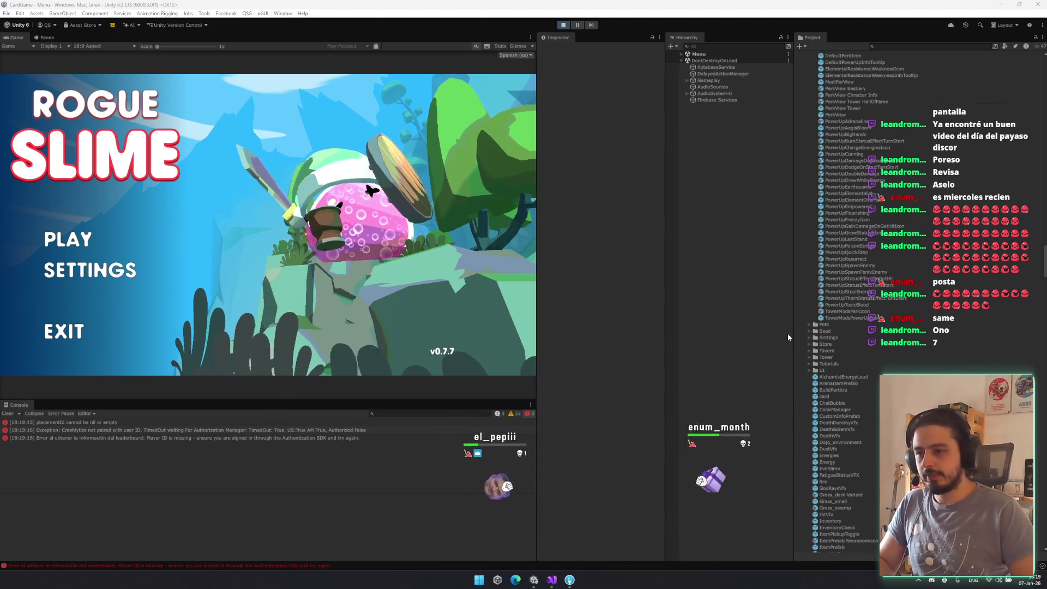
pyautogui.click(515, 579)
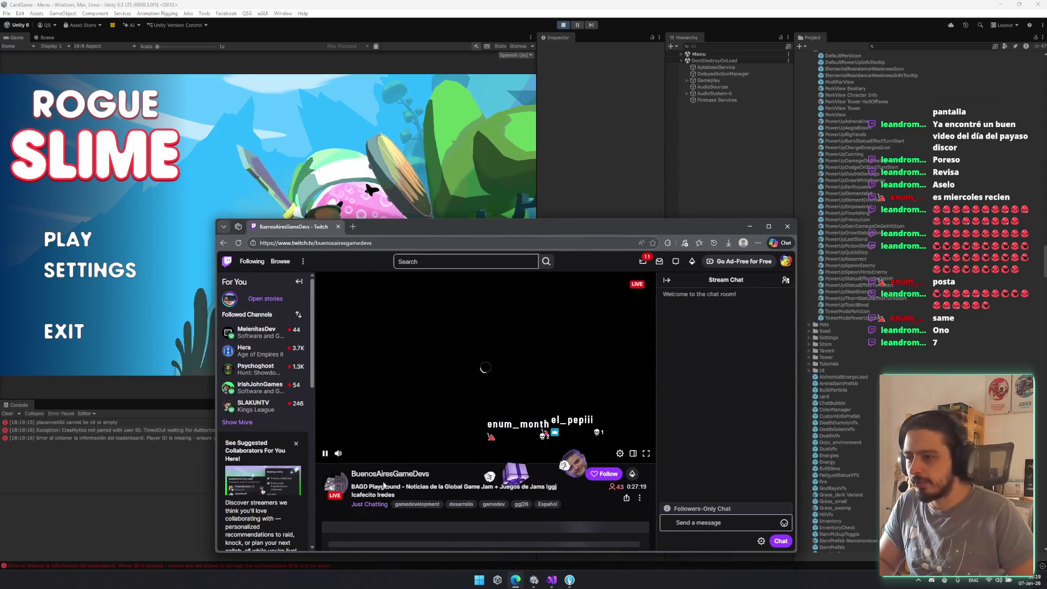
# - Scroll the Twitch stream chat, move the browser up-left, then switch back to Unity
pyautogui.scroll(-3, 381, 458)
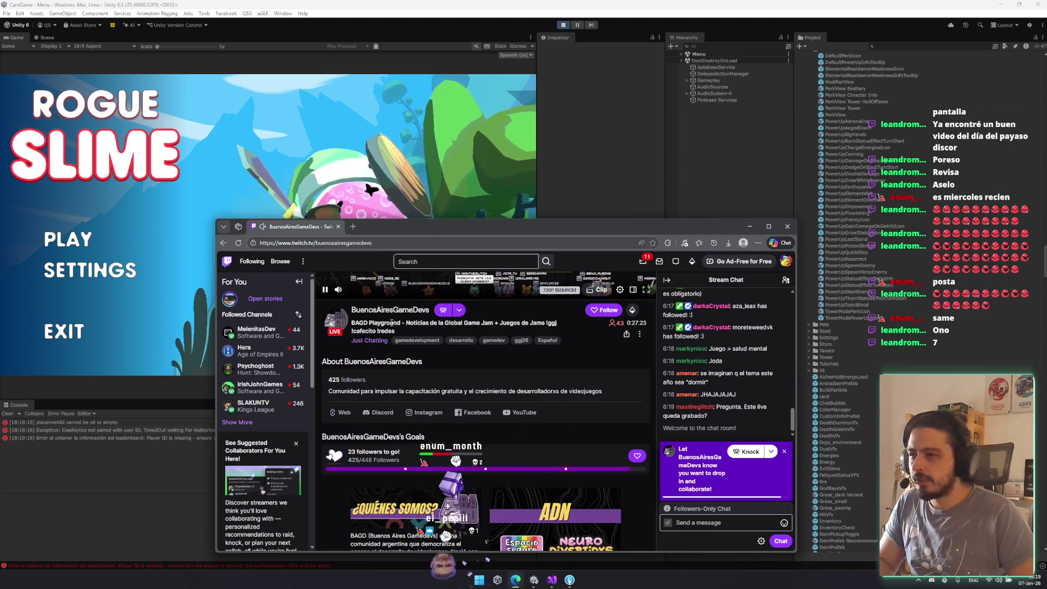
pyautogui.scroll(-8, 489, 370)
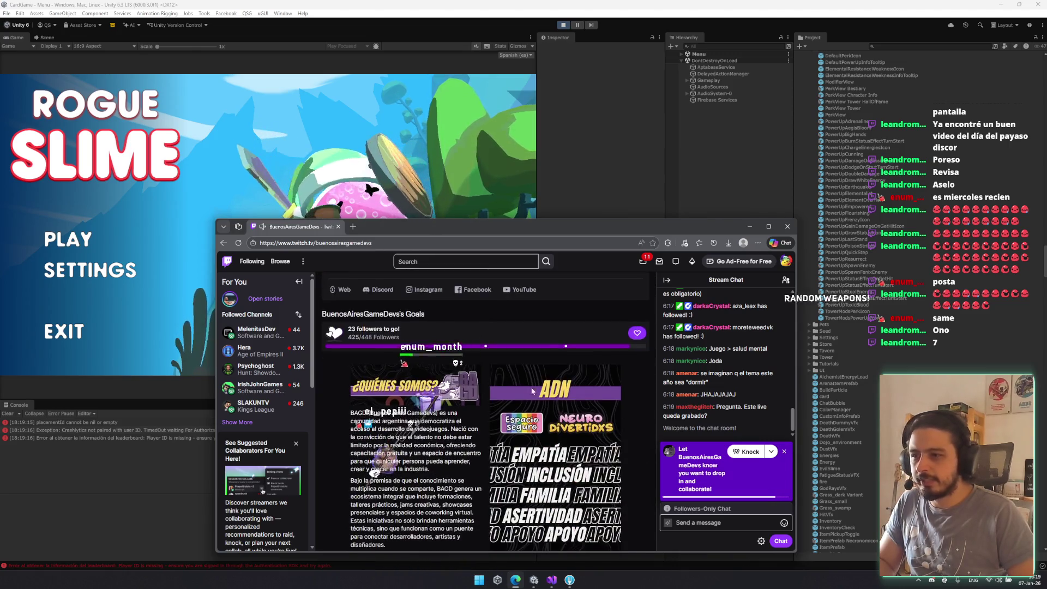
pyautogui.scroll(-7, 513, 407)
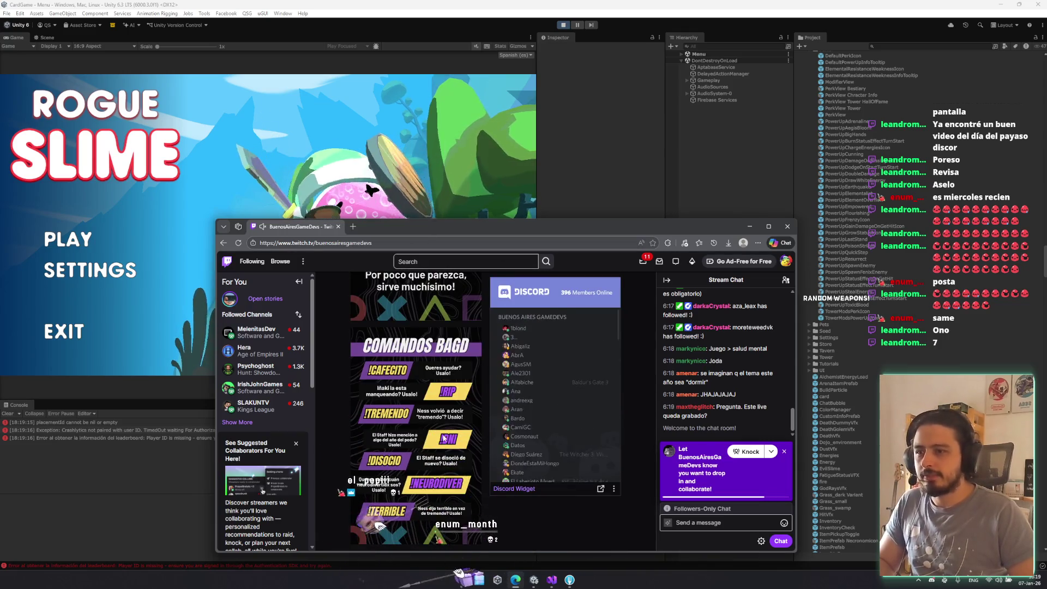
pyautogui.scroll(10, 491, 403)
pyautogui.scroll(5, 401, 394)
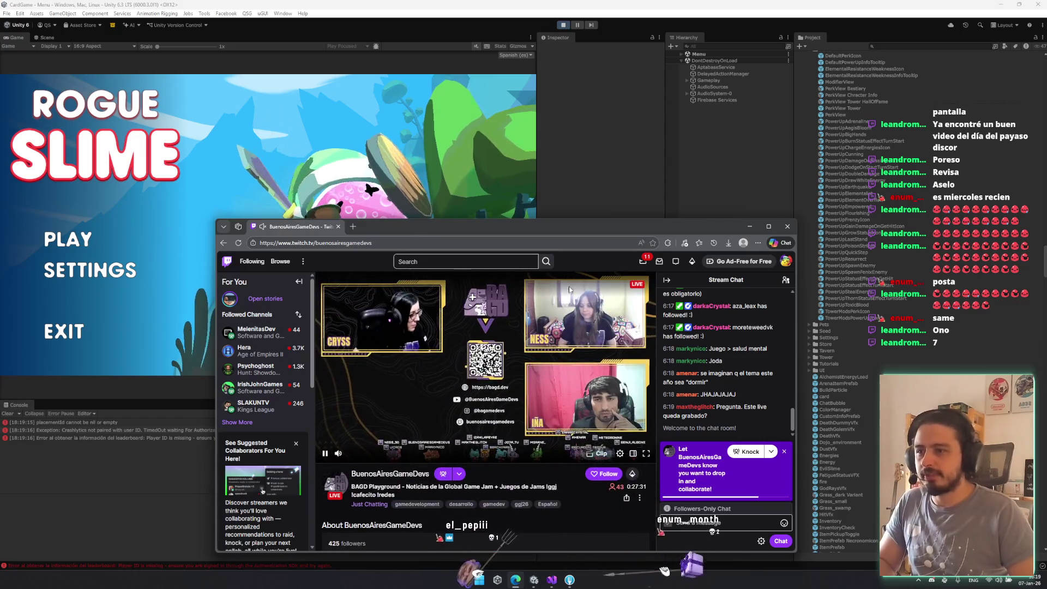
pyautogui.click(529, 429)
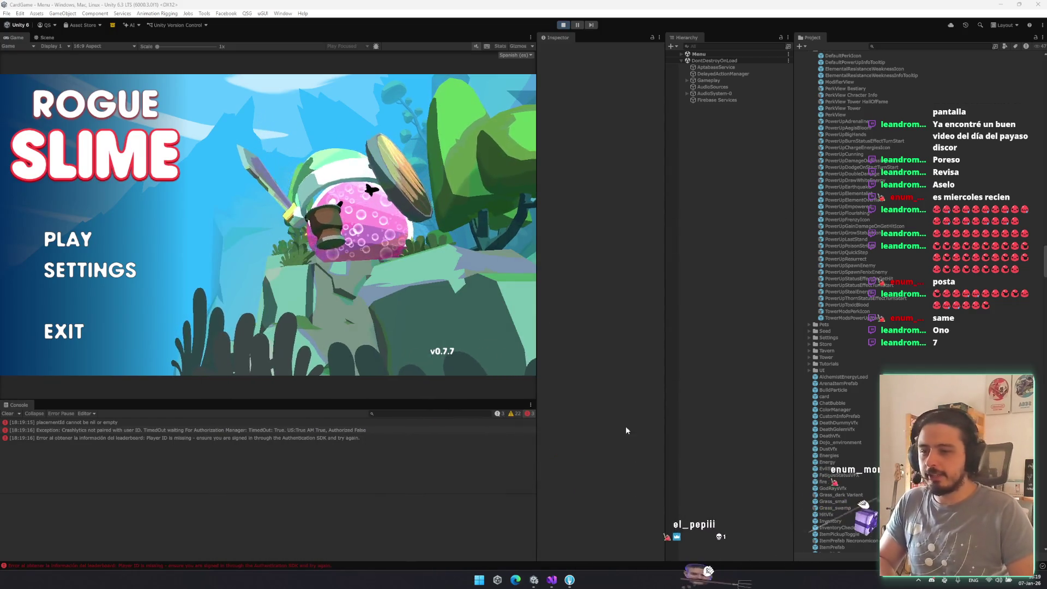
pyautogui.hotkey('alt', 'Tab')
pyautogui.rightClick(431, 240)
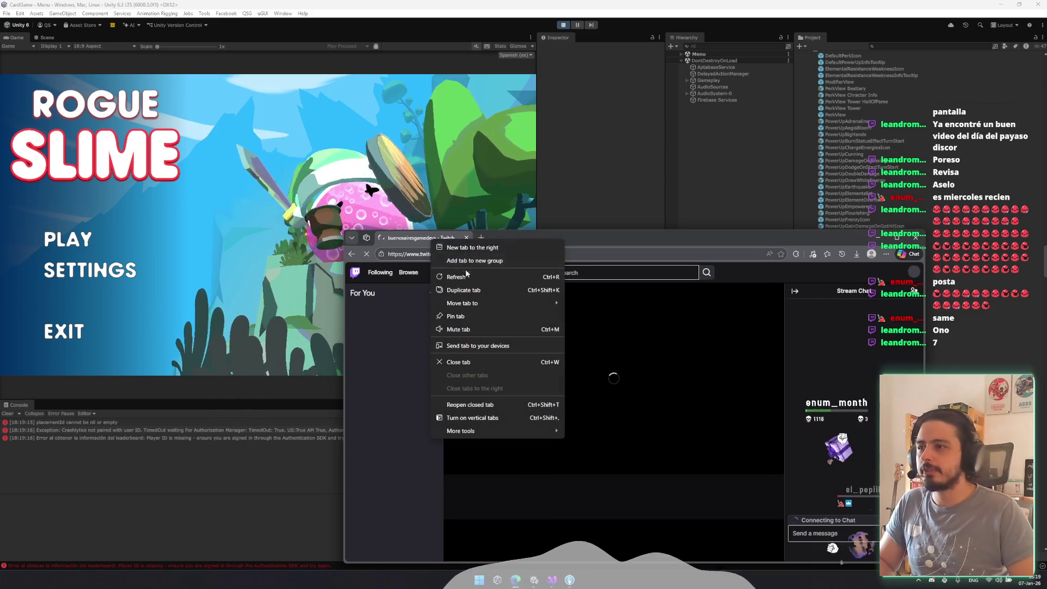
pyautogui.click(480, 325)
pyautogui.moveTo(564, 237); pyautogui.dragTo(437, 170)
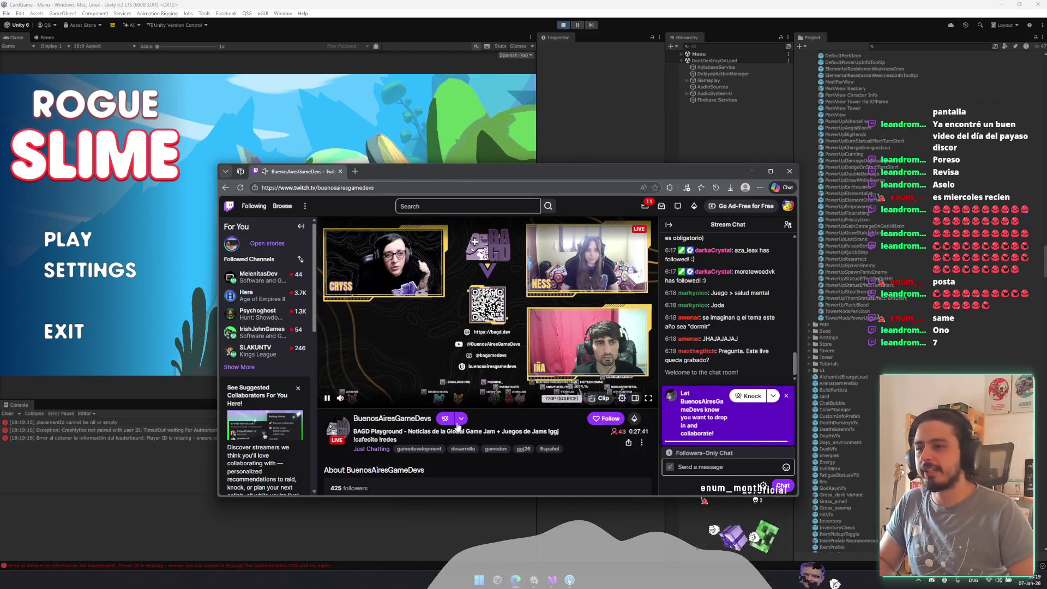
pyautogui.hotkey('alt', 'Tab')
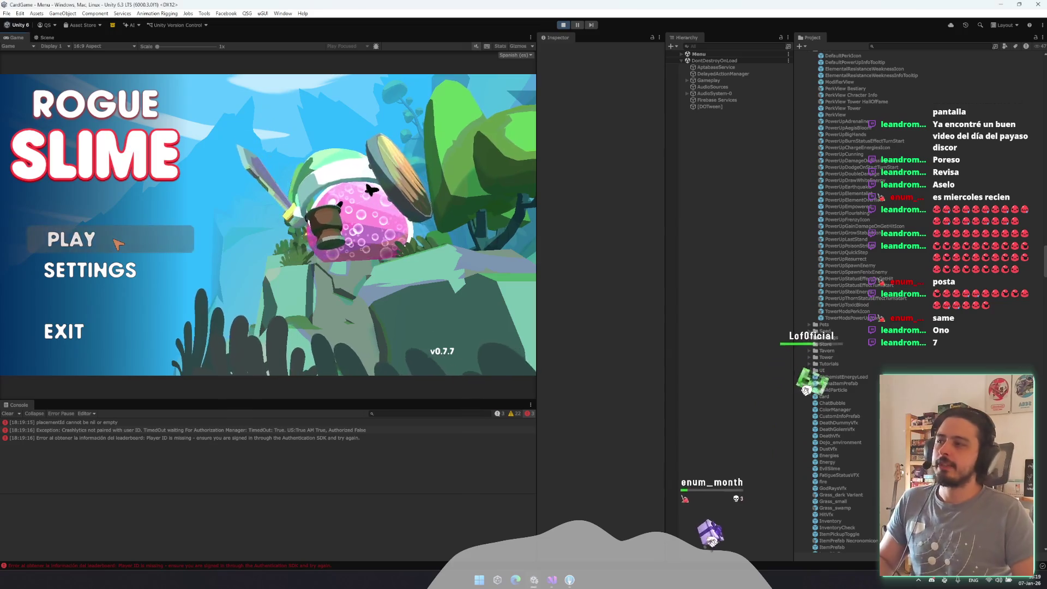
# - Press PLAY, continue from the City, and press PELEAR on the map encounter
pyautogui.click(114, 240)
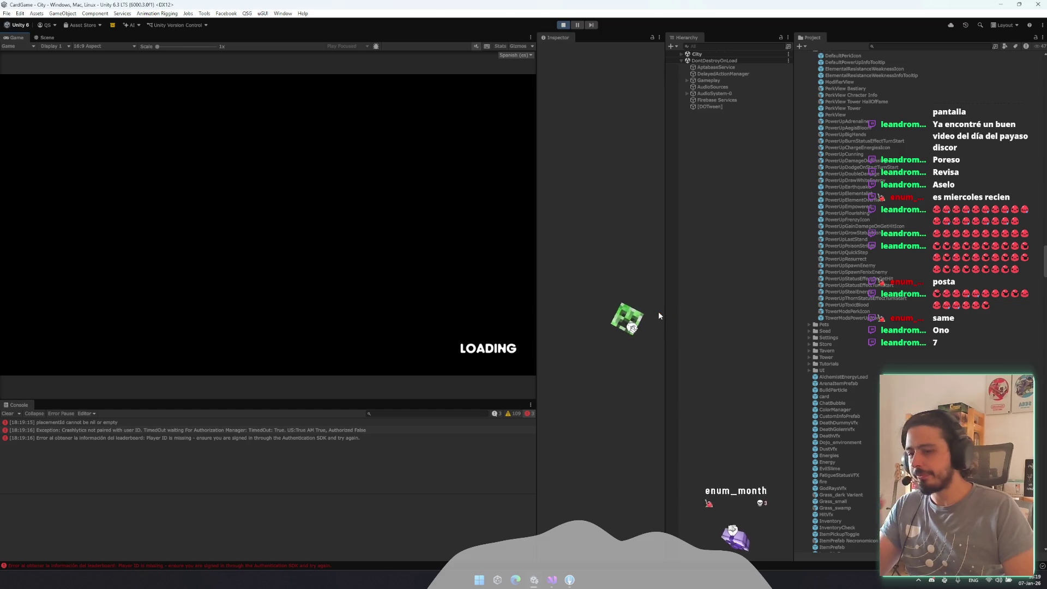
pyautogui.click(480, 328)
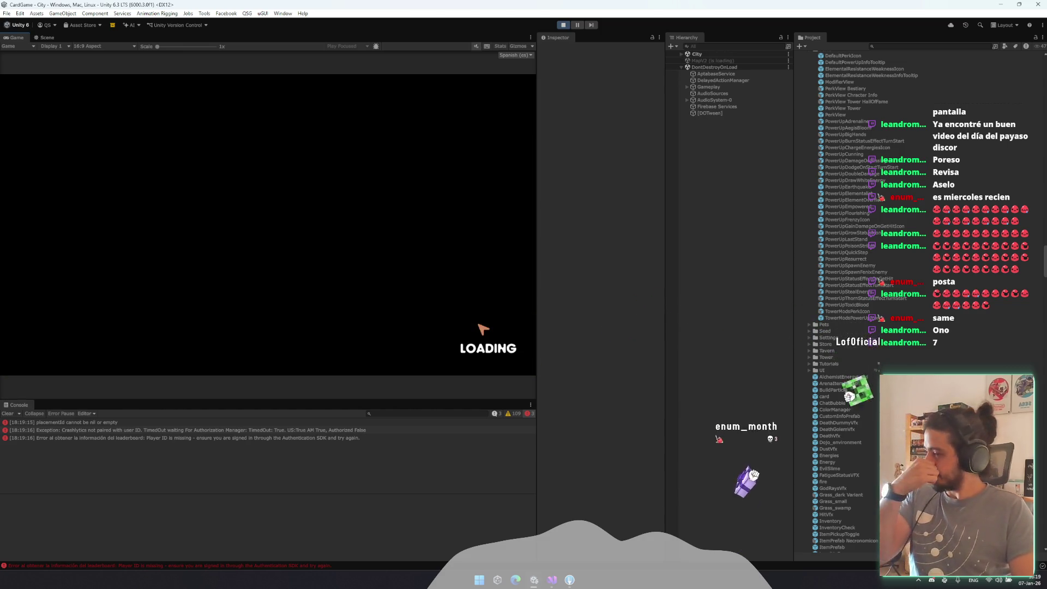
pyautogui.click(296, 330)
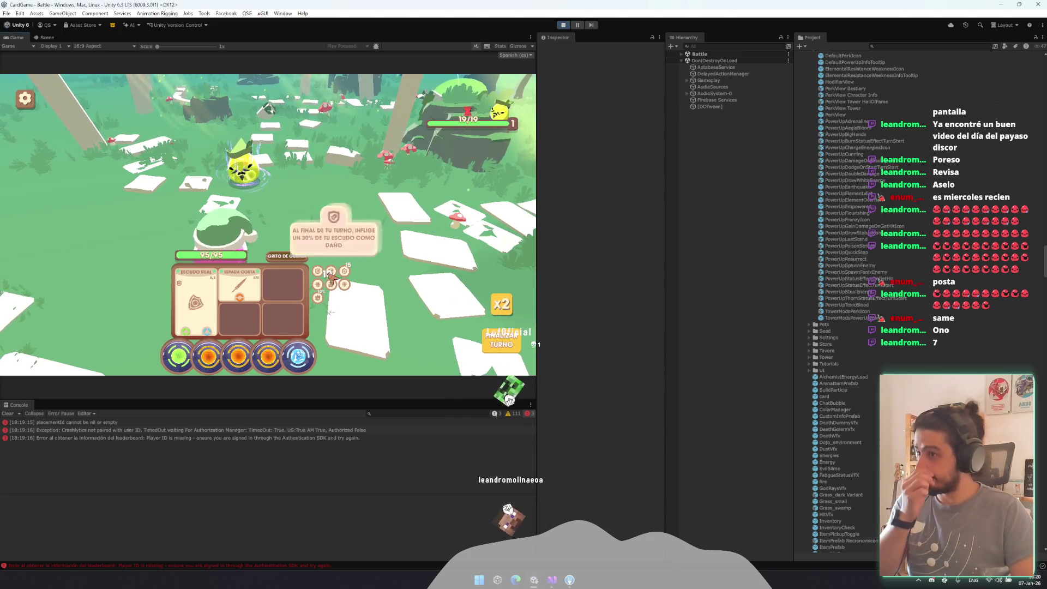
# - Dismiss the Windows start menu twice and bring focus back to the game
pyautogui.moveTo(318, 288)
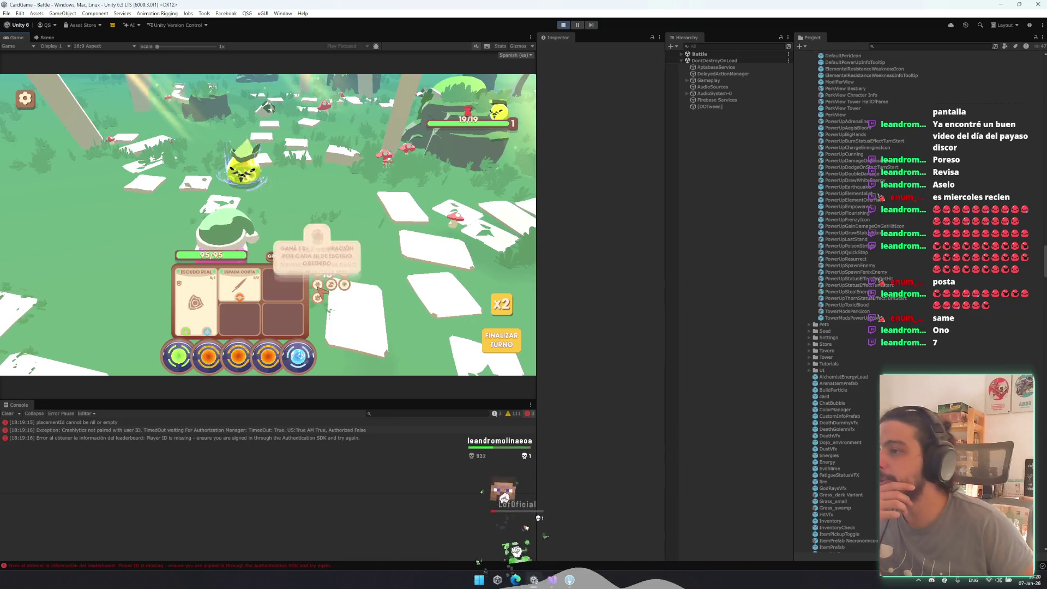
pyautogui.moveTo(351, 271)
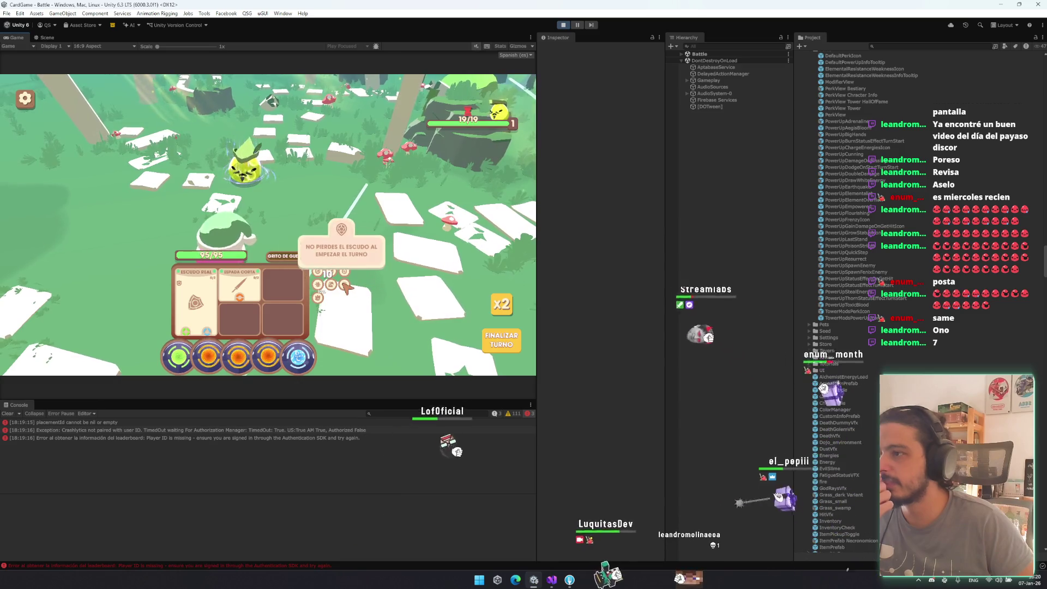
pyautogui.press('super')
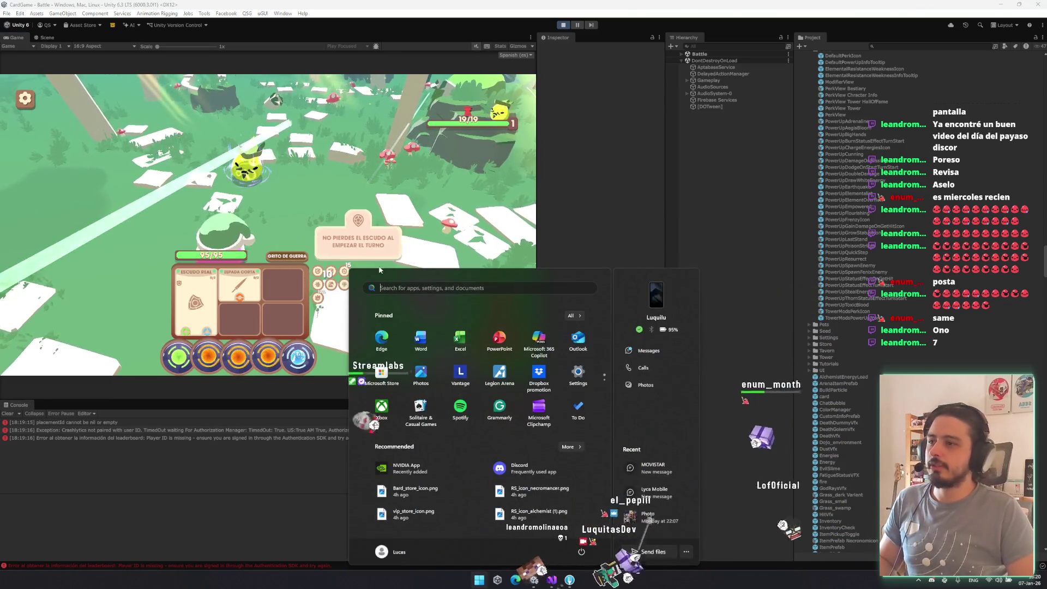
pyautogui.click(418, 185)
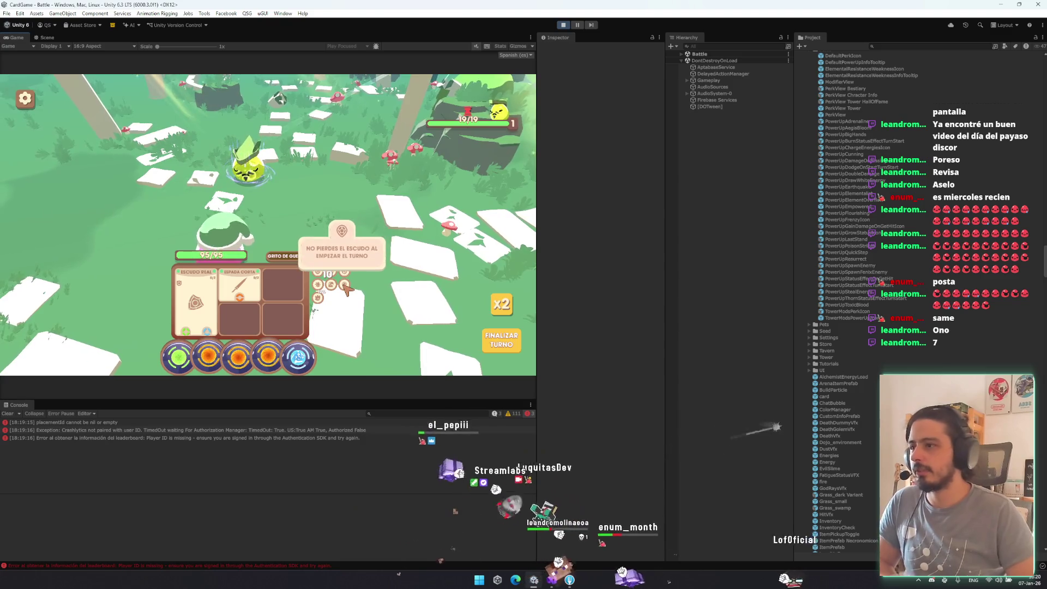
pyautogui.press('super')
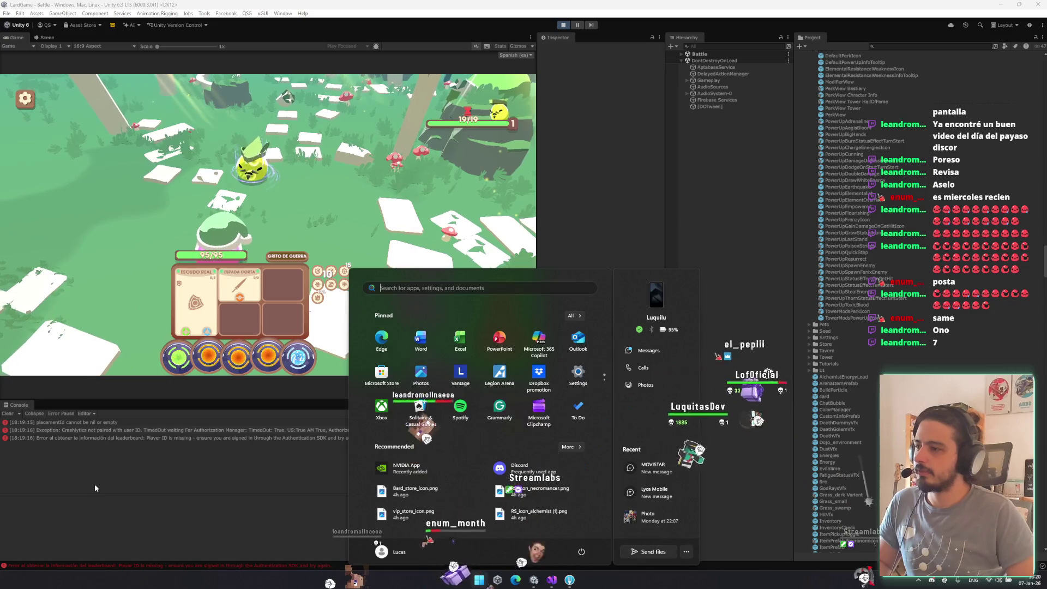
pyautogui.click(80, 359)
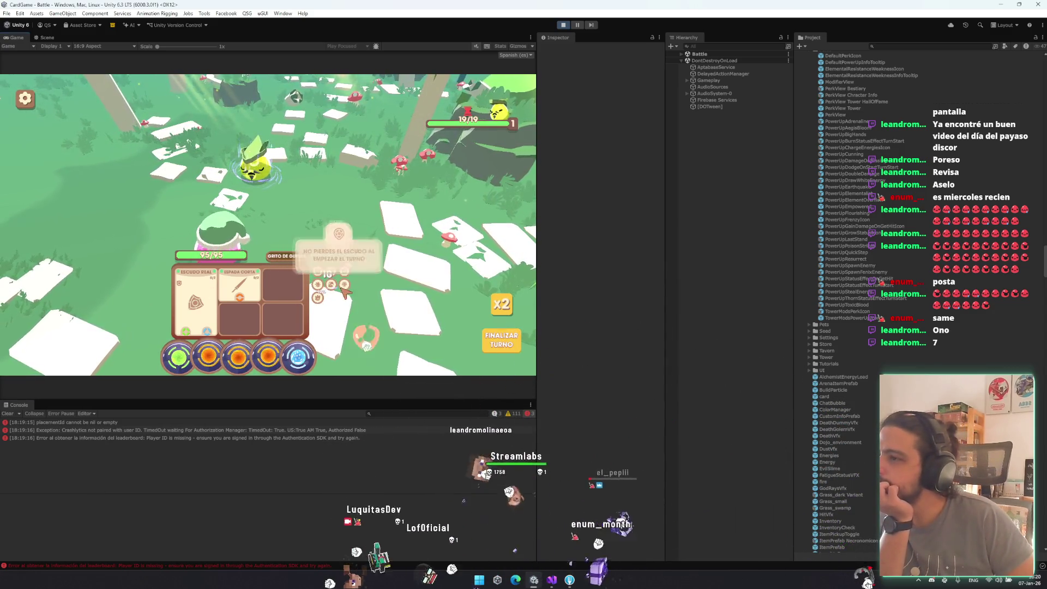
# - Play the Escudo Real card and end the turn to win the battle
pyautogui.moveTo(468, 112)
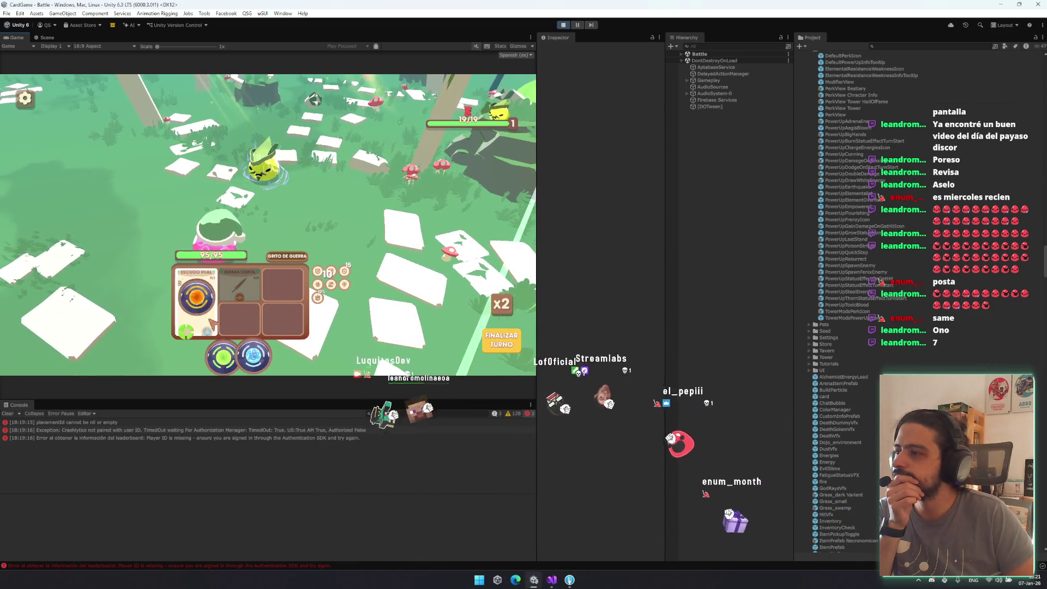
pyautogui.click(197, 280)
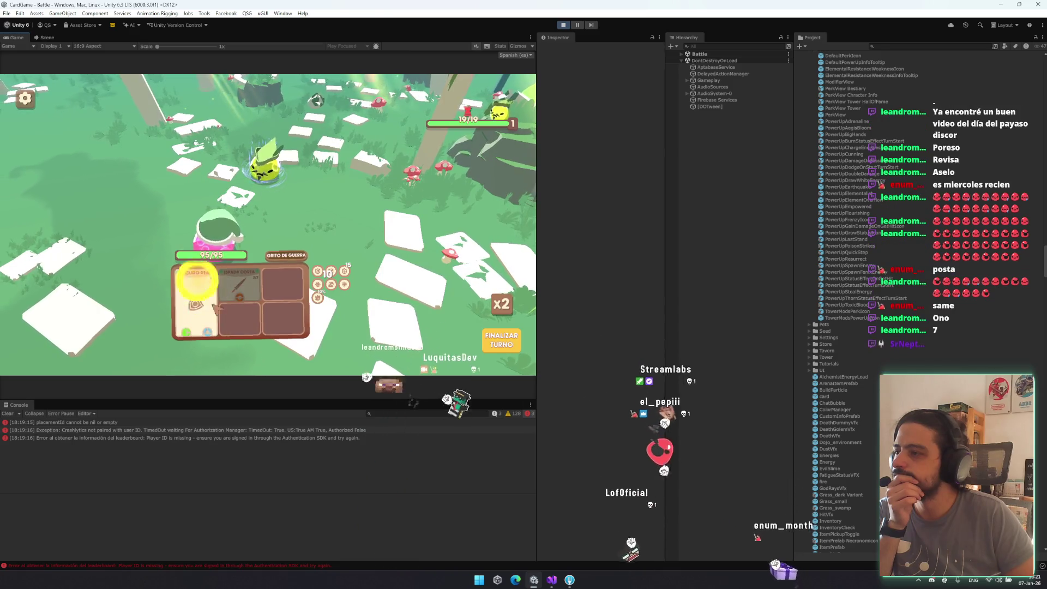
pyautogui.click(505, 344)
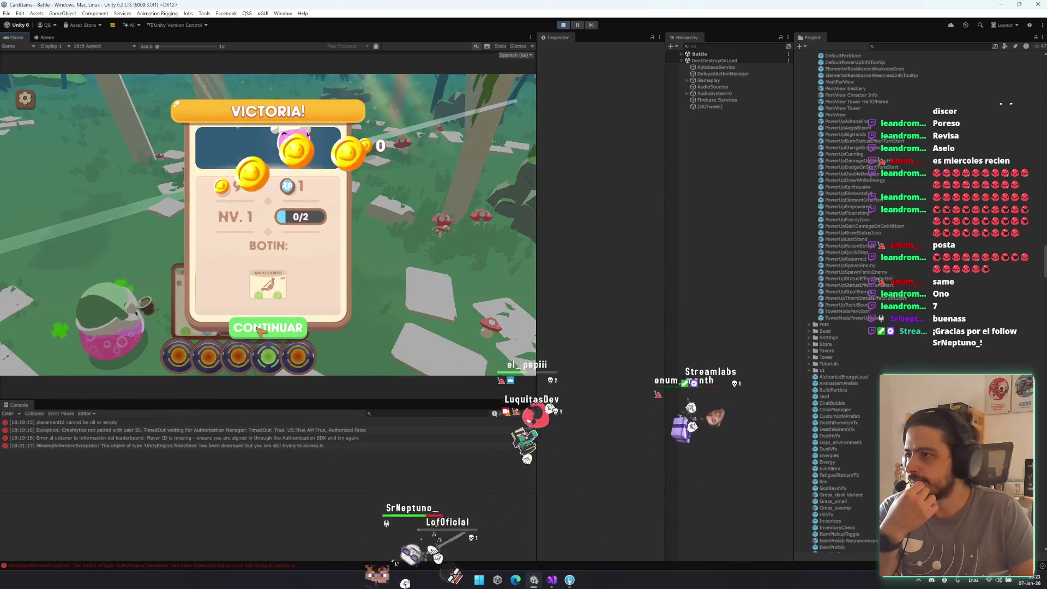
# - Continue past the victory and reward screens and start the battle against the next enemy
pyautogui.click(300, 333)
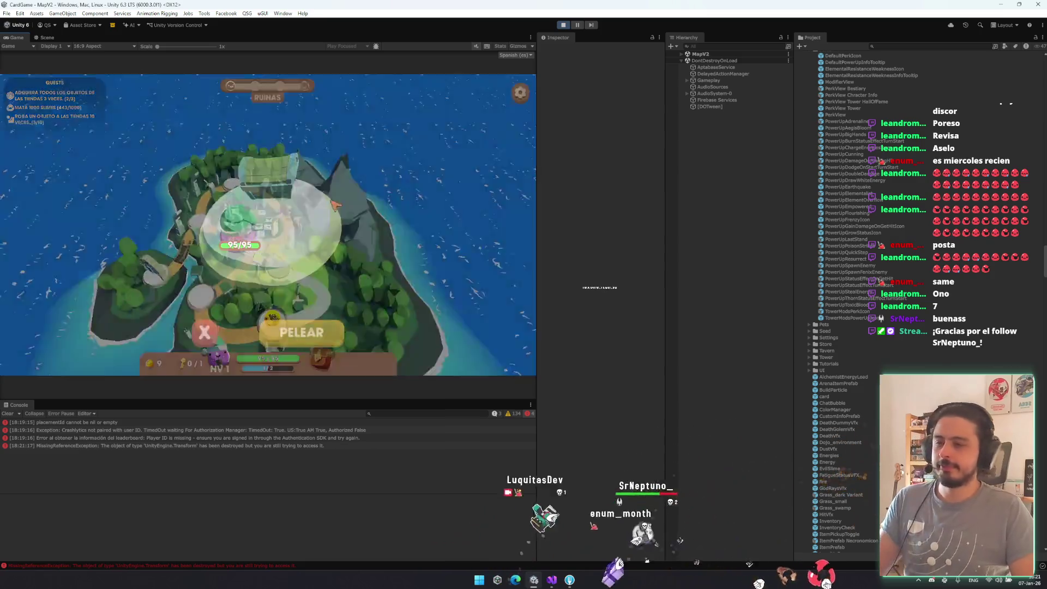
pyautogui.click(321, 331)
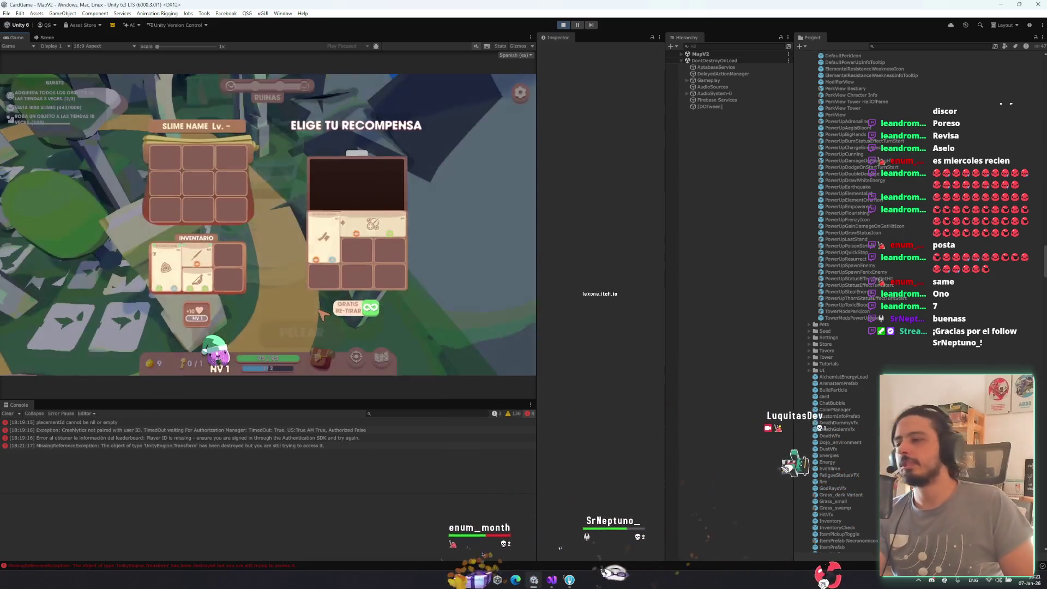
pyautogui.click(339, 330)
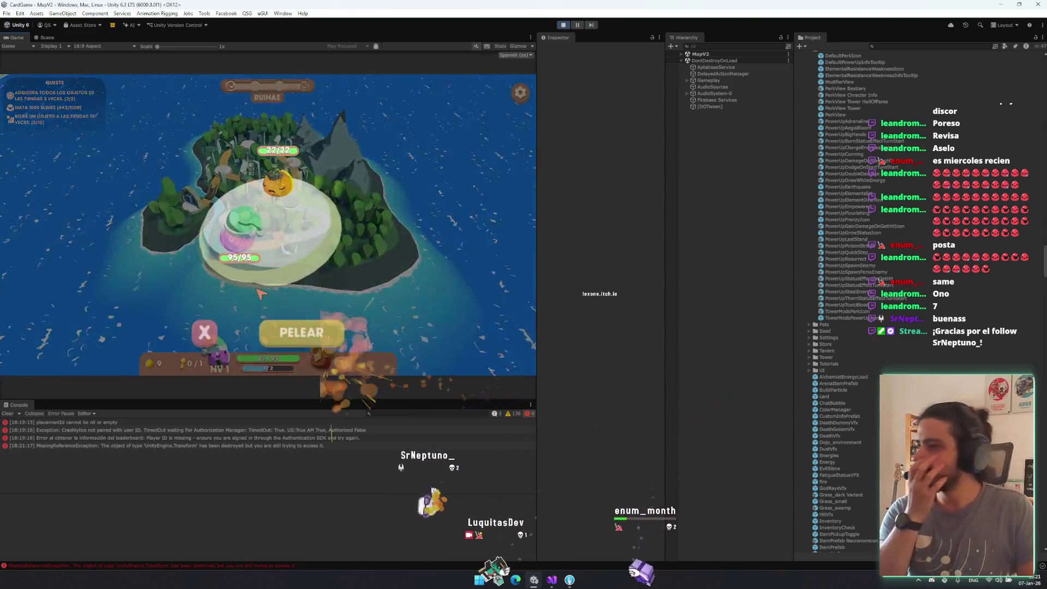
pyautogui.click(287, 330)
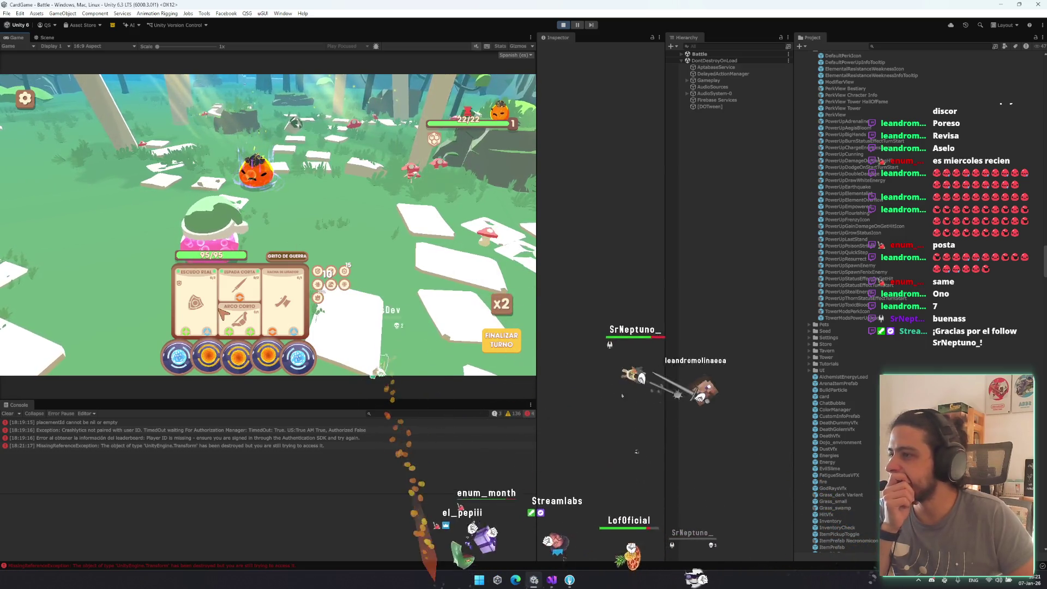
# - Inspect the Escudo Real card's details in battle, then bring up the settings panel with Esc
pyautogui.click(339, 136)
pyautogui.click(347, 180)
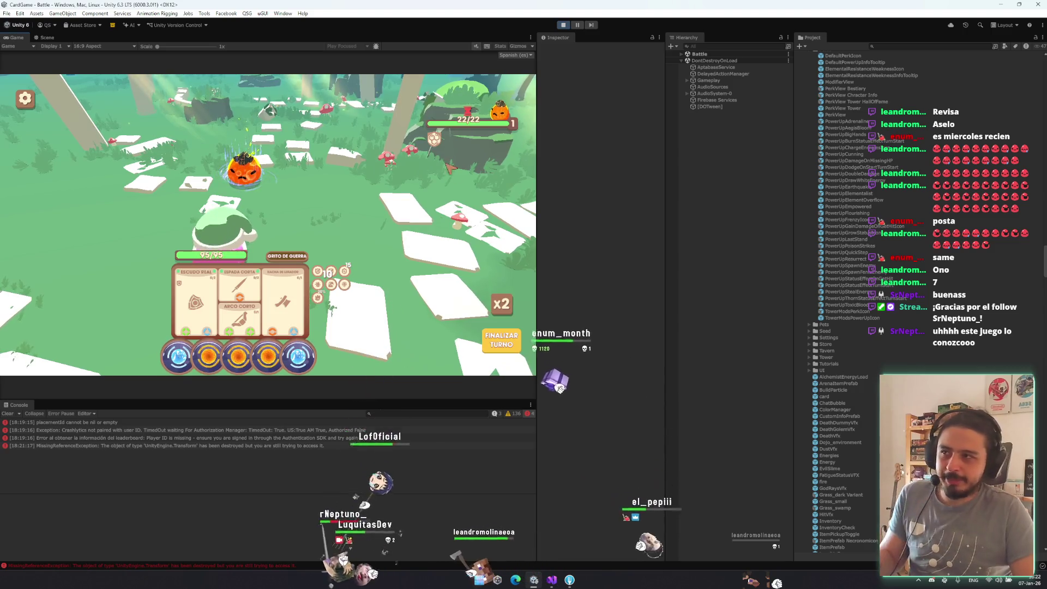
pyautogui.moveTo(472, 118)
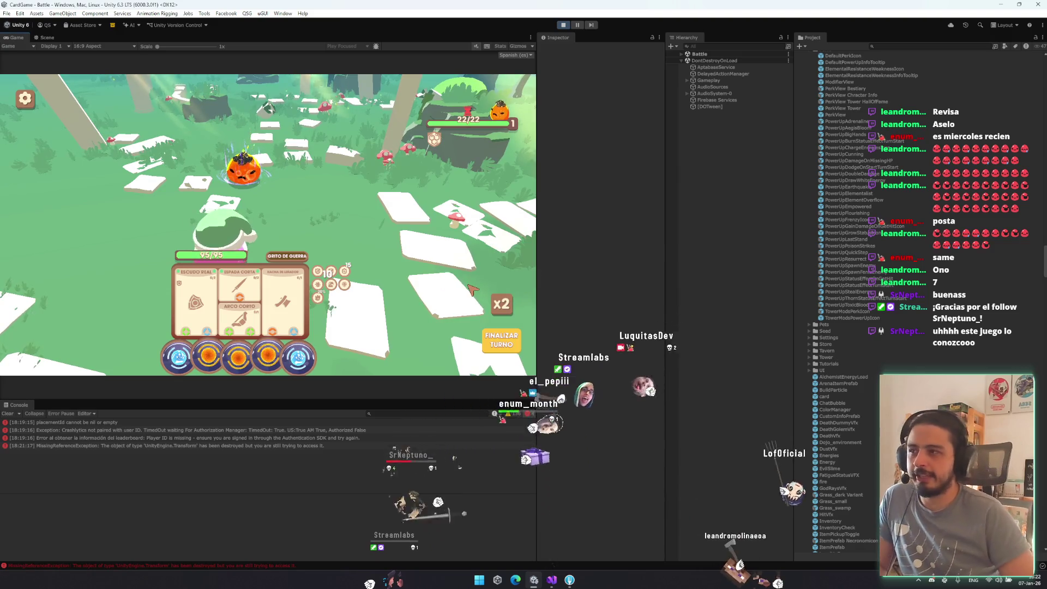
pyautogui.moveTo(279, 280)
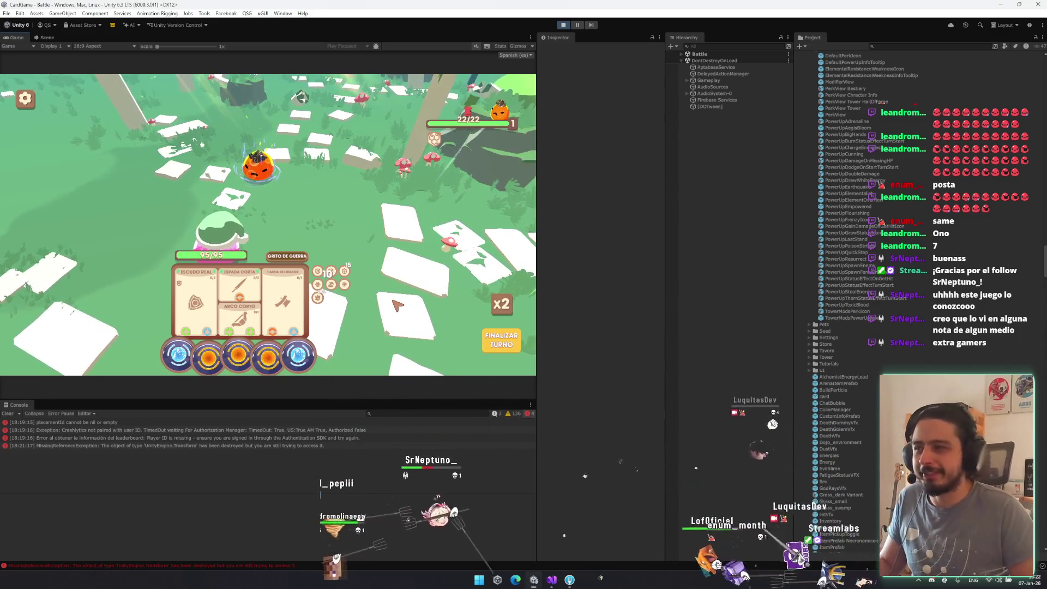
pyautogui.moveTo(331, 282)
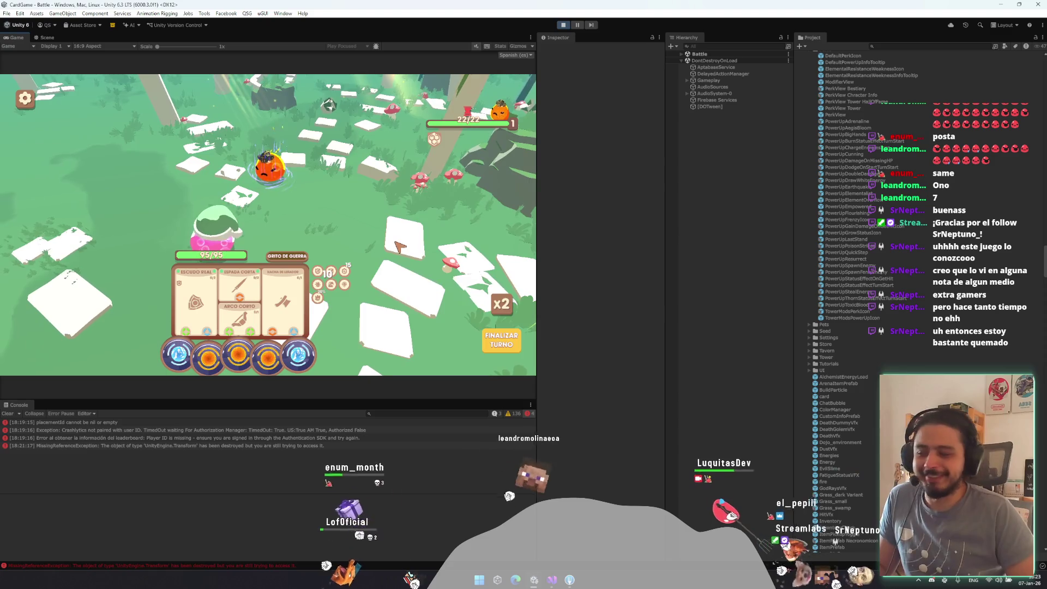
pyautogui.moveTo(496, 126)
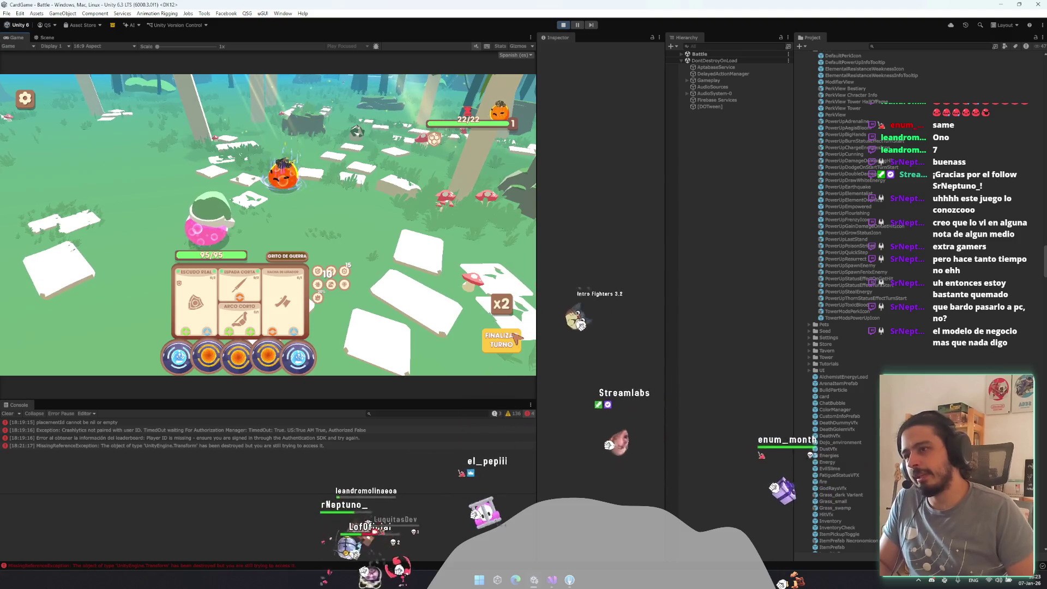
pyautogui.press('Escape')
# - Quit the battle via SALIR, confirm with SI, and head to the city's Armería section
pyautogui.click(281, 335)
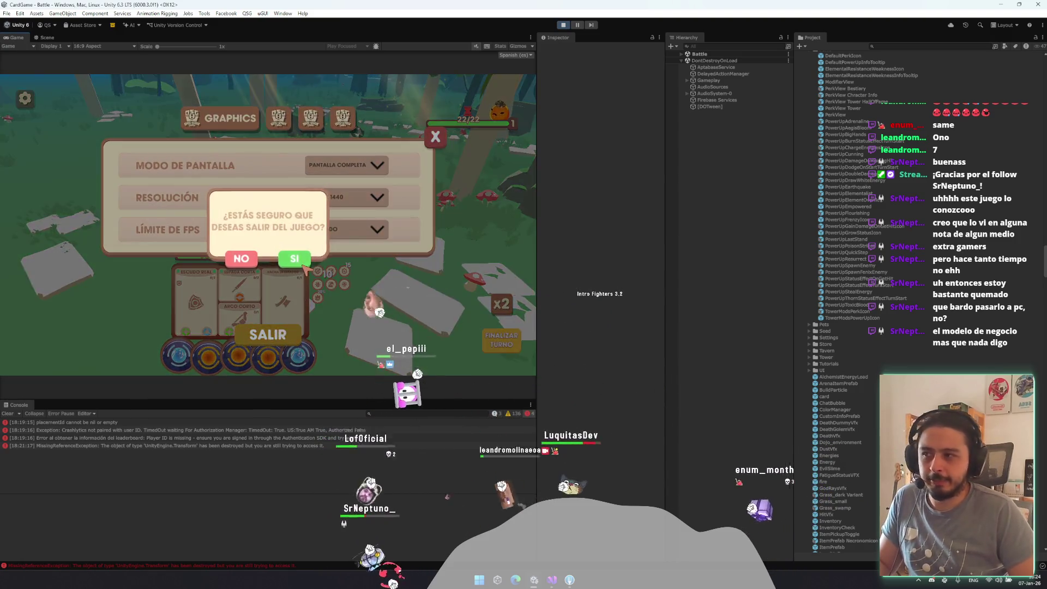
pyautogui.click(359, 258)
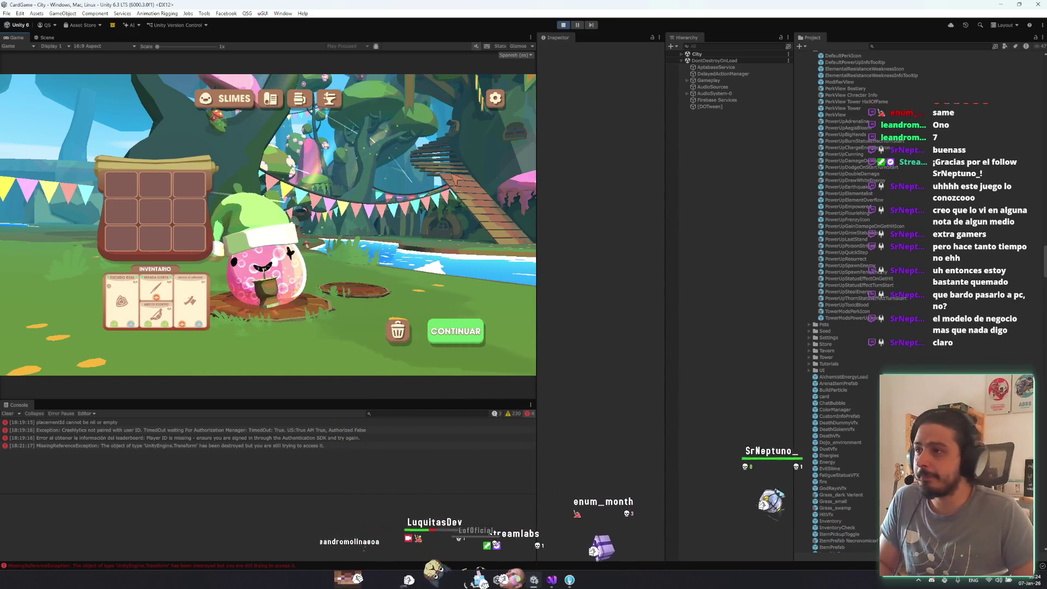
pyautogui.click(335, 102)
# - Flick through the Taberna and Ayuntamiento tabs, scroll the Taberna, and land on Slimes
pyautogui.click(276, 99)
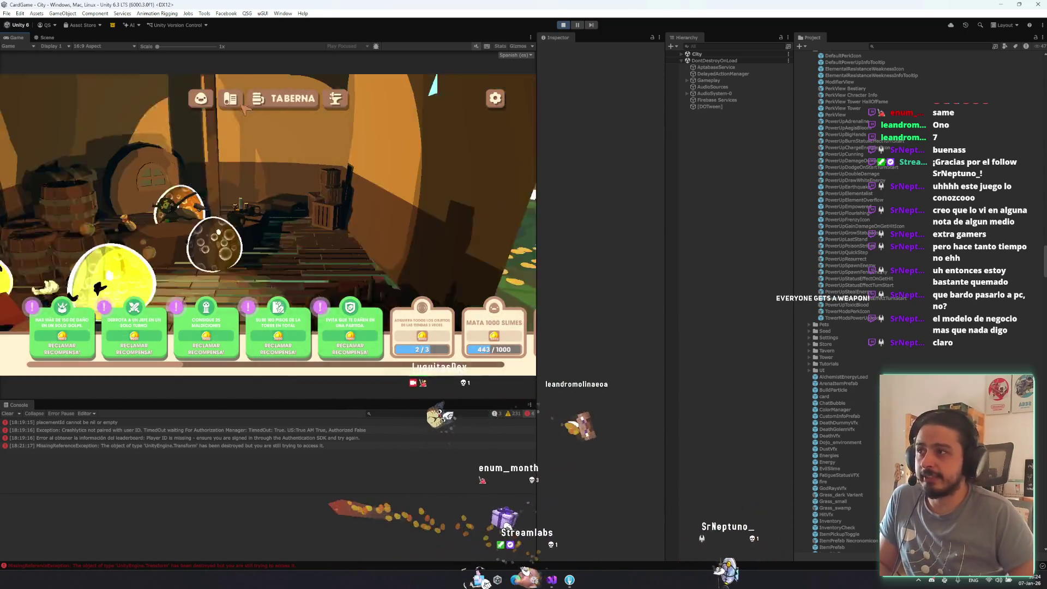
pyautogui.click(227, 106)
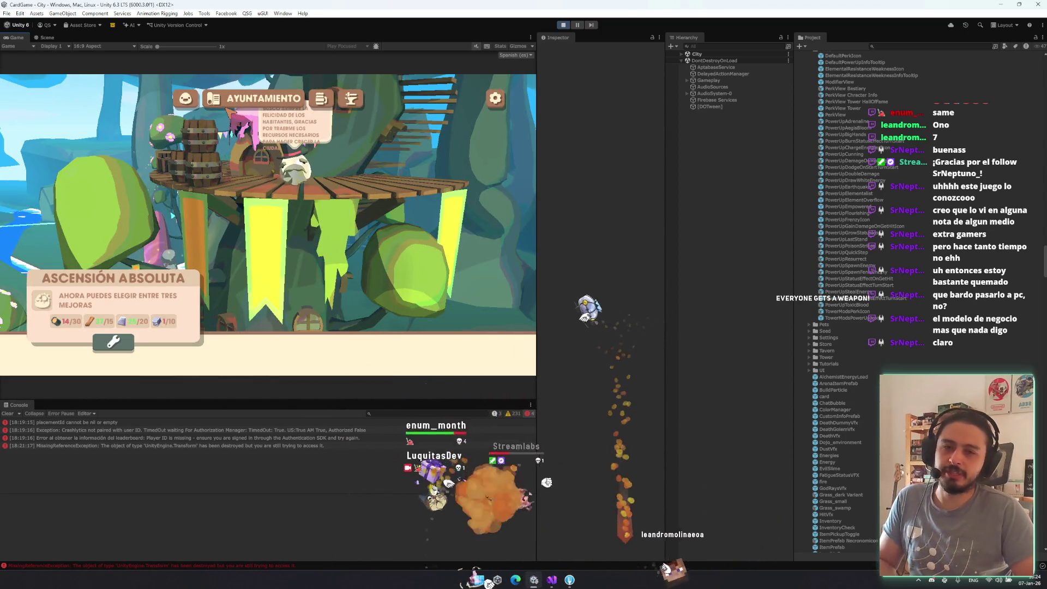
pyautogui.click(322, 99)
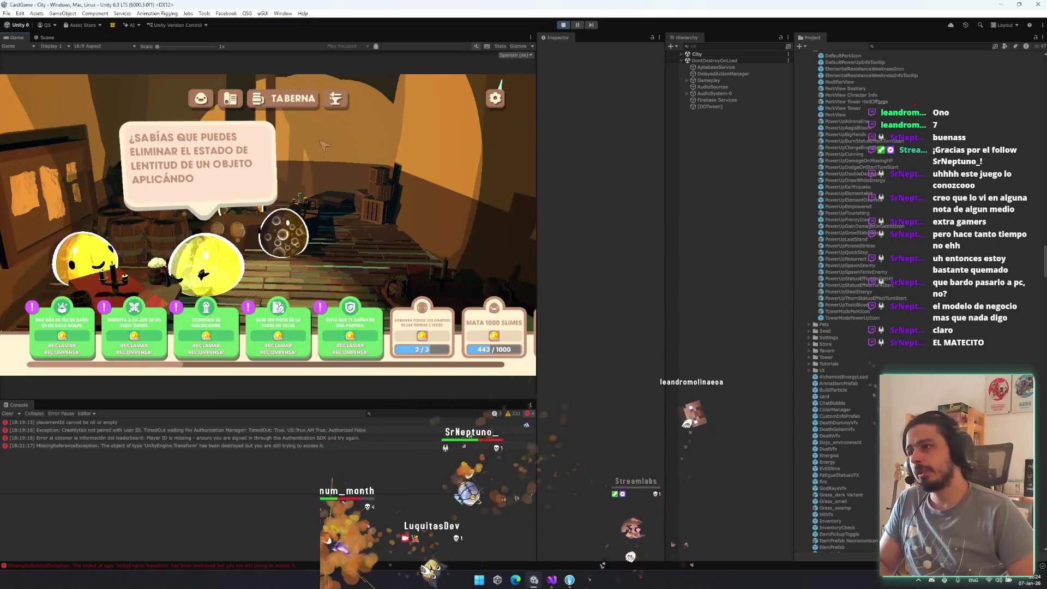
pyautogui.scroll(-2, 369, 314)
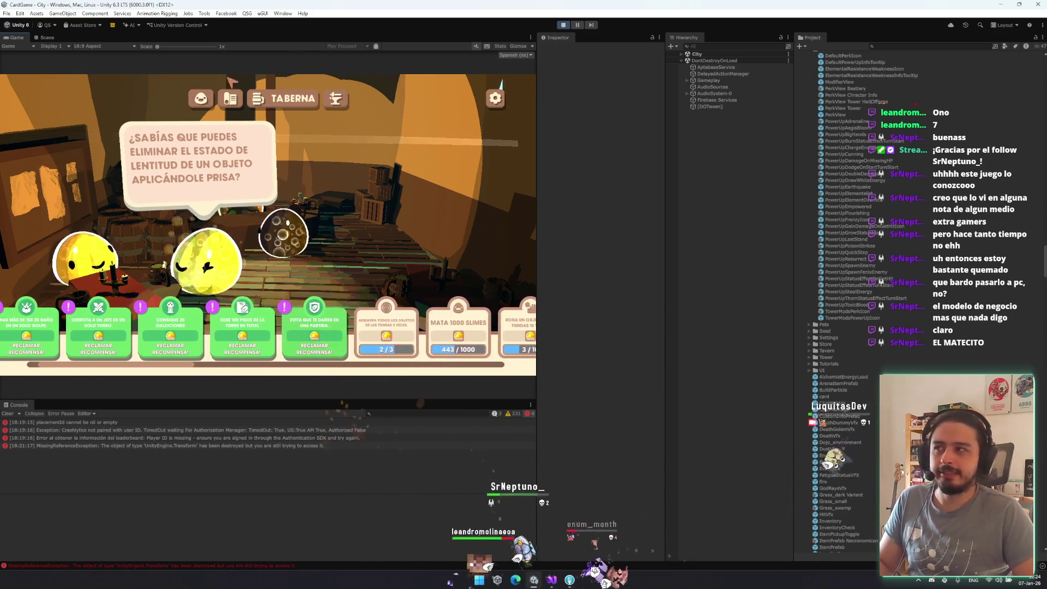
pyautogui.click(198, 101)
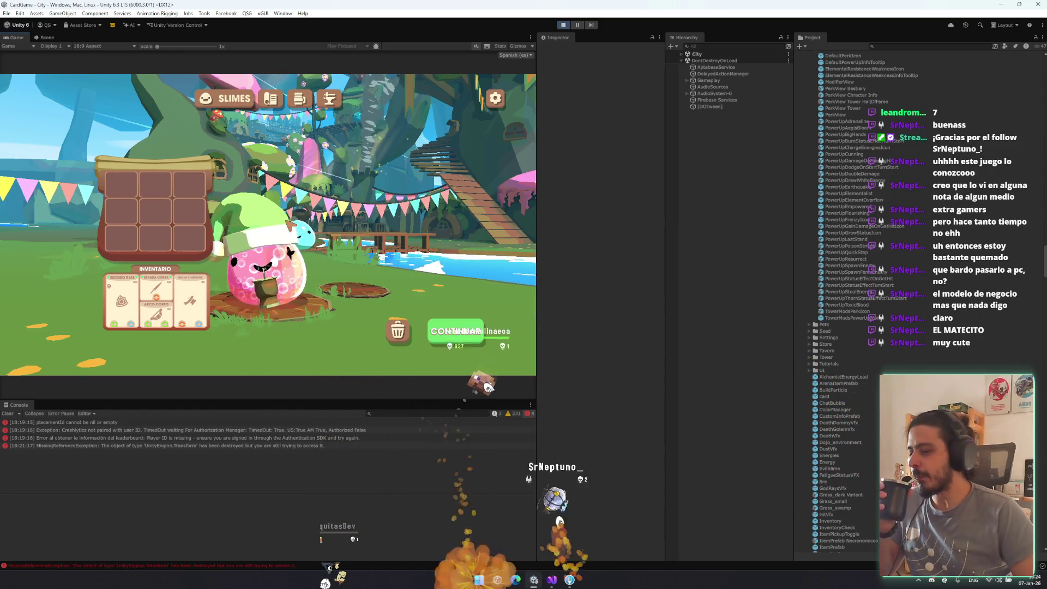
# - Visit the Armeria, Taberna and Ayuntamiento screens in turn, returning to Slimes
pyautogui.click(279, 99)
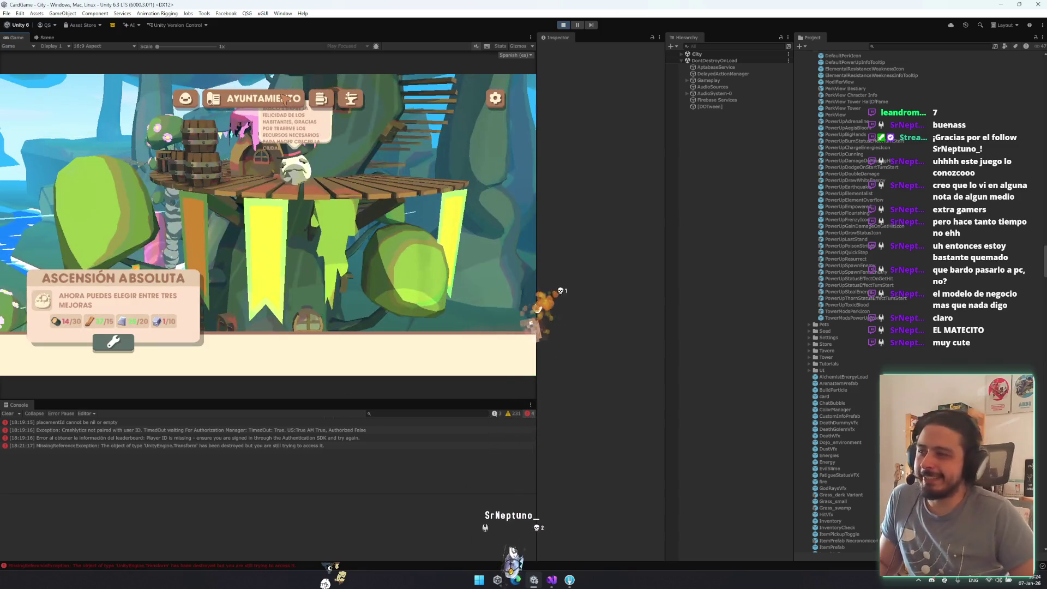
pyautogui.click(319, 99)
pyautogui.click(334, 101)
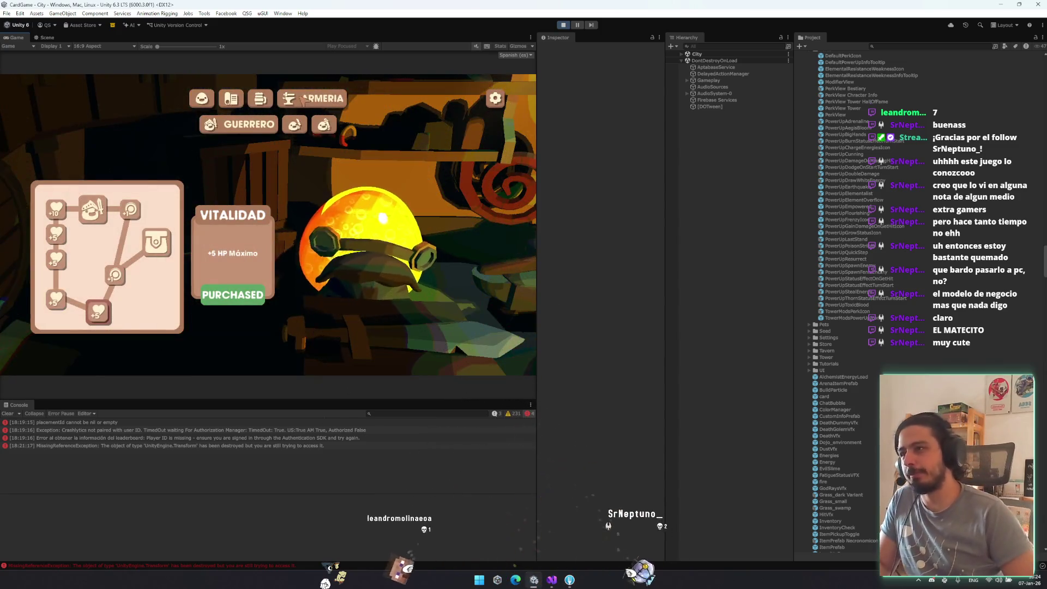
pyautogui.click(261, 98)
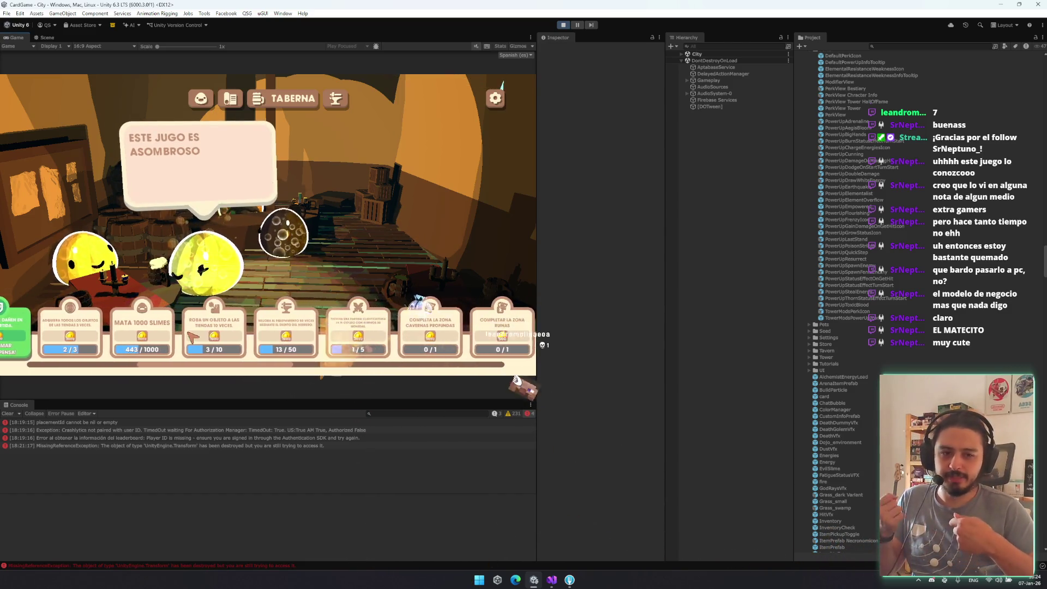
pyautogui.click(225, 103)
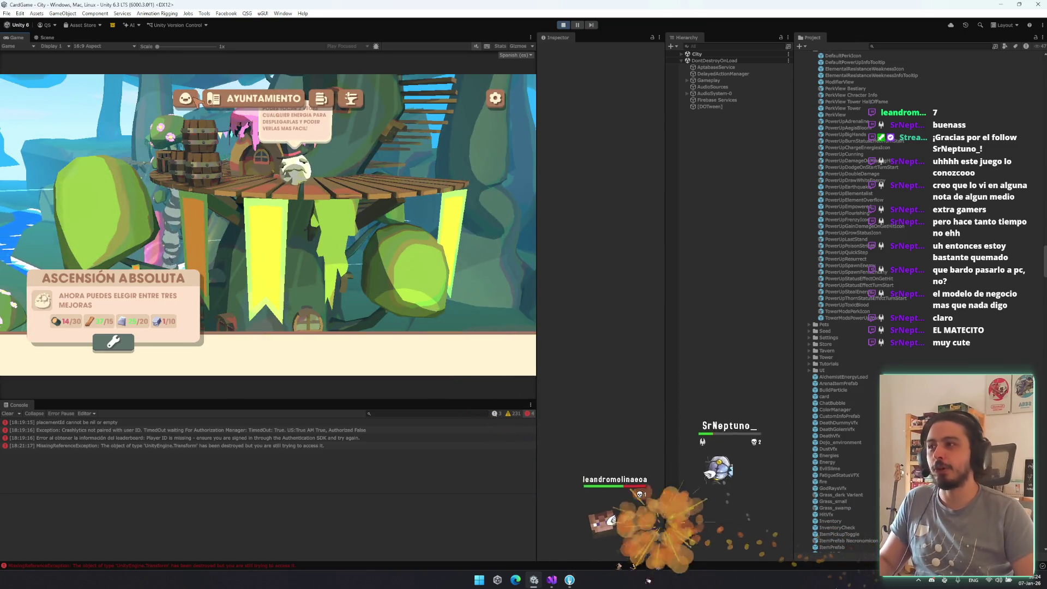
pyautogui.click(195, 96)
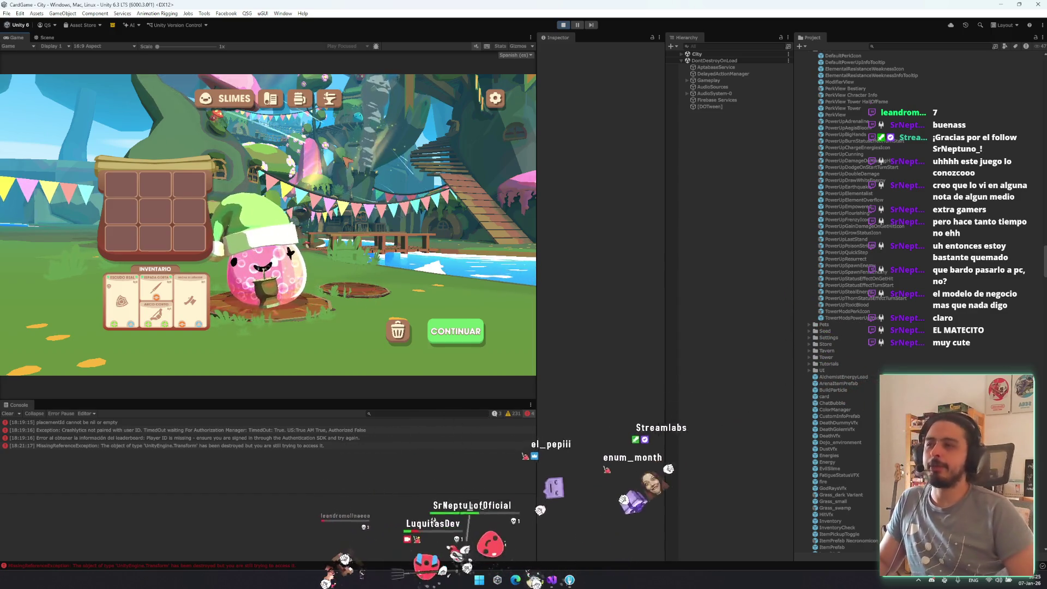
# - Toggle between Ayuntamiento and Slimes with the arrow keys, then leave the city for the map
pyautogui.press('Right')
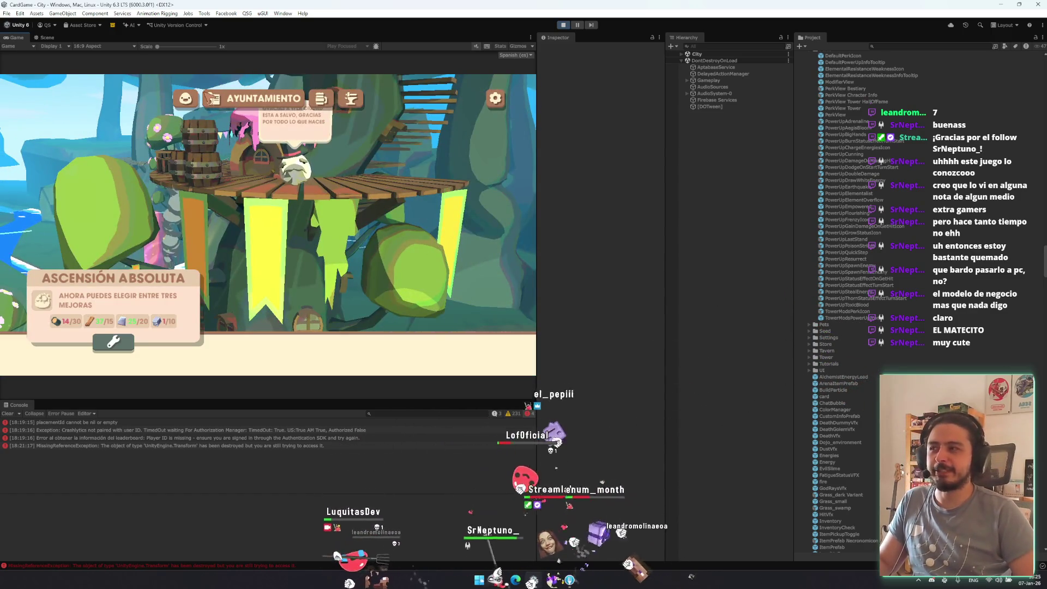
pyautogui.press('Left')
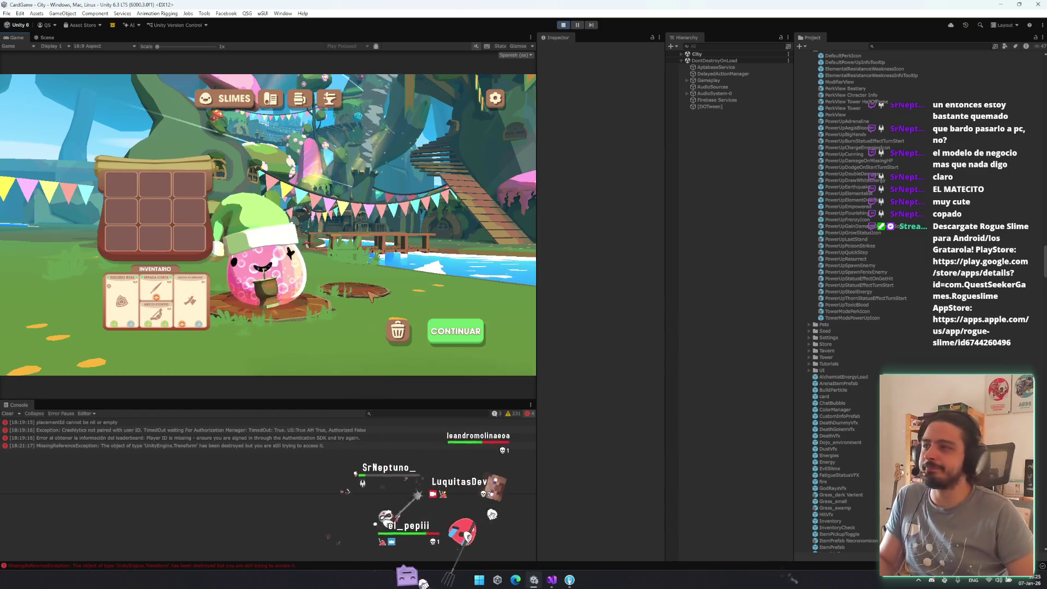
pyautogui.click(452, 331)
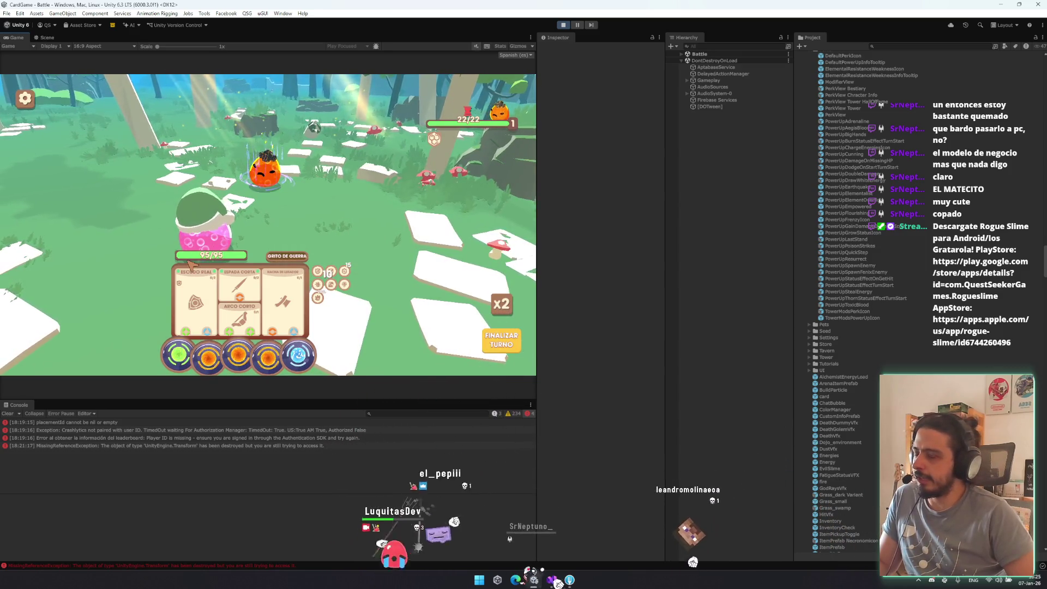
# - Play the Espada Corta card to win the pumpkin battle and reach level 2
pyautogui.moveTo(346, 275)
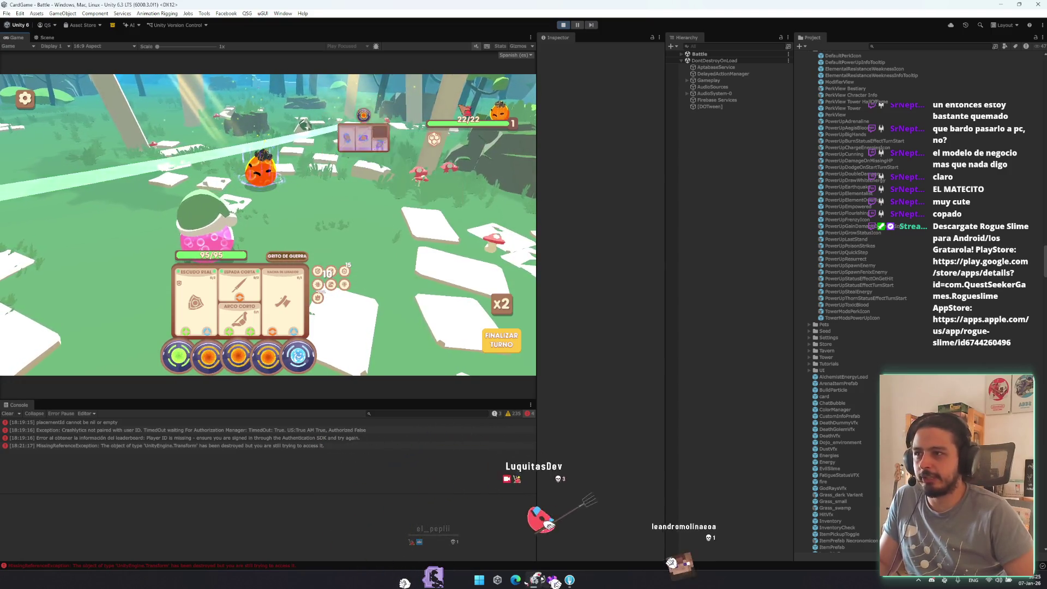
pyautogui.moveTo(436, 141)
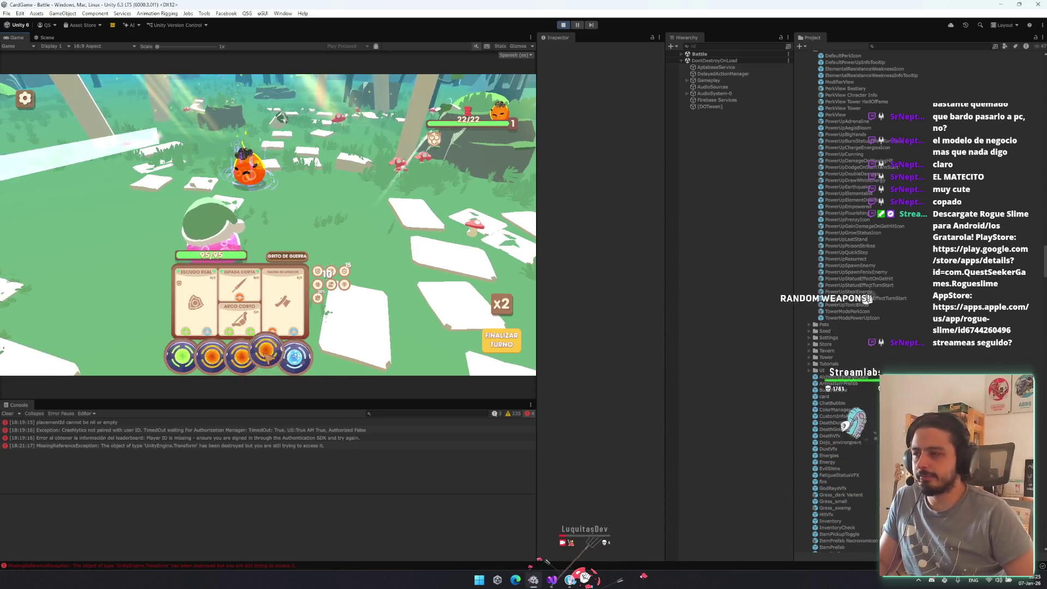
pyautogui.click(241, 278)
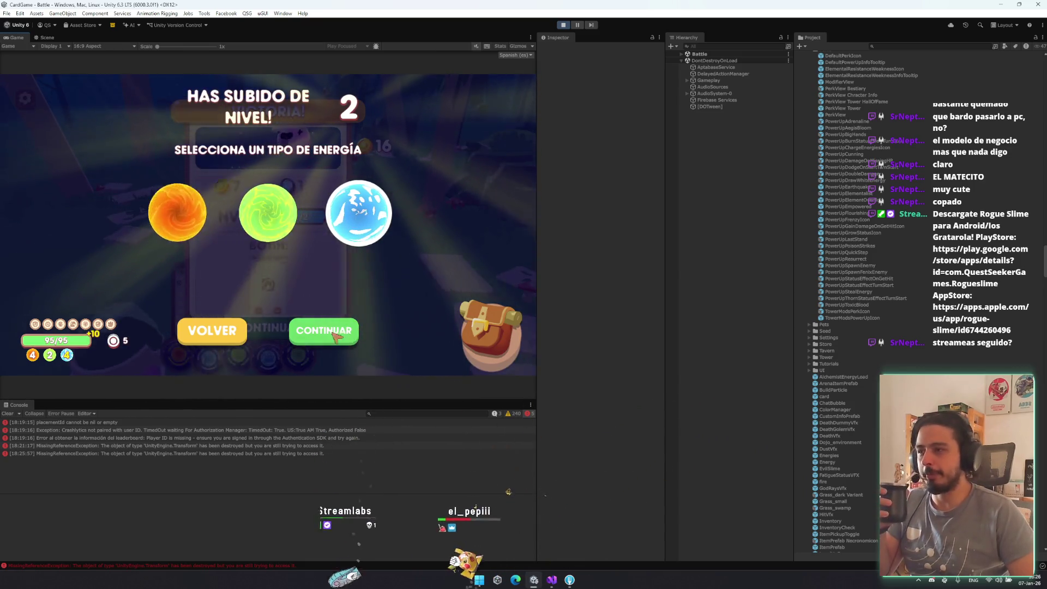
# - Choose green energy for level 2, confirm, and spend the key to reach a new map area
pyautogui.click(267, 213)
pyautogui.click(326, 329)
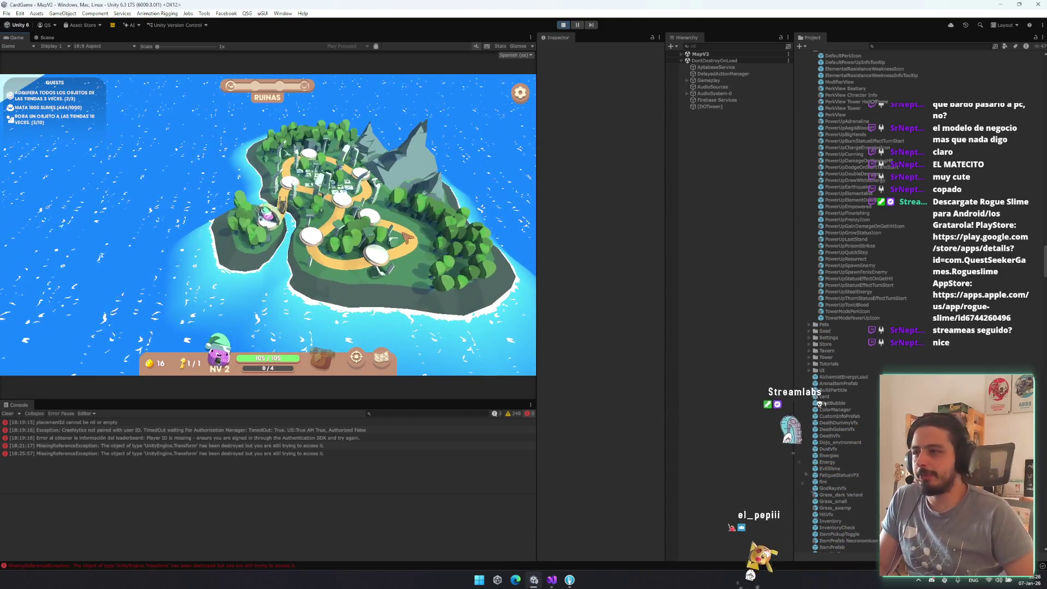
pyautogui.click(397, 237)
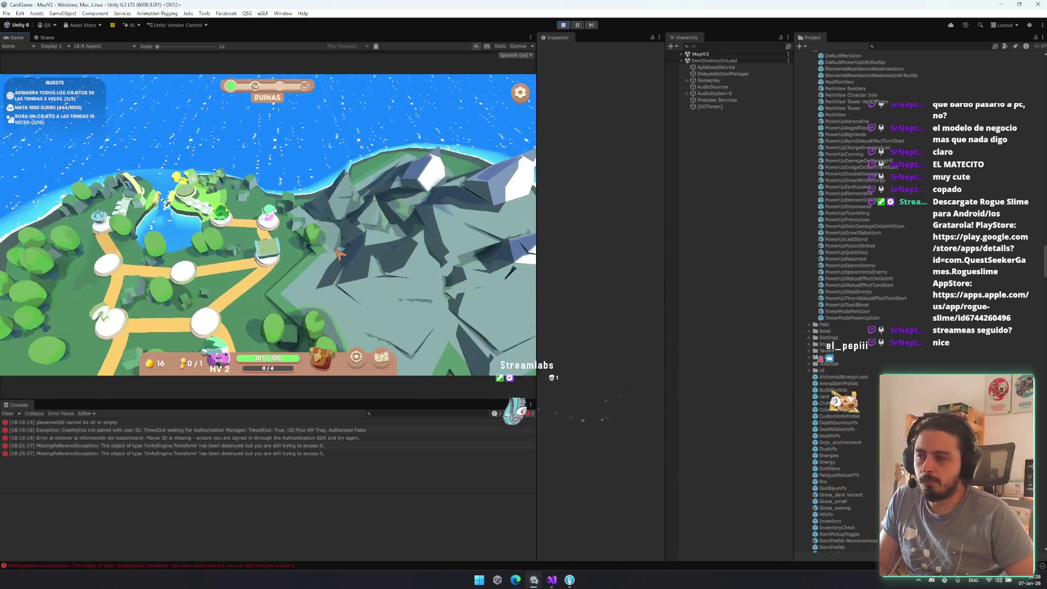
# - Preview the Oogly battle, check the Lanza and Golpe de Fuego cards, then start the fight
pyautogui.click(257, 229)
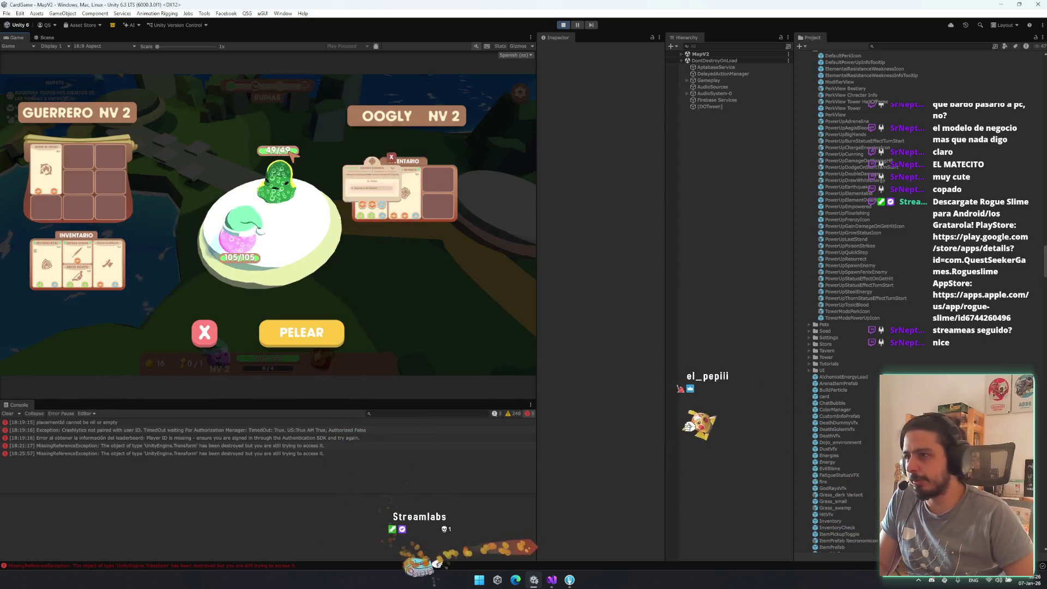
pyautogui.moveTo(367, 188)
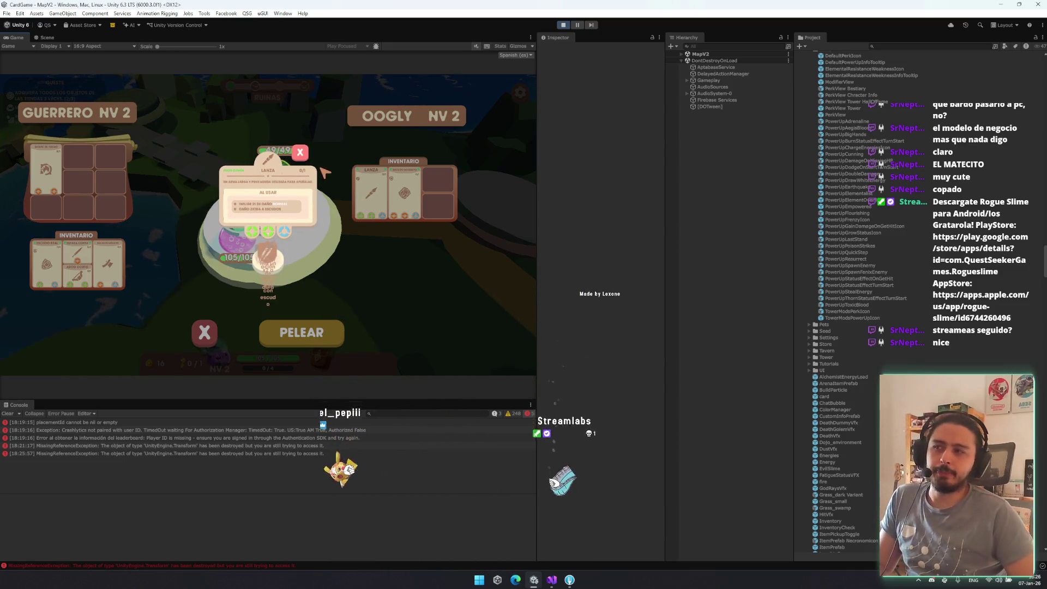
pyautogui.click(218, 133)
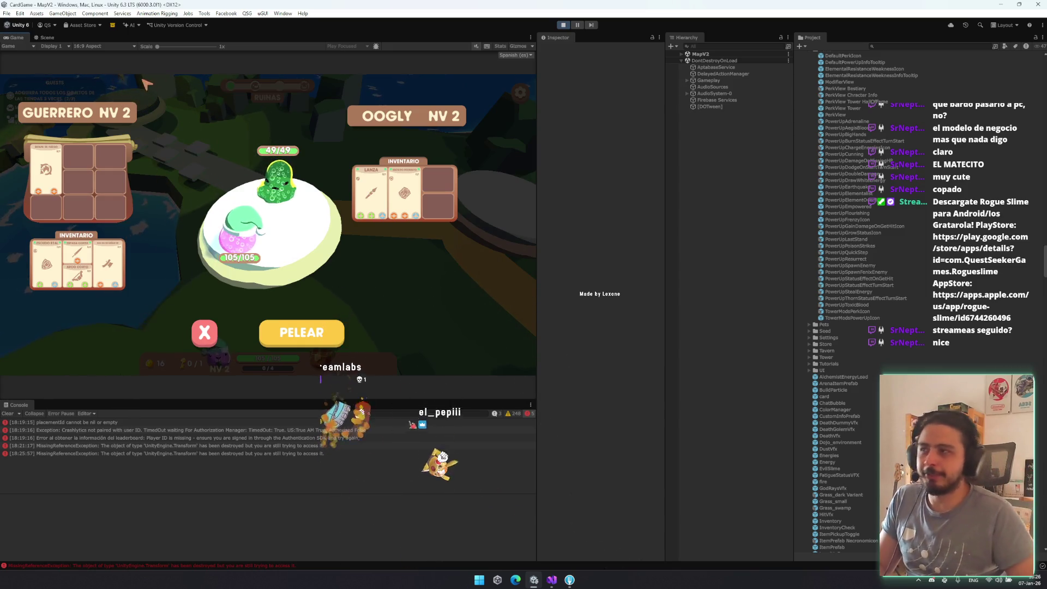
pyautogui.click(45, 170)
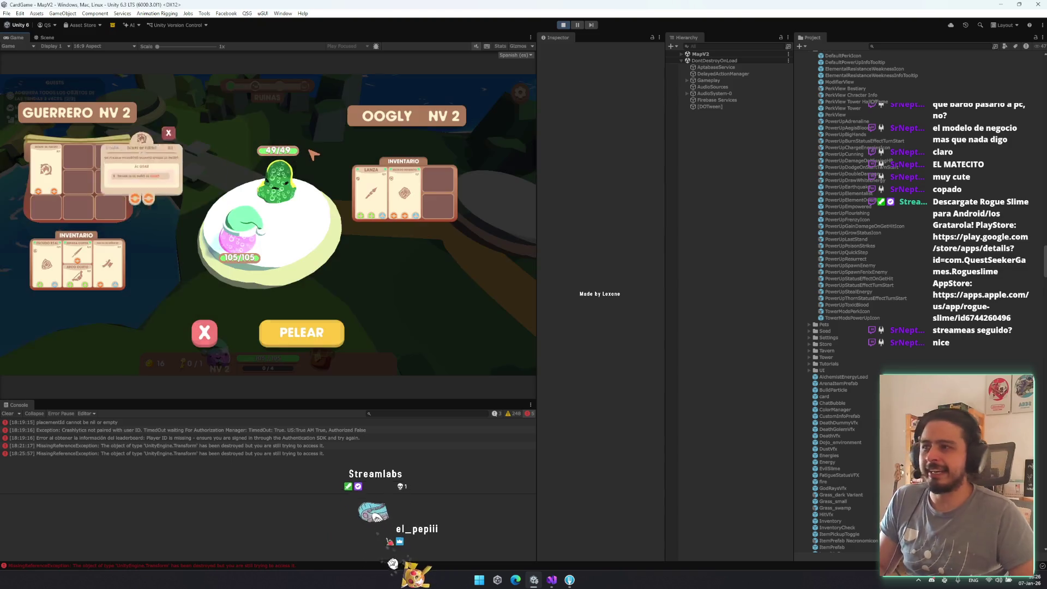
pyautogui.click(314, 154)
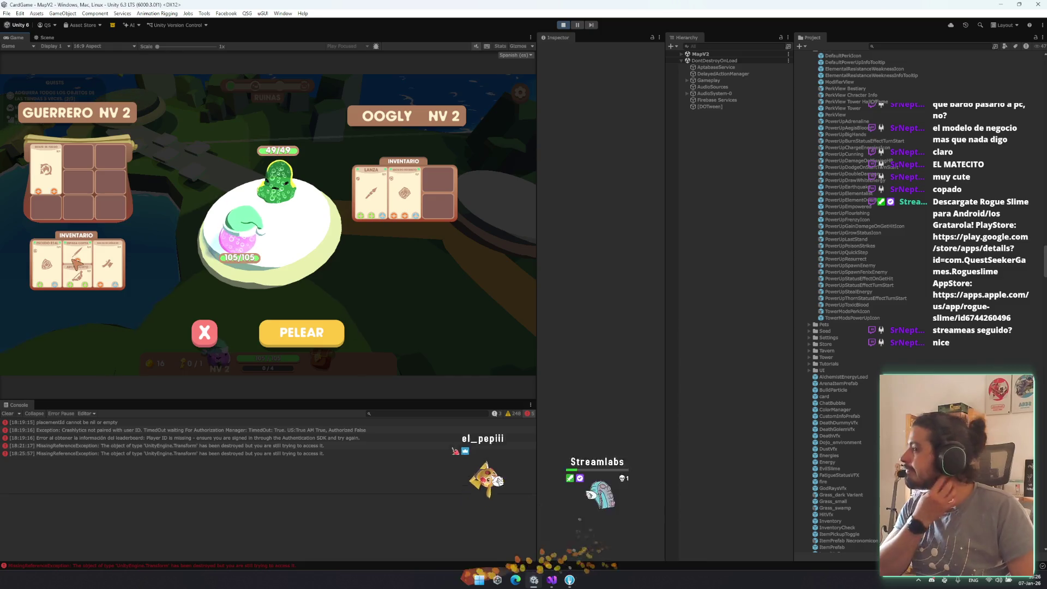
pyautogui.click(212, 333)
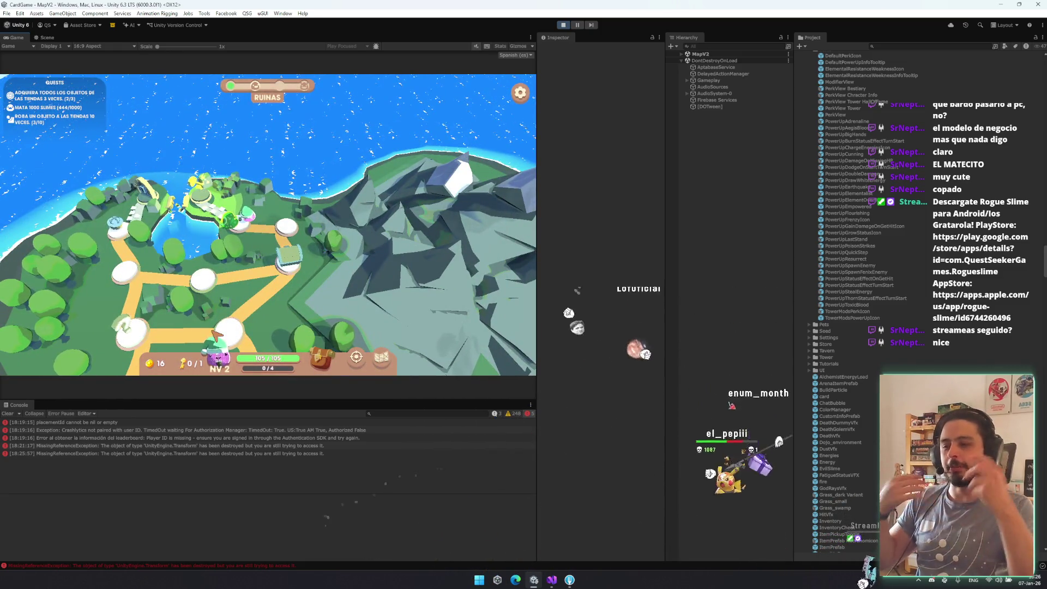
pyautogui.click(255, 213)
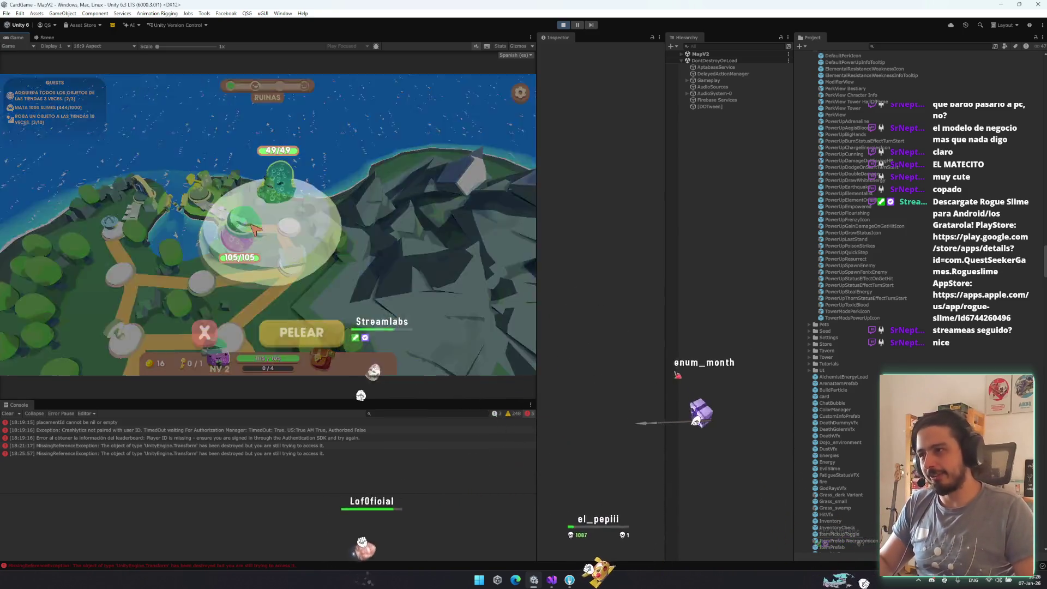
pyautogui.click(326, 335)
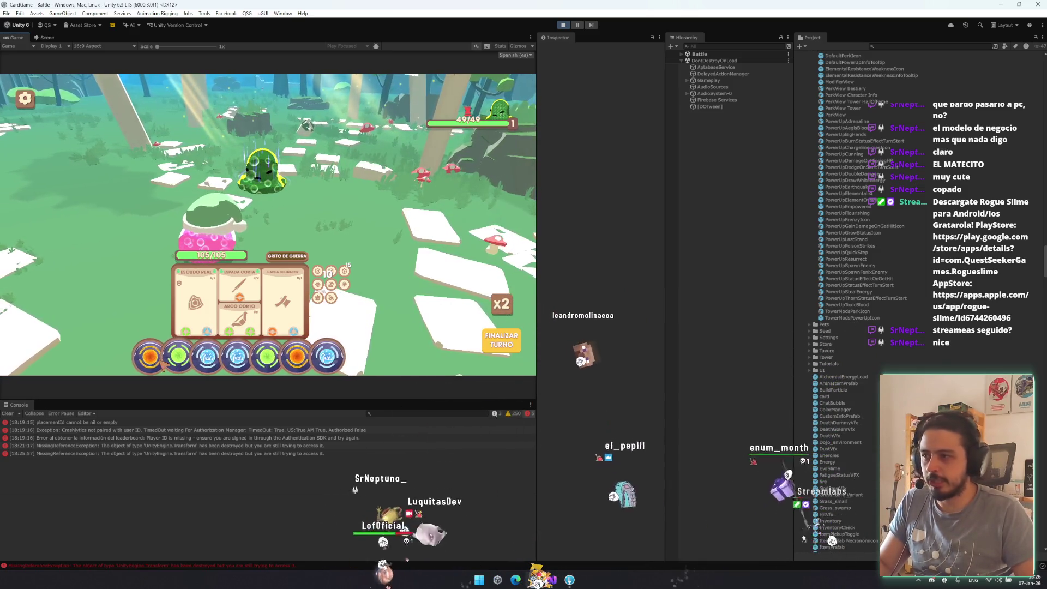
# - Move the green energy orb into the second slot, then stop Play mode
pyautogui.moveTo(162, 363); pyautogui.dragTo(176, 357)
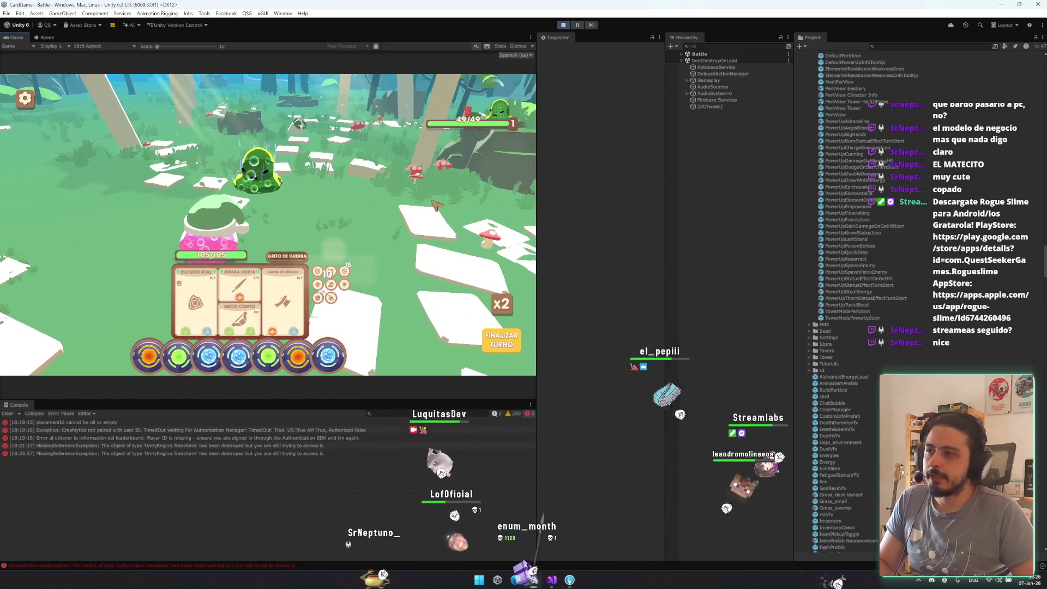
pyautogui.moveTo(472, 112)
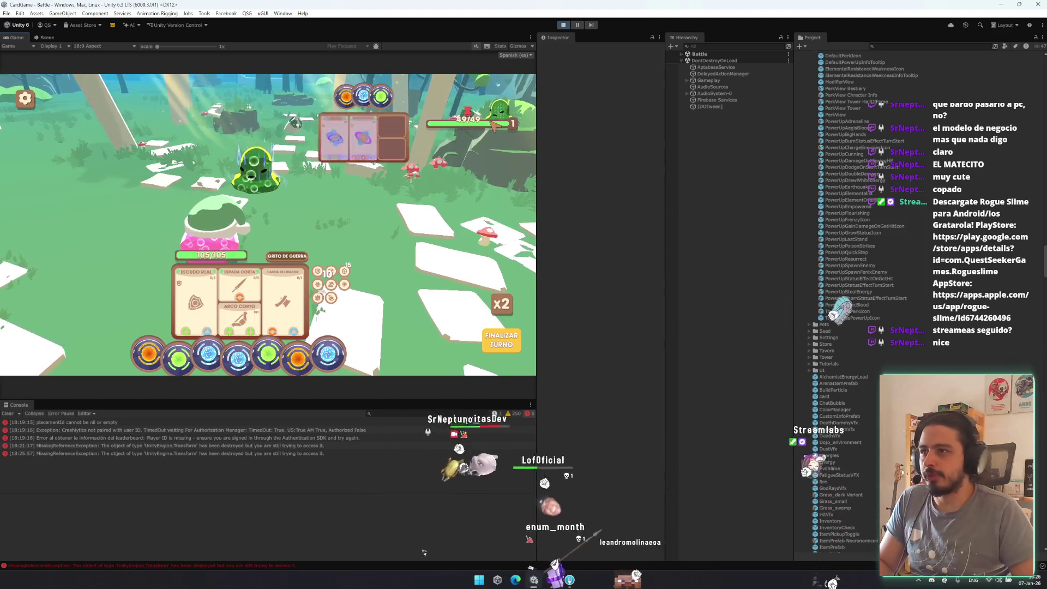
pyautogui.moveTo(473, 131)
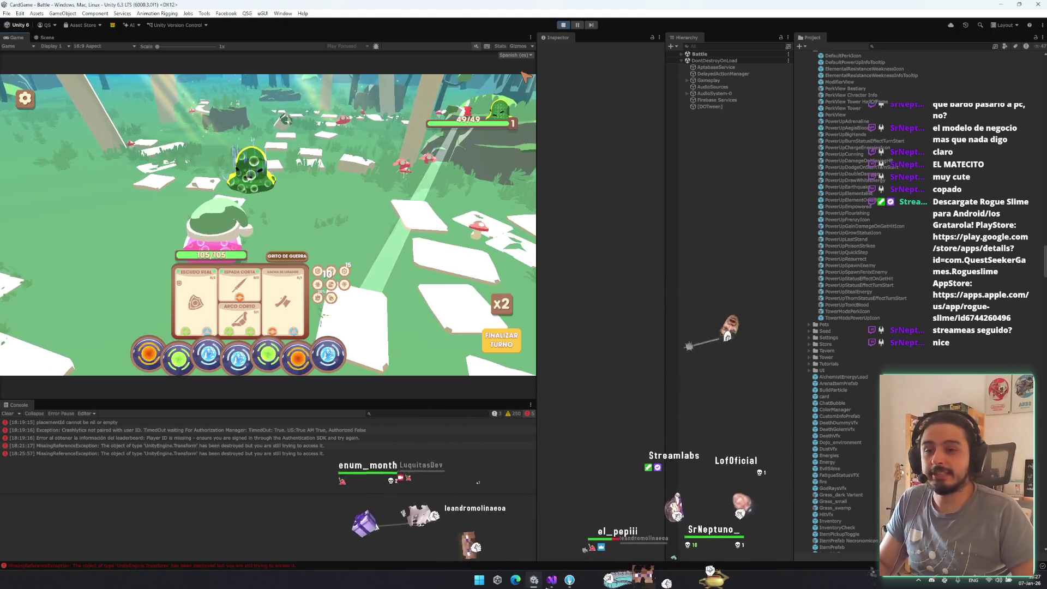
pyautogui.click(564, 26)
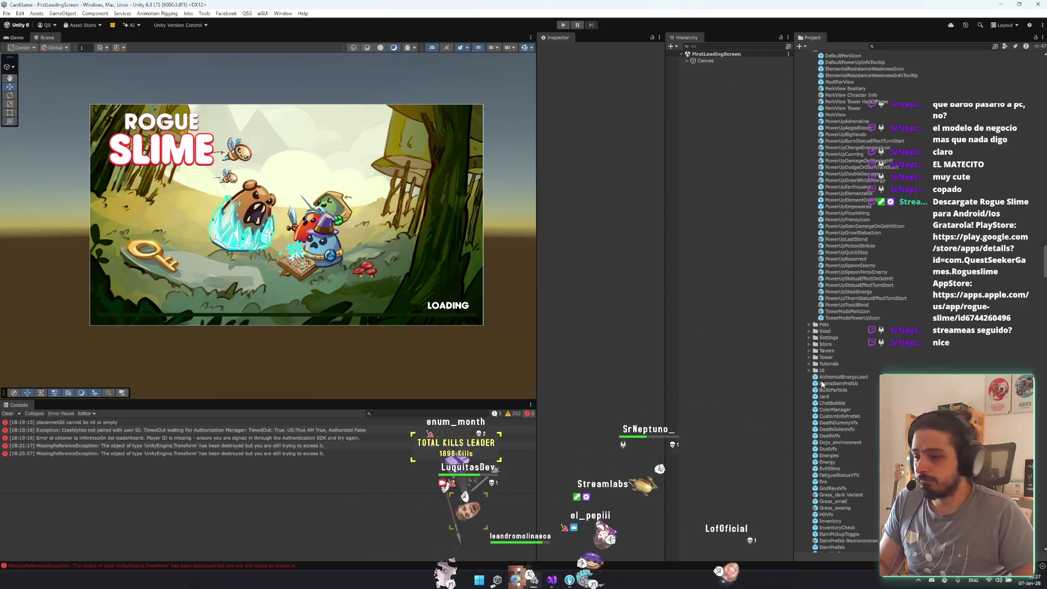